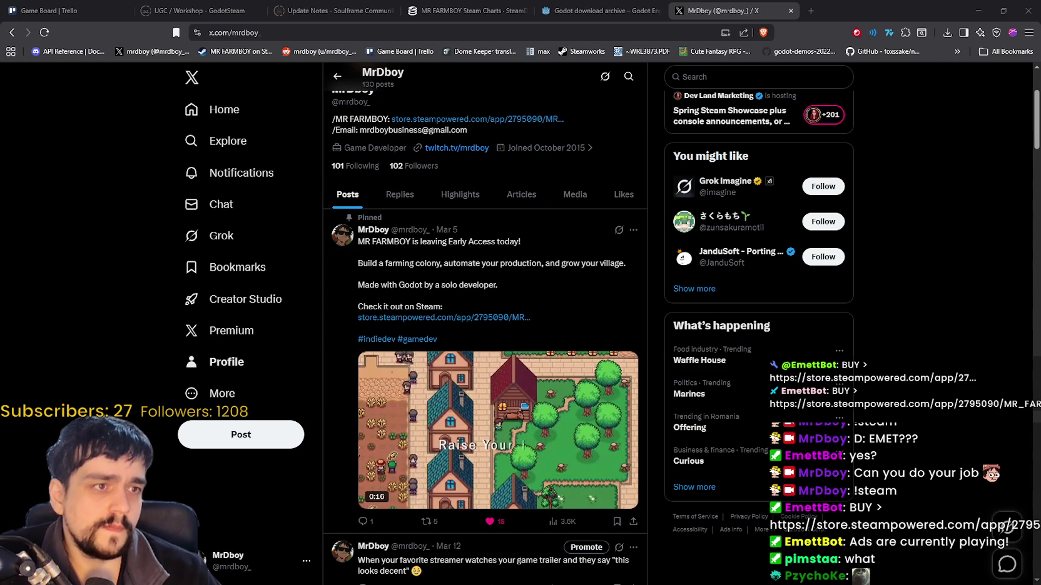
Bring the Notepad window with Game Storylines.csv to the front
key(alt+Tab)
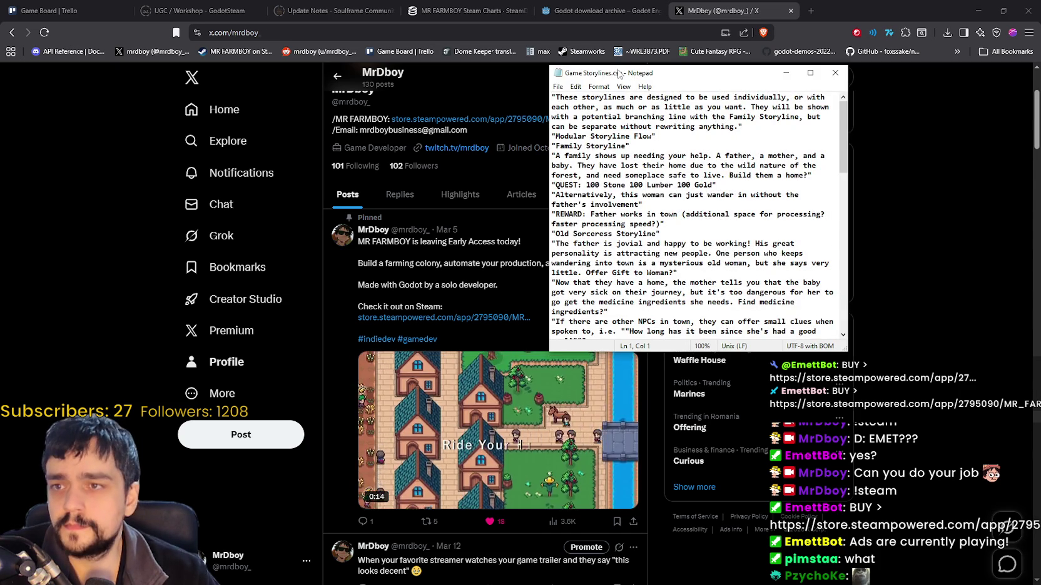
Leave the storyline notes and return to the X profile with the Early Access post
key(alt+Tab)
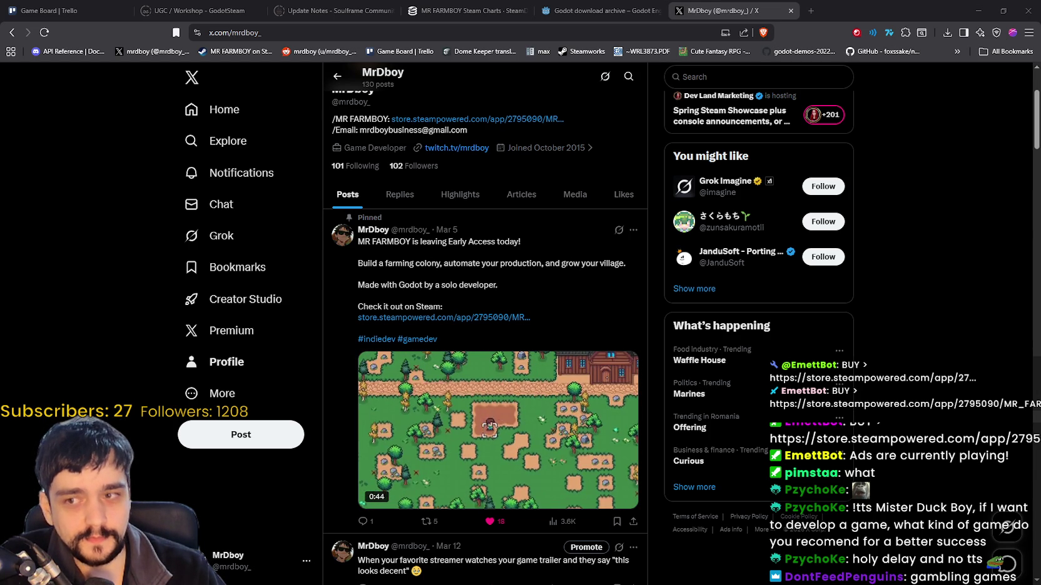
Scroll the X profile back to the top and bring up Game Storylines.jpg in Aseprite
scroll(872, 155, up, 1)
scroll(872, 155, up, 4)
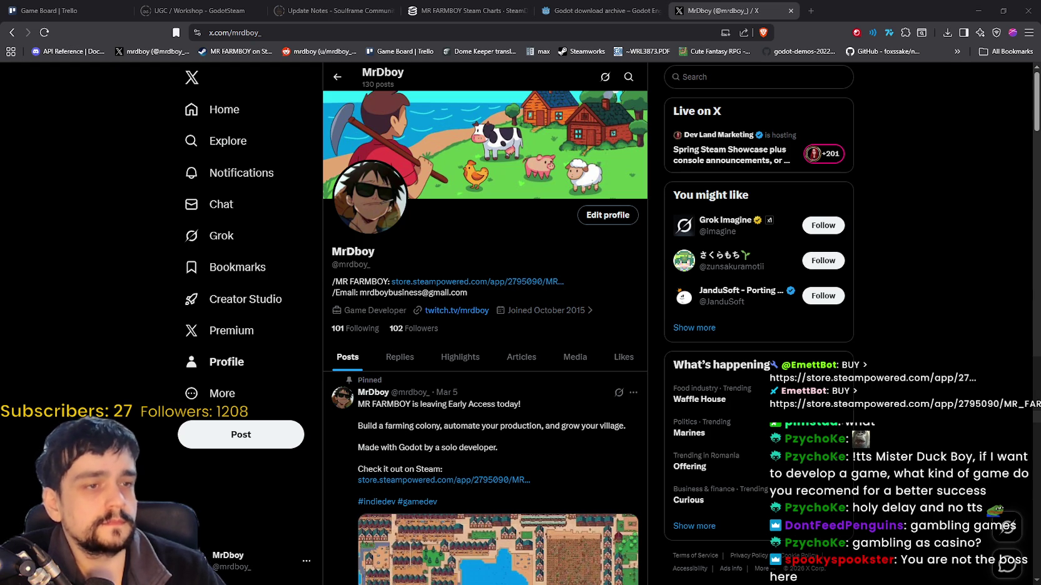
key(alt+Tab)
scroll(658, 213, up, 3)
Zoom the flowchart canvas out and put Aseprite away to reveal the X profile
scroll(658, 213, down, 3)
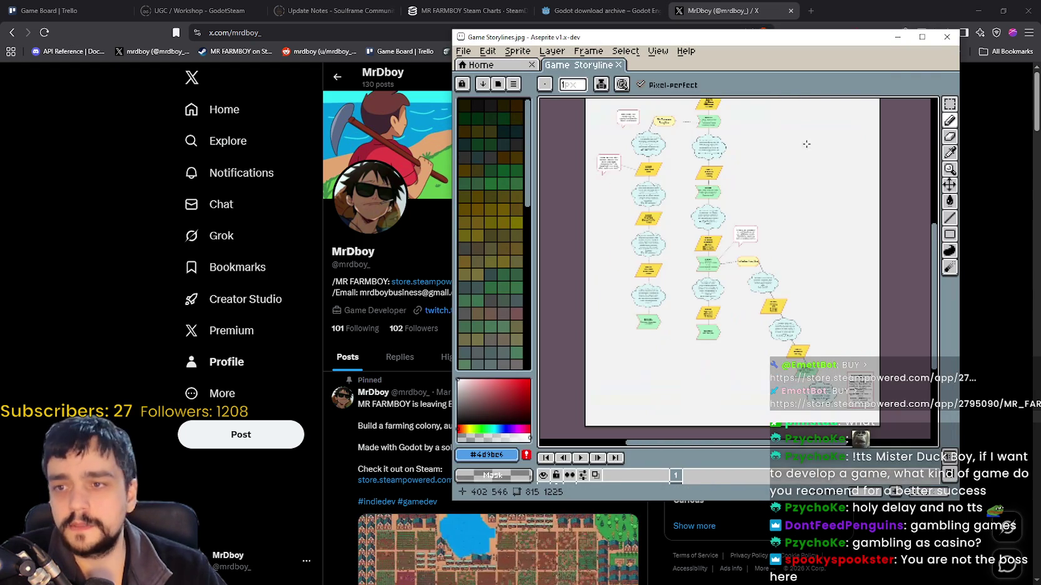
click(946, 37)
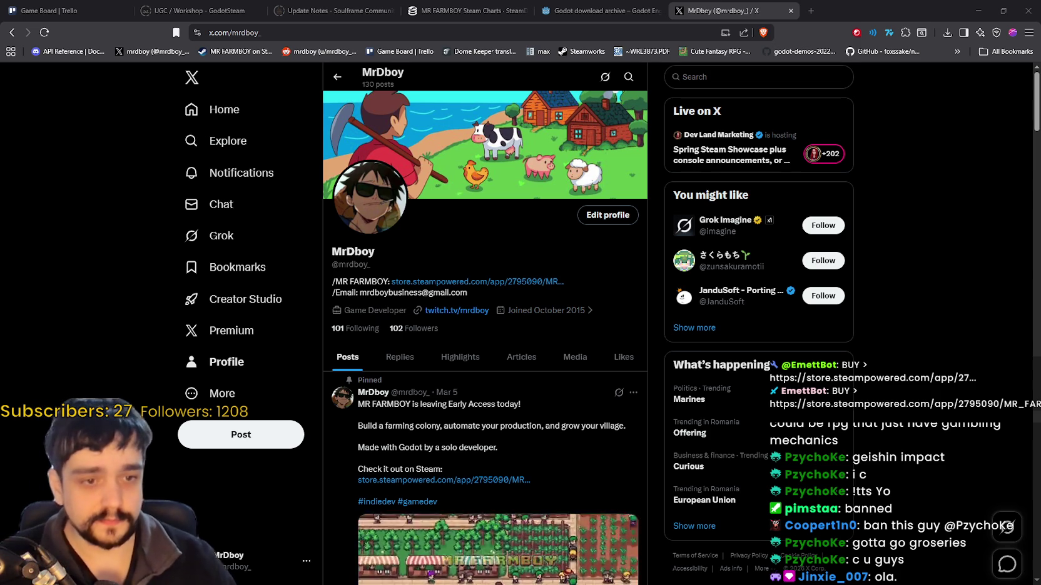
Minimize the browser and bring the Godot editor with AdvancementSystem.tscn forward
click(978, 11)
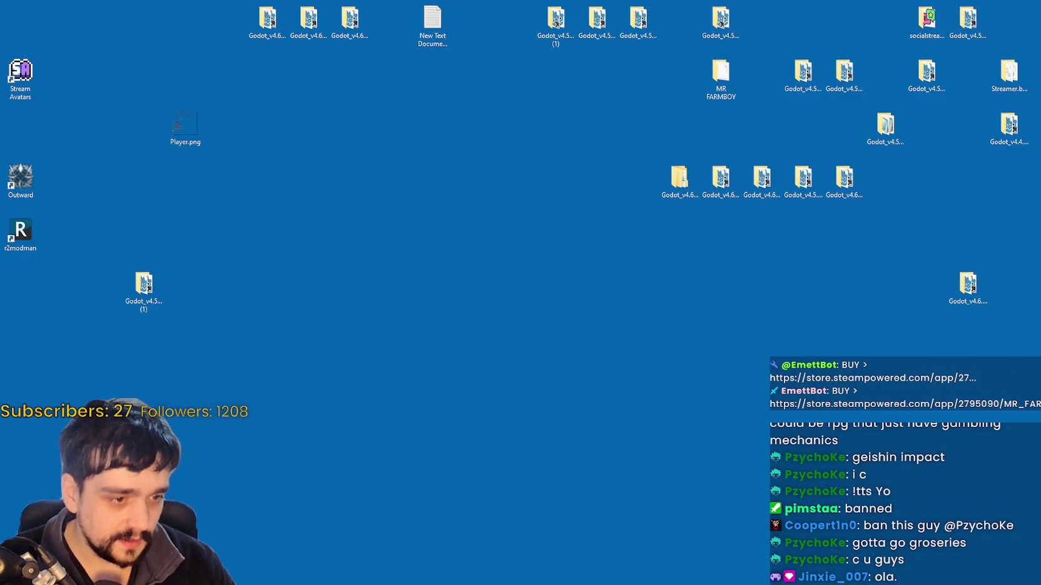
key(alt+Tab)
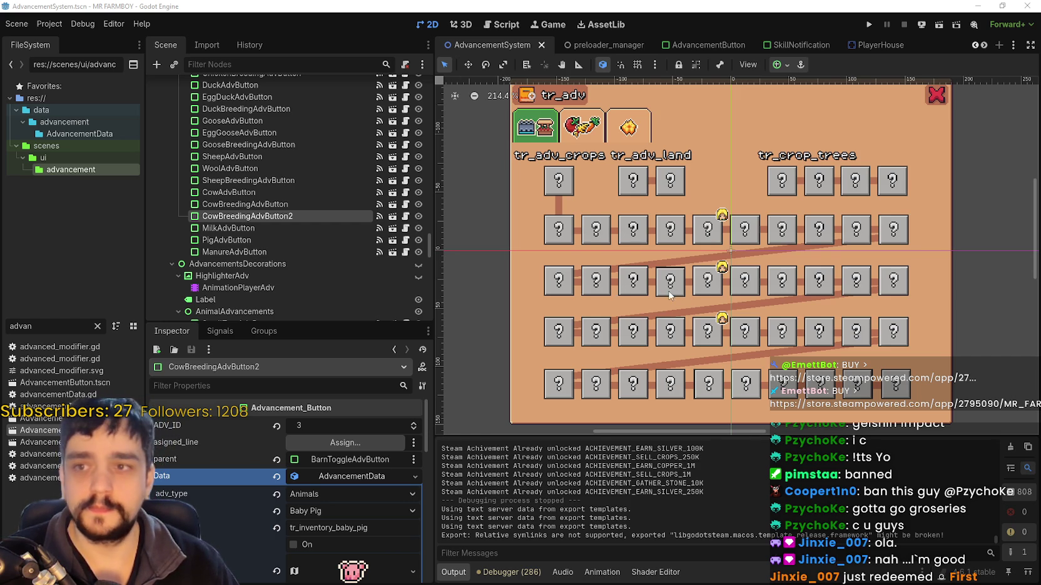
Zoom around the AdvancementSystem canvas, then run the MR FARMBOY project with F5
scroll(670, 293, up, 1)
scroll(803, 265, down, 1)
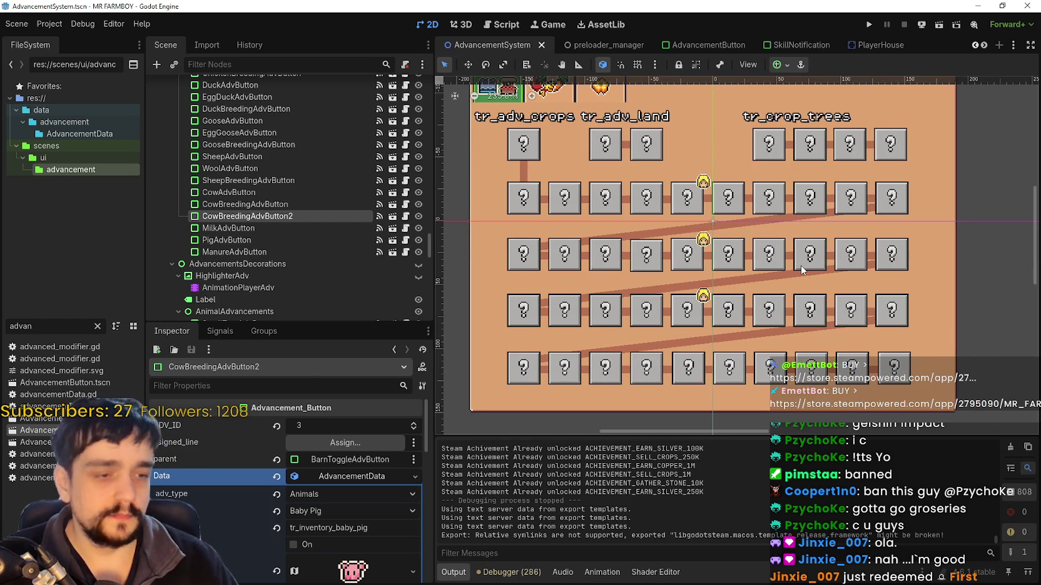
scroll(803, 271, up, 5)
scroll(835, 285, down, 5)
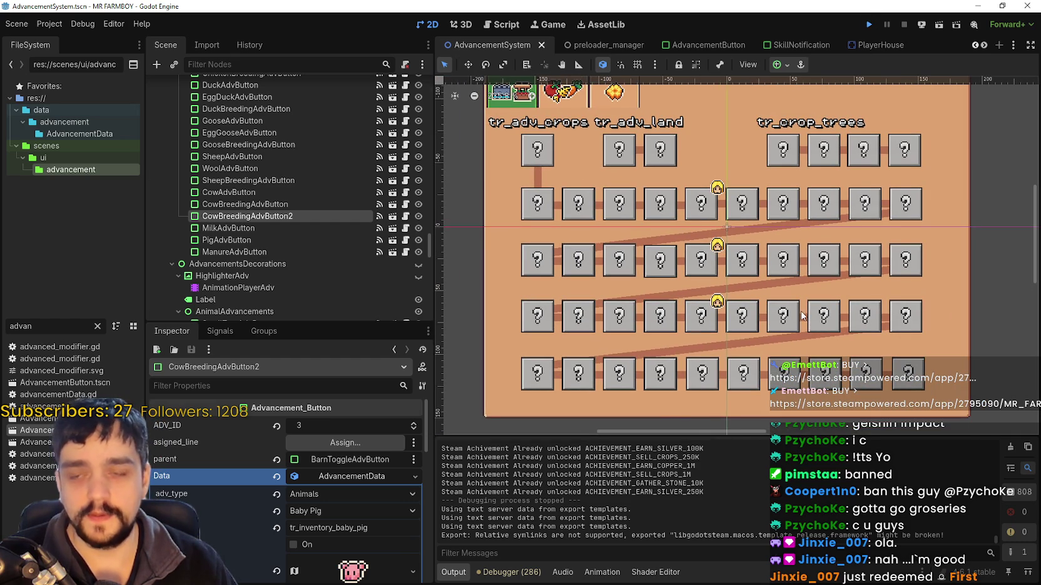
key(F5)
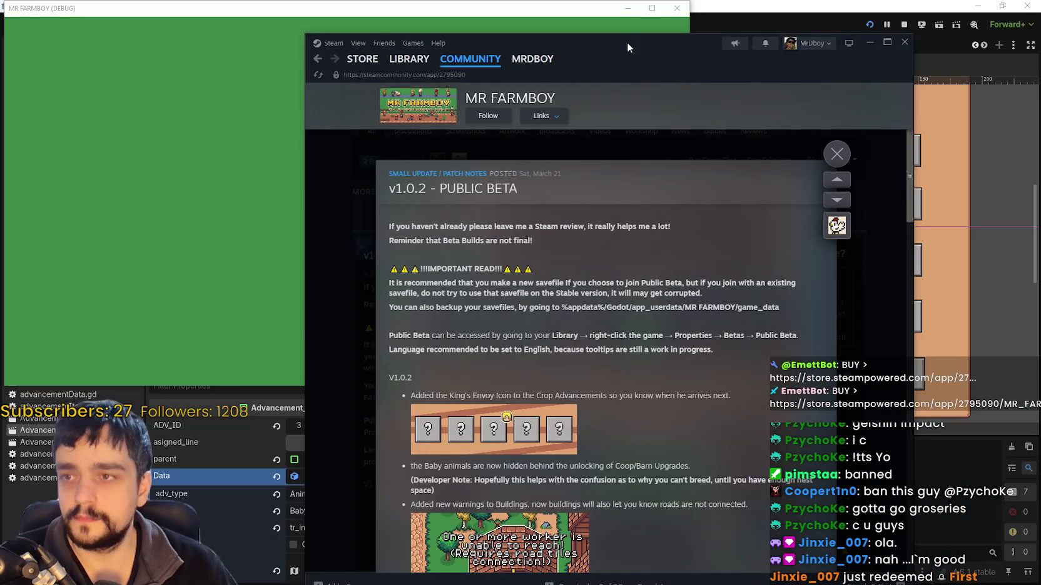
Scroll through the v1.0.2 Public Beta patch notes, nudging the Steam window right
scroll(626, 275, down, 5)
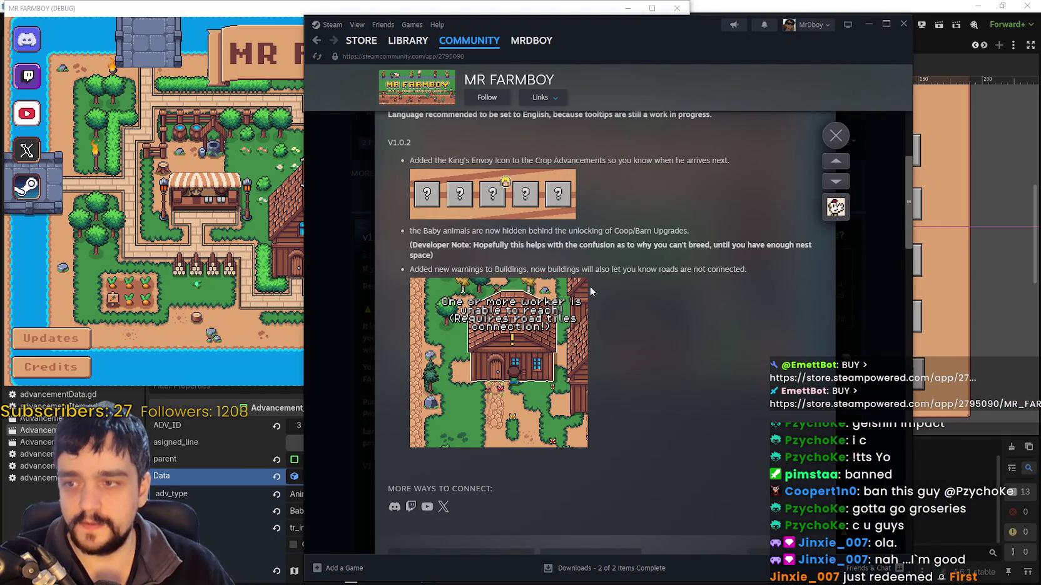
mouse_move(698, 48)
mouse_down()
mouse_move(742, 27)
mouse_move(765, 39)
mouse_up()
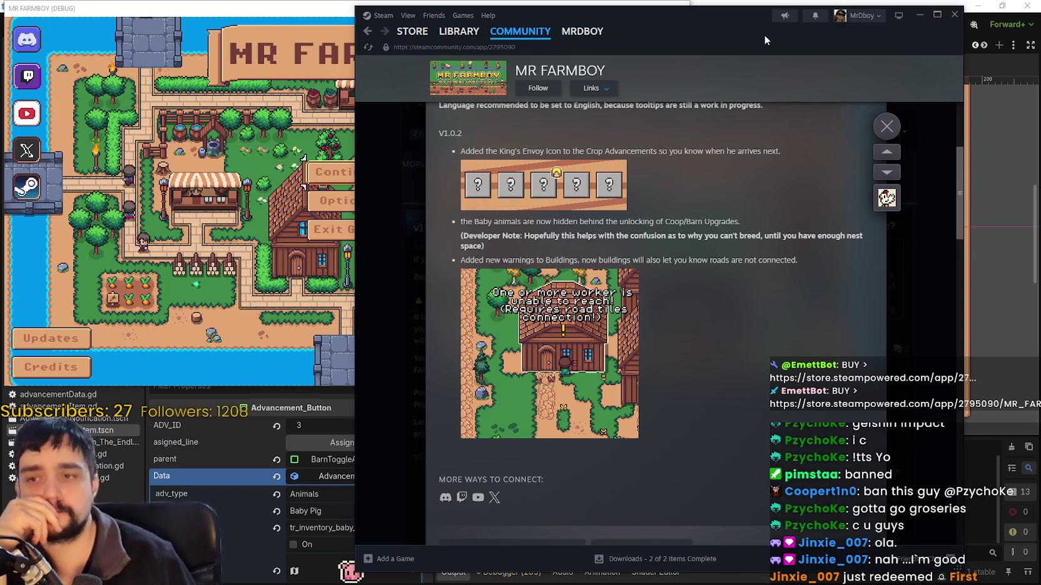
scroll(694, 371, down, 1)
scroll(701, 361, up, 5)
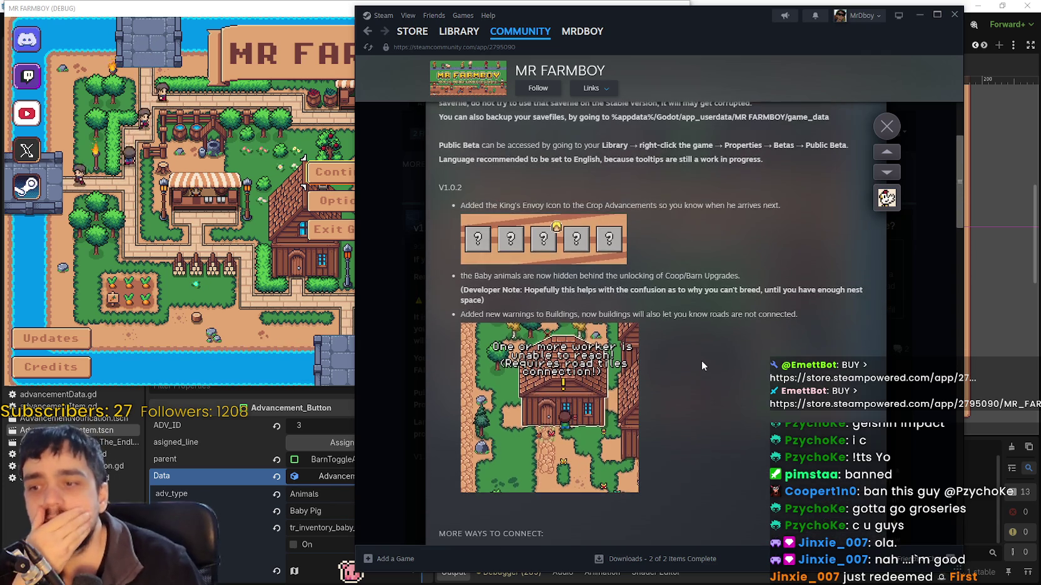
scroll(702, 355, down, 3)
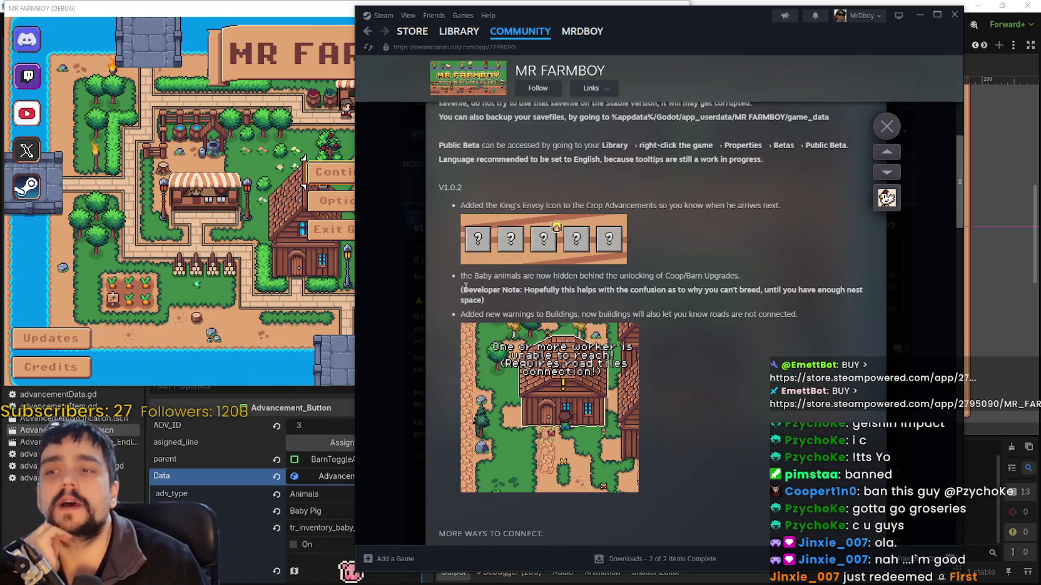
Highlight the baby-animals note and the King's Envoy Icon line, then clear the selections
mouse_move(462, 275)
mouse_down()
mouse_move(726, 276)
mouse_move(726, 286)
mouse_move(780, 302)
mouse_move(840, 291)
mouse_move(820, 307)
mouse_up()
mouse_move(756, 290)
mouse_down()
mouse_move(865, 292)
mouse_move(817, 294)
mouse_up()
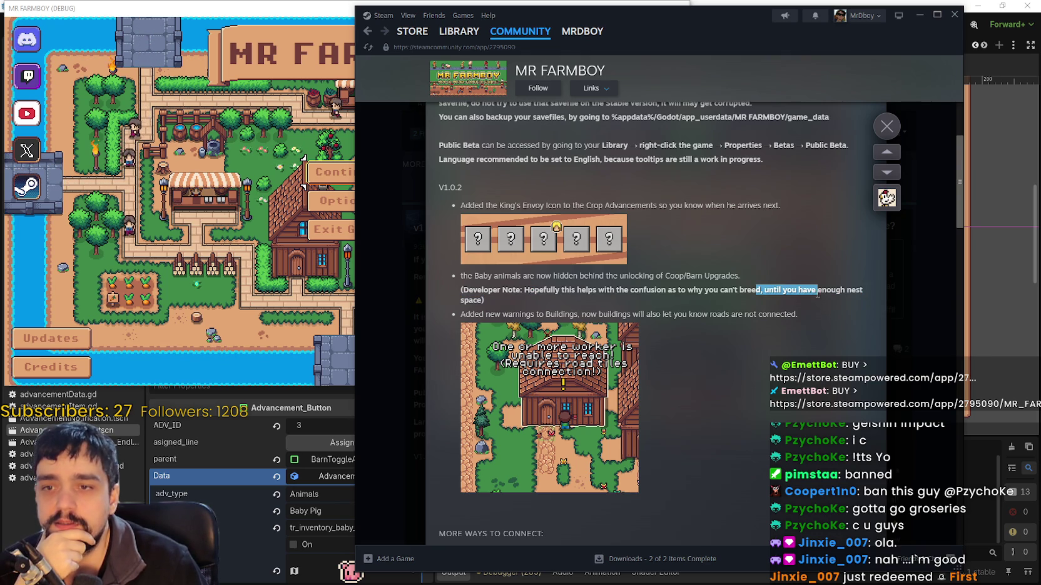
click(816, 294)
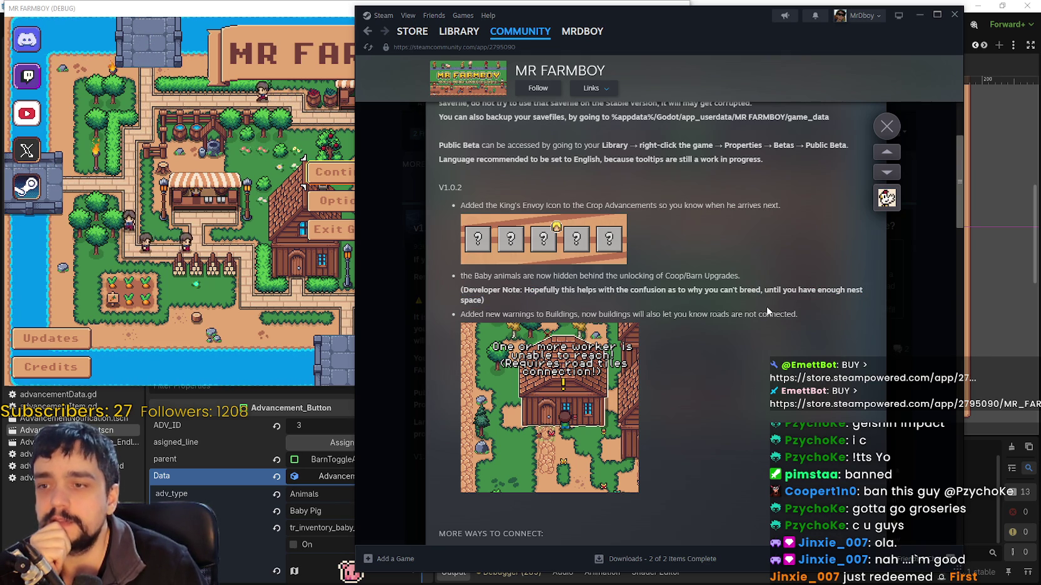
mouse_move(504, 205)
mouse_down()
mouse_move(672, 215)
mouse_move(533, 220)
mouse_move(678, 241)
mouse_up()
click(678, 243)
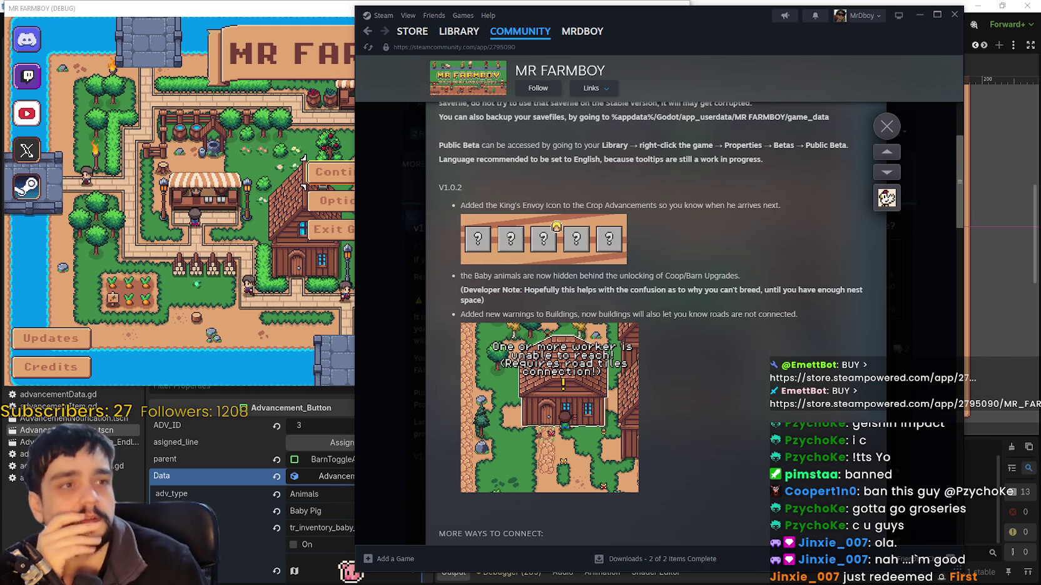
Return to the game, stop its debug run, and minimize the Godot editor
key(alt+Tab)
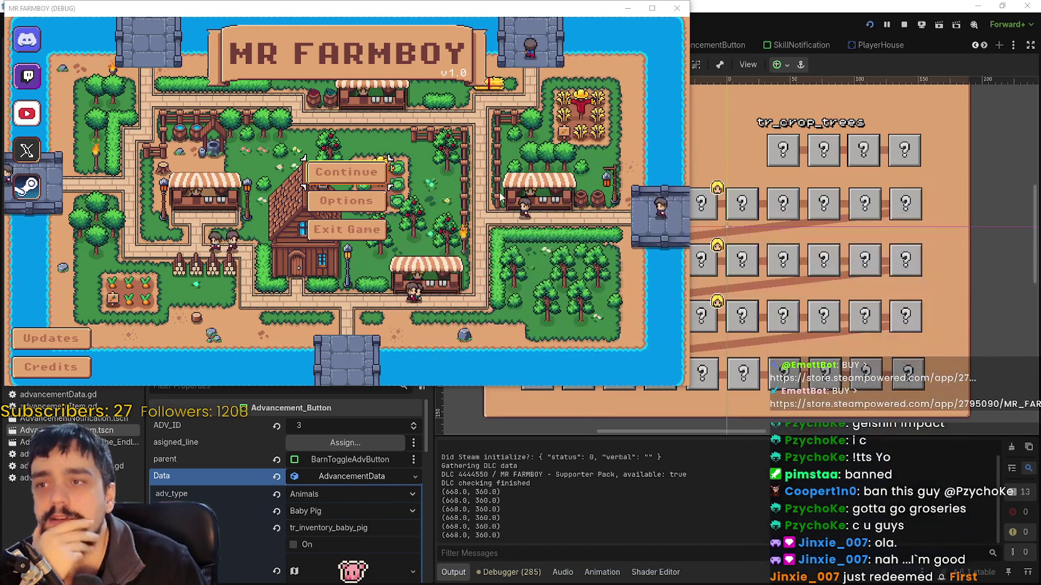
click(904, 25)
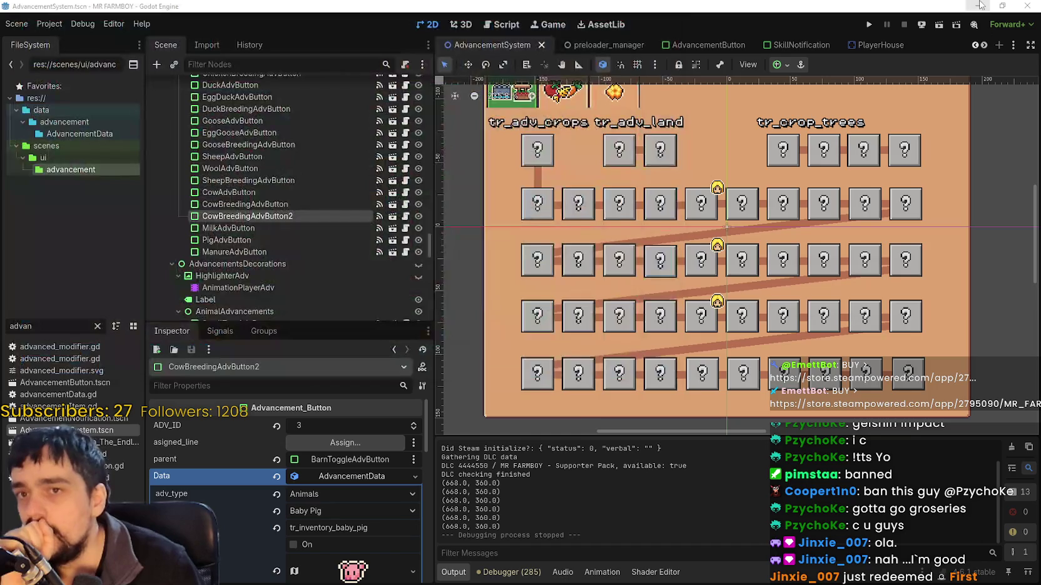
click(977, 6)
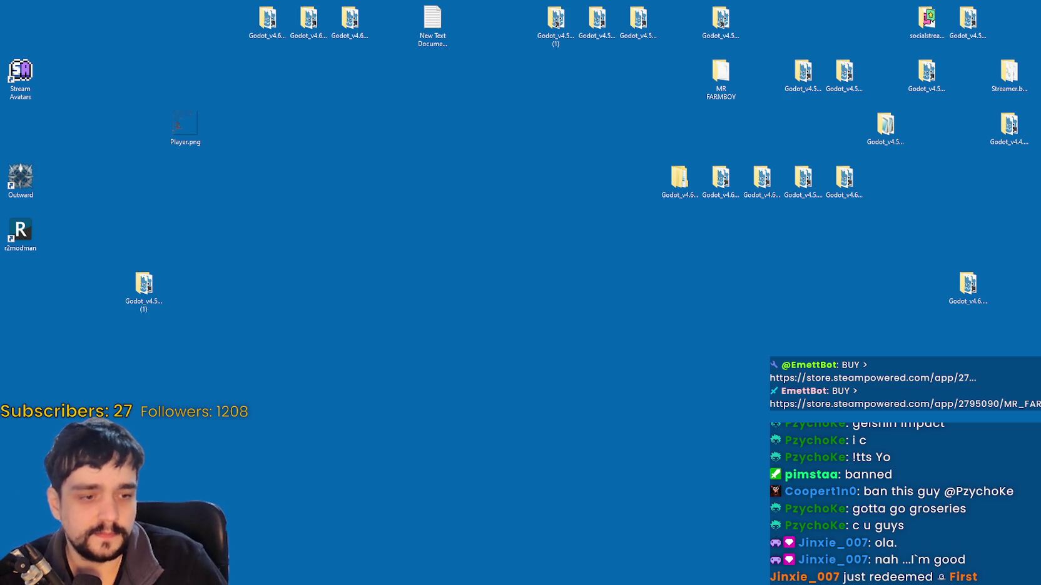
Close the patch notes in Steam and open MR FARMBOY's community Reviews tab
key(alt+Tab)
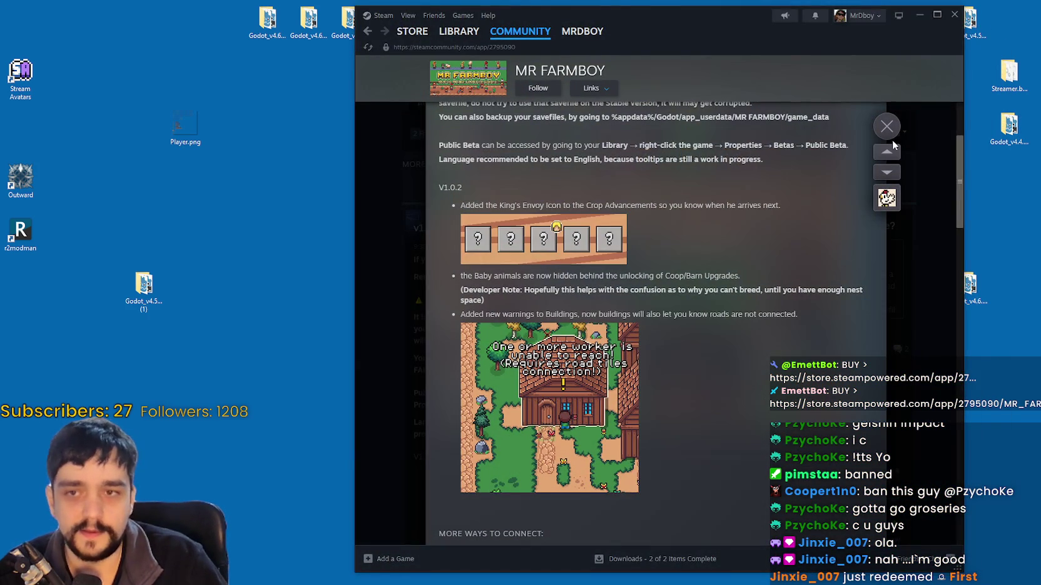
scroll(821, 134, up, 3)
click(887, 125)
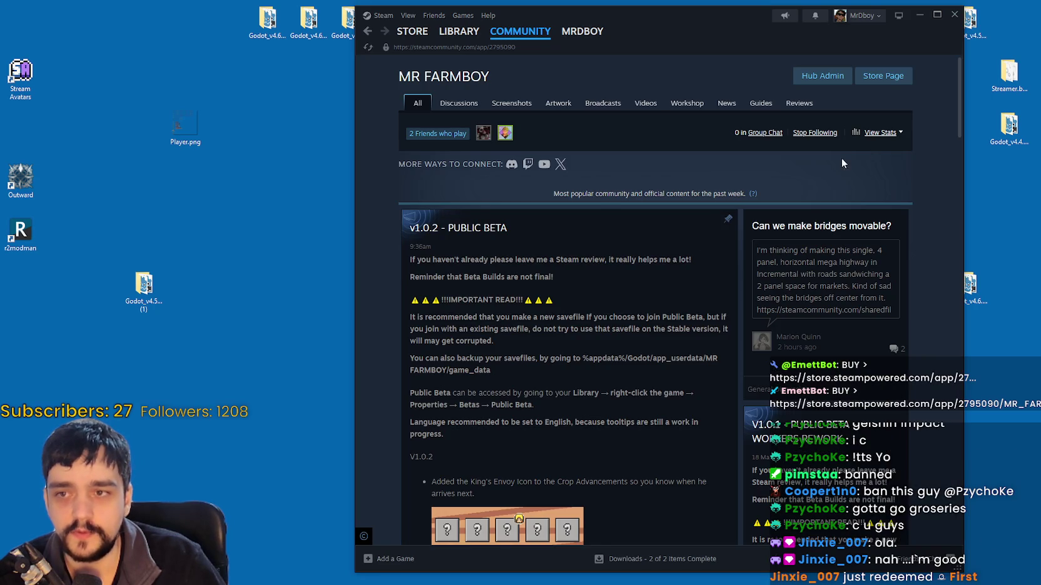
click(802, 106)
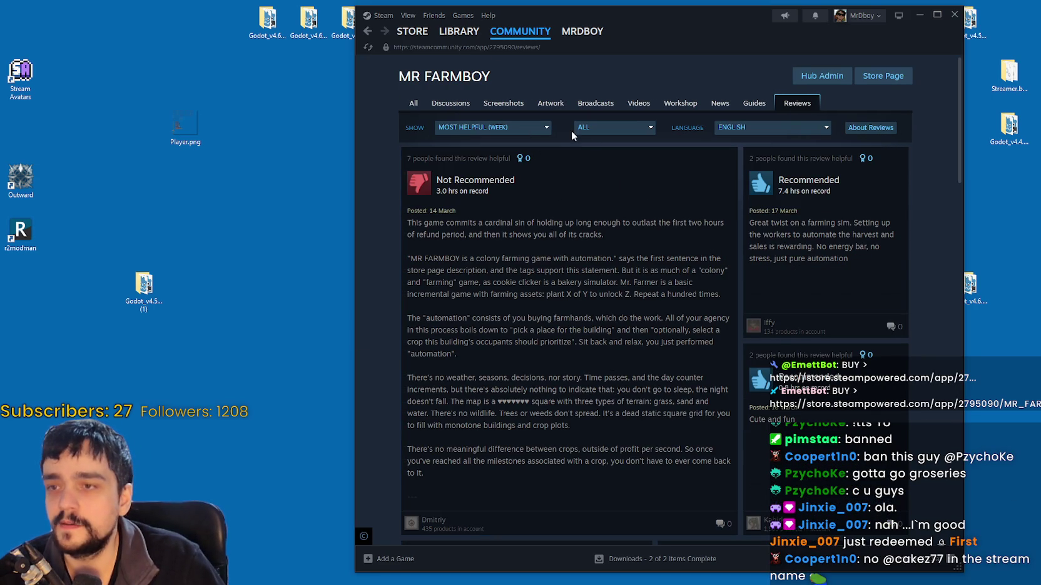
Sort reviews by Most Recent in all languages and scroll down to the review cards
click(539, 128)
click(480, 232)
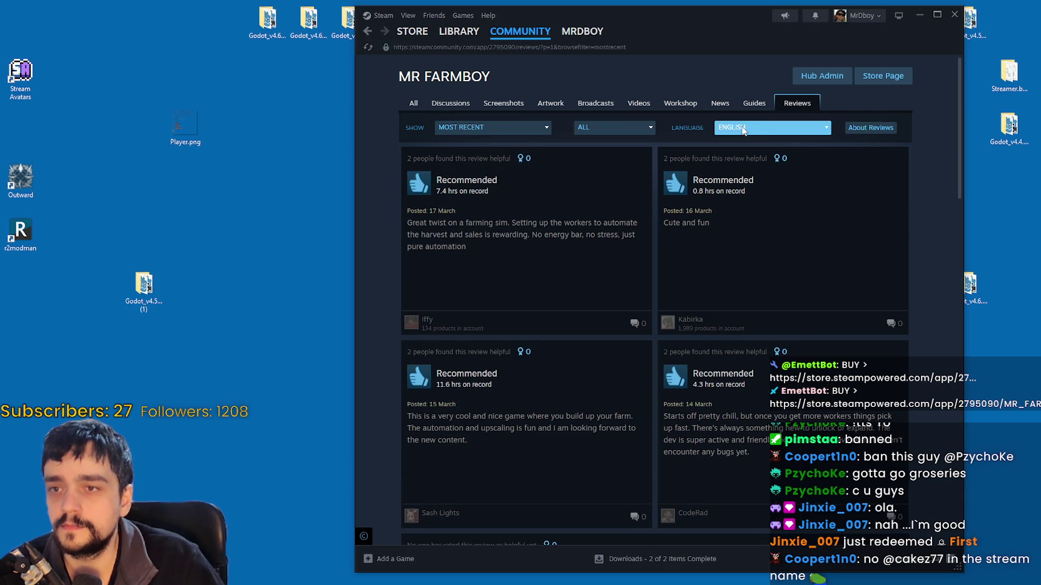
click(743, 129)
click(743, 141)
scroll(820, 318, down, 3)
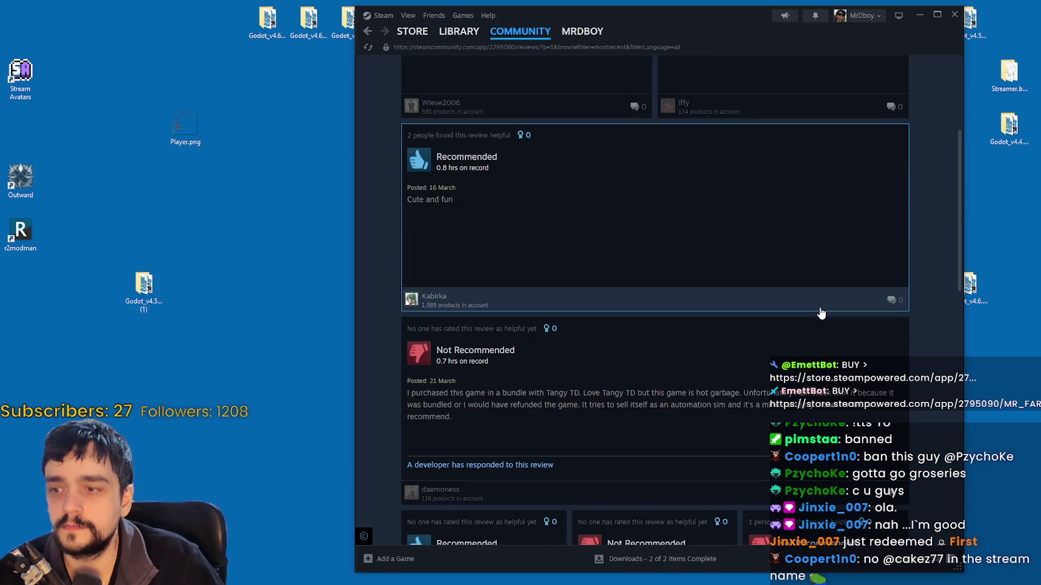
scroll(813, 326, down, 2)
scroll(673, 370, down, 2)
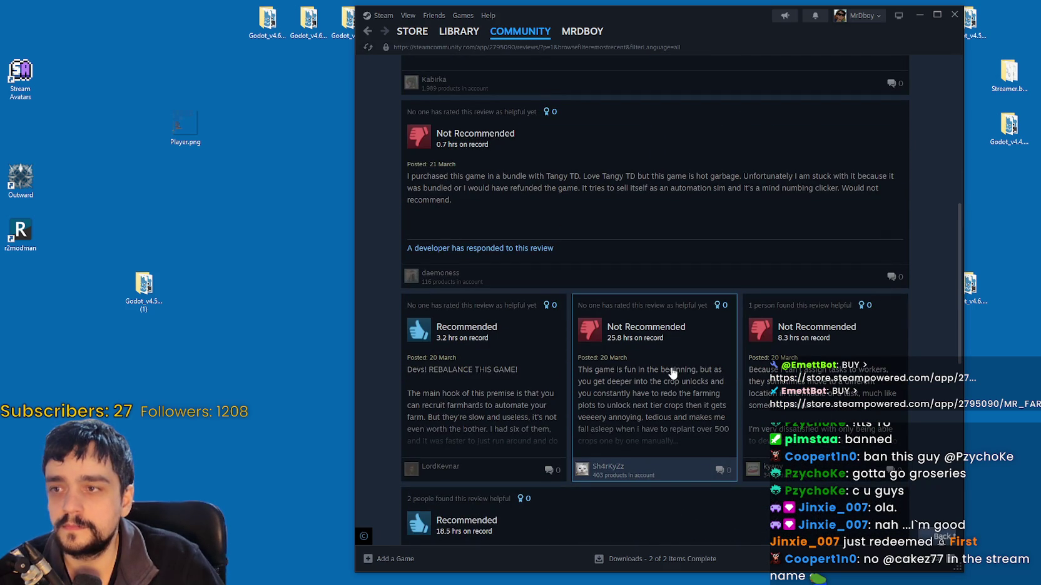
Open the Not Recommended bundle-complaint review showing the developer's reply
click(651, 207)
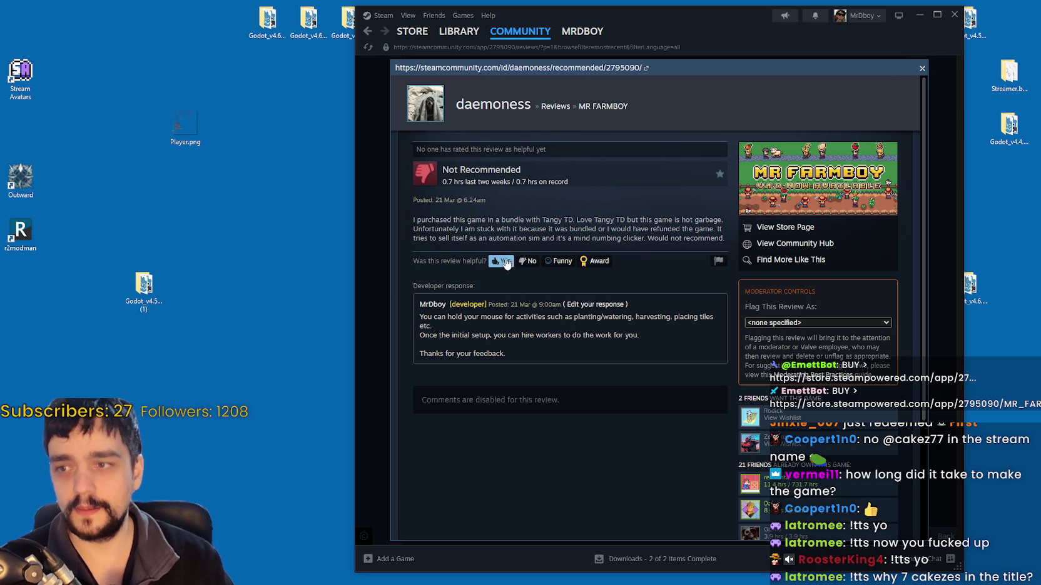
Mark the Steam review as not helpful and close the review popup
click(527, 261)
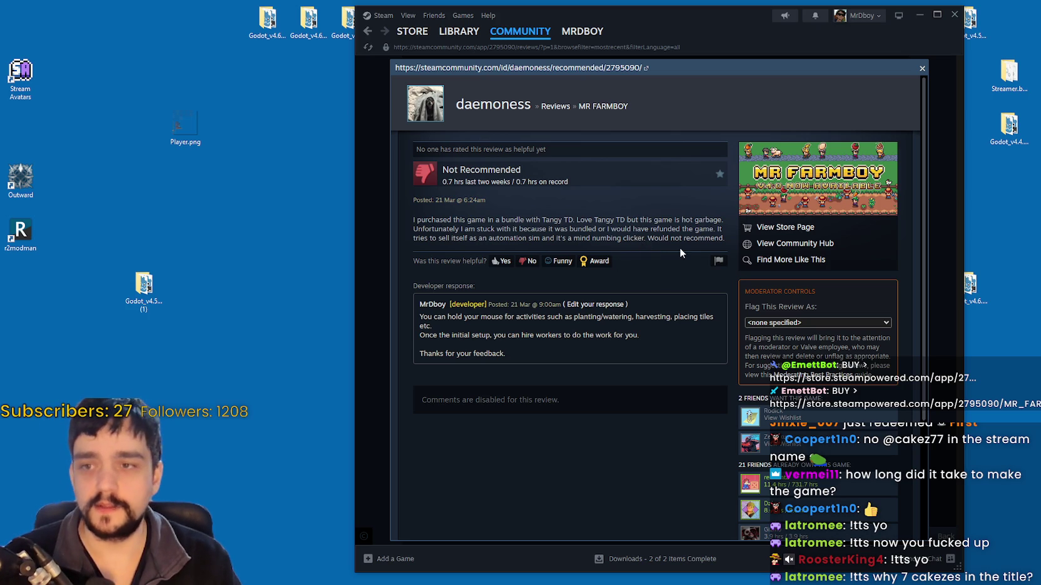
click(921, 70)
scroll(481, 181, up, 10)
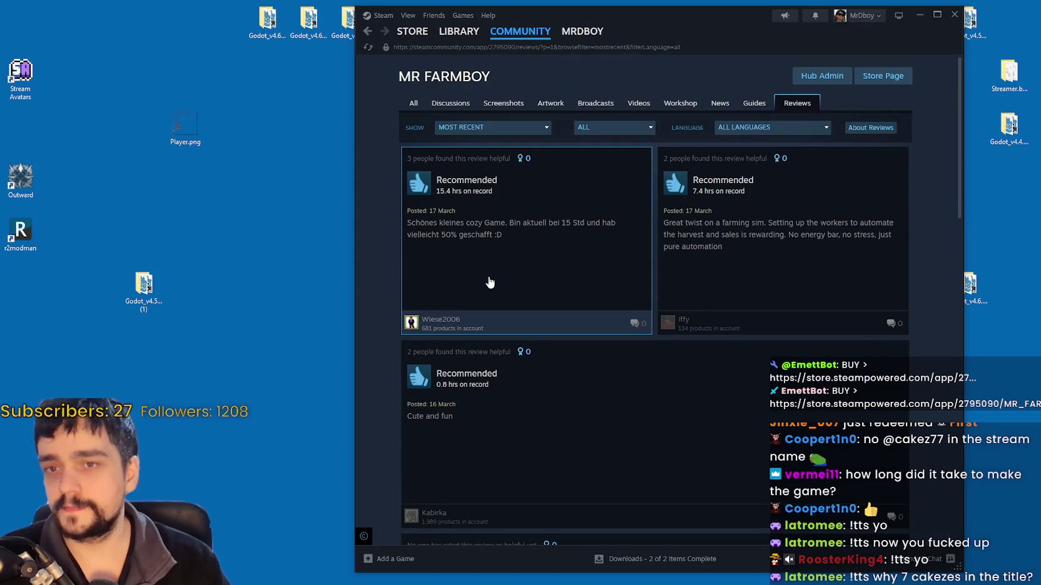
Go to the Steam library Home view and minimize Steam
click(460, 35)
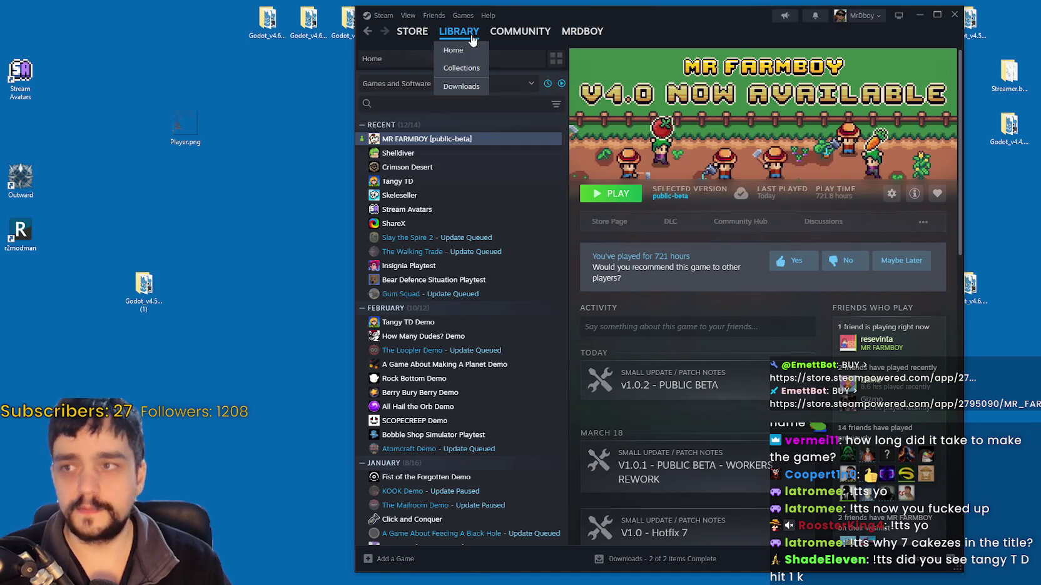
click(469, 50)
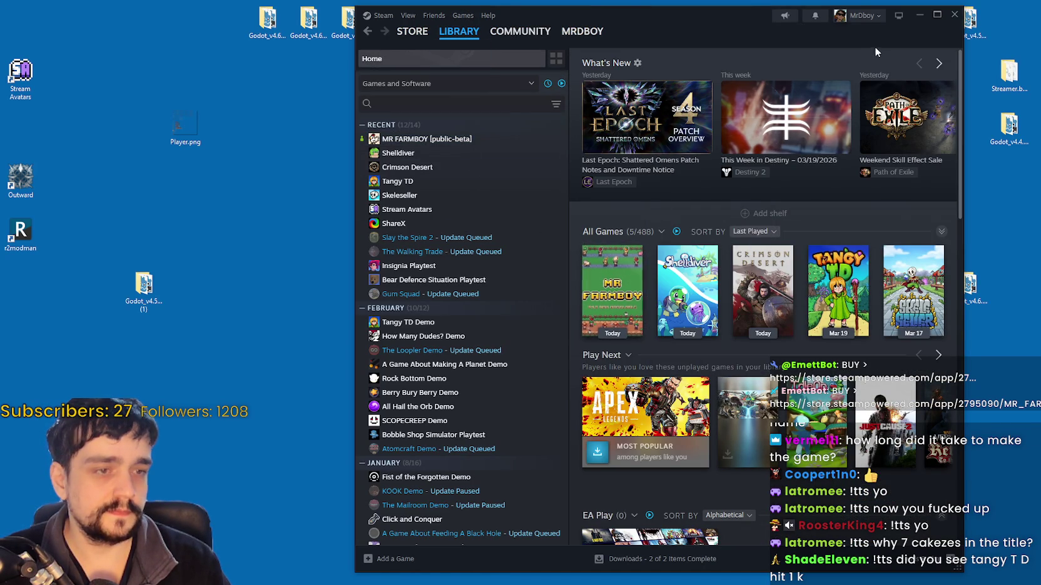
click(918, 15)
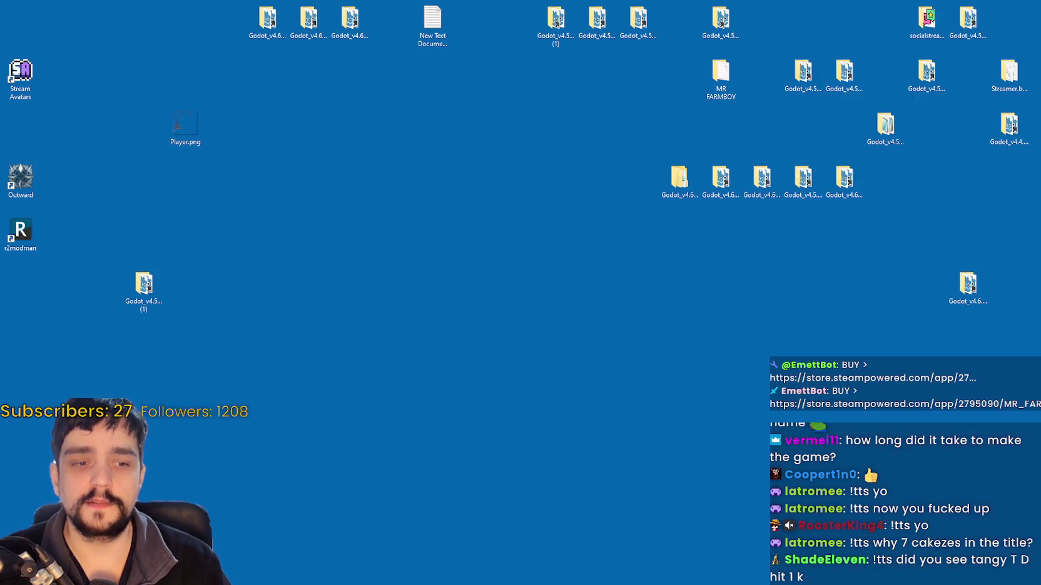
Switch to the MR FARMBOY SteamDB charts tab and reload it to show 54 players now
key(alt+Tab)
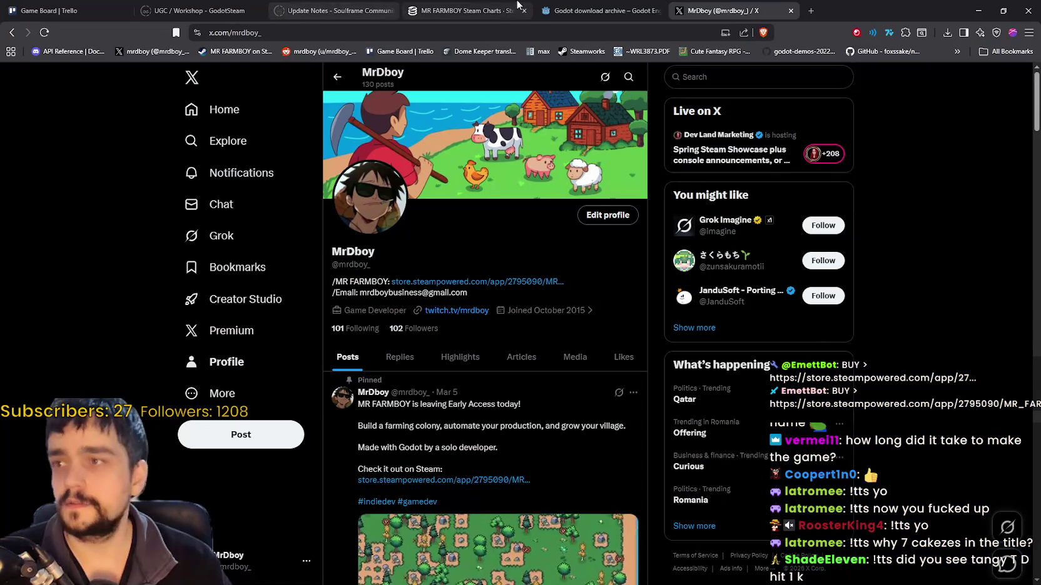
click(463, 11)
scroll(844, 344, up, 4)
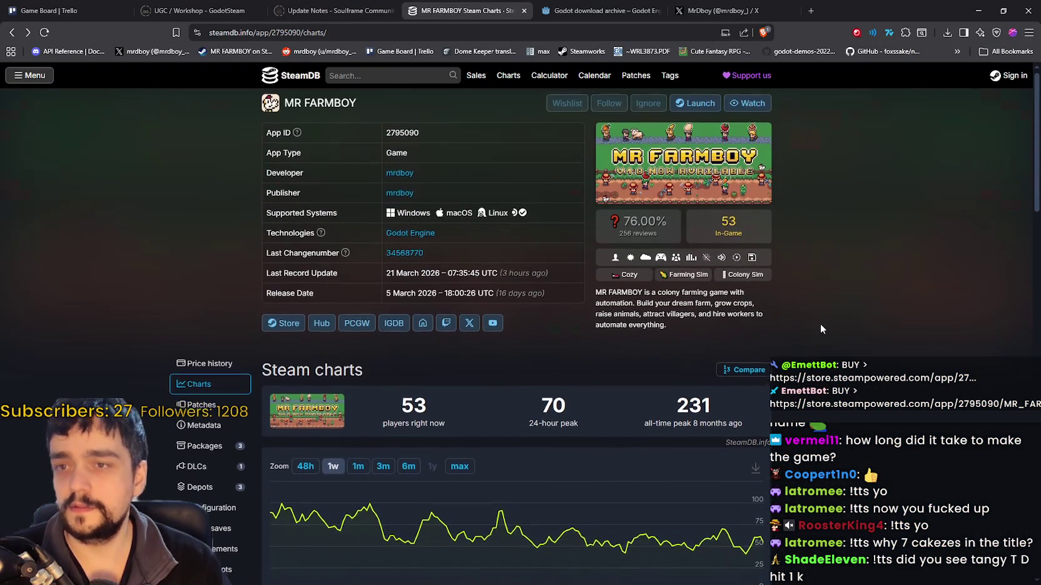
right_click(800, 300)
click(827, 339)
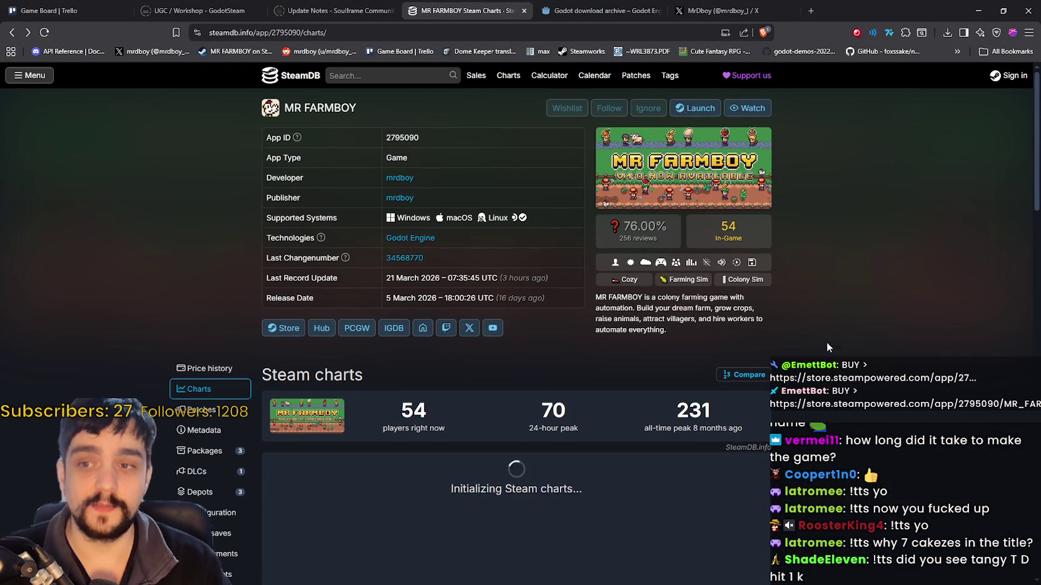
scroll(822, 335, down, 3)
scroll(822, 344, up, 3)
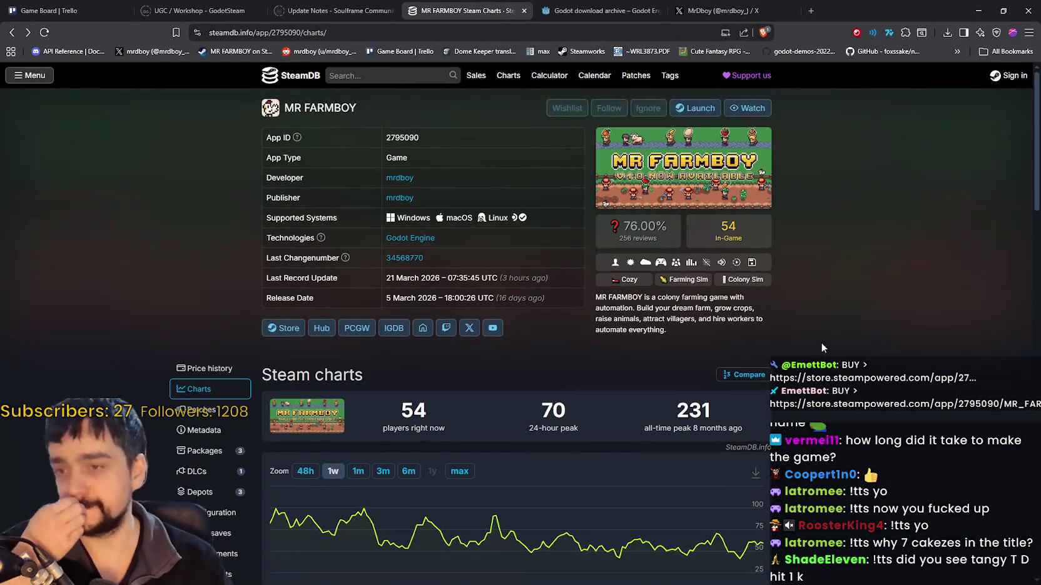
Search SteamDB for 'Tangy T' and open the Tangy TD charts page
click(375, 76)
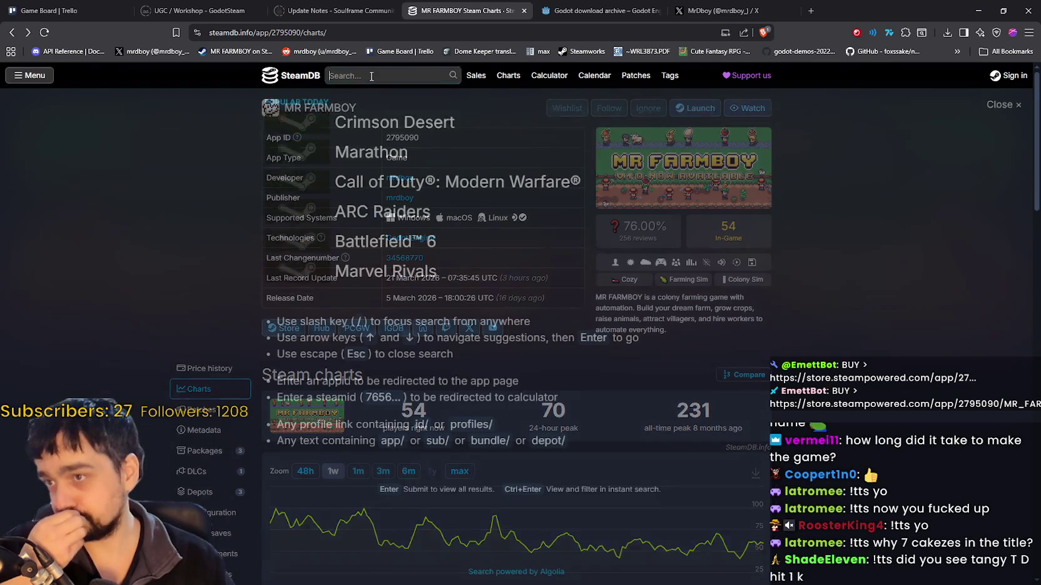
text(Ta)
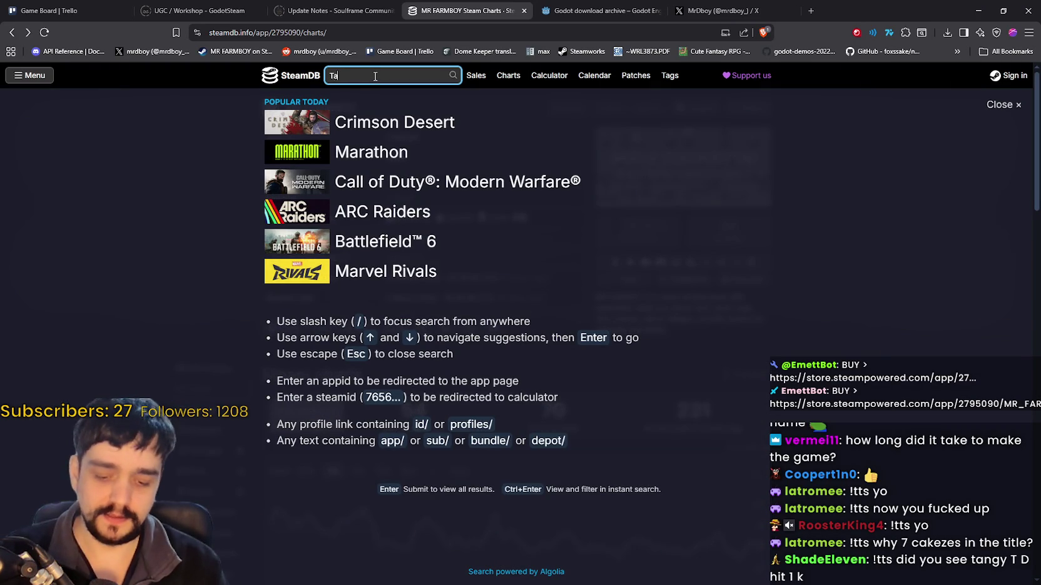
text(ngy T)
key(Down)
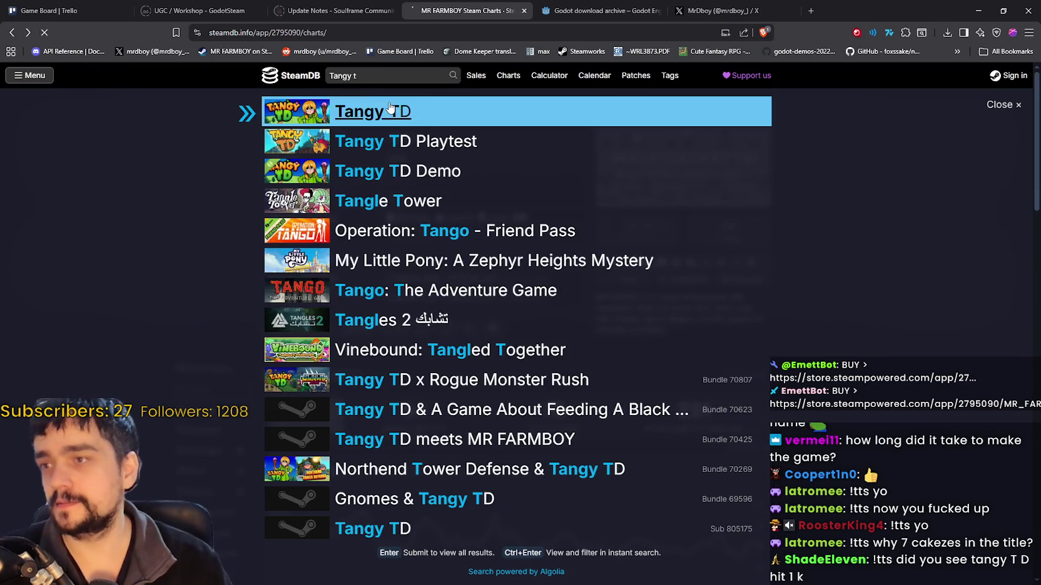
key(Return)
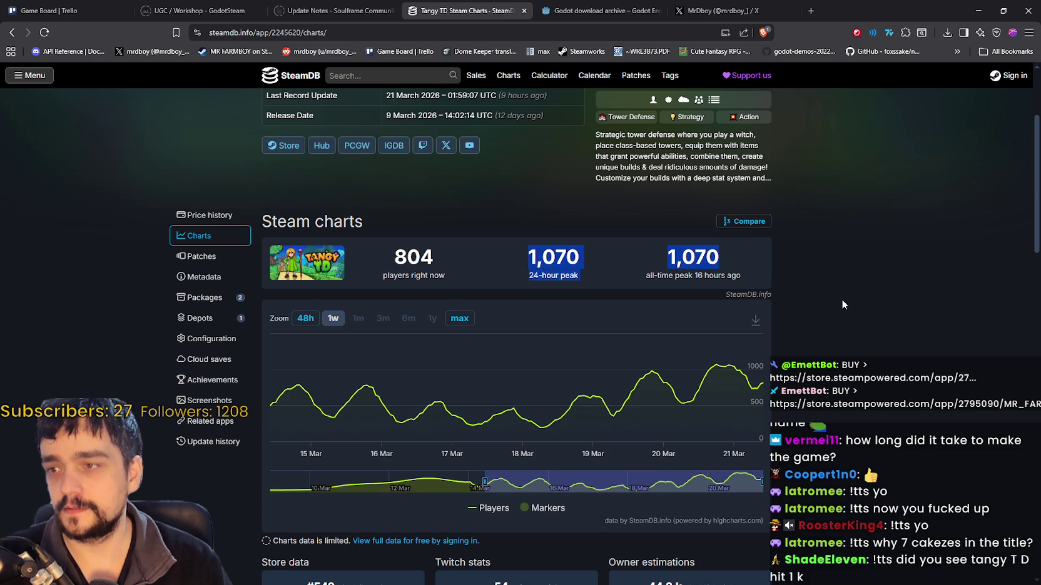
Review Tangy TD's 804 current players and 1,070 peak, then bring Steam forward
scroll(817, 327, up, 1)
mouse_move(750, 453)
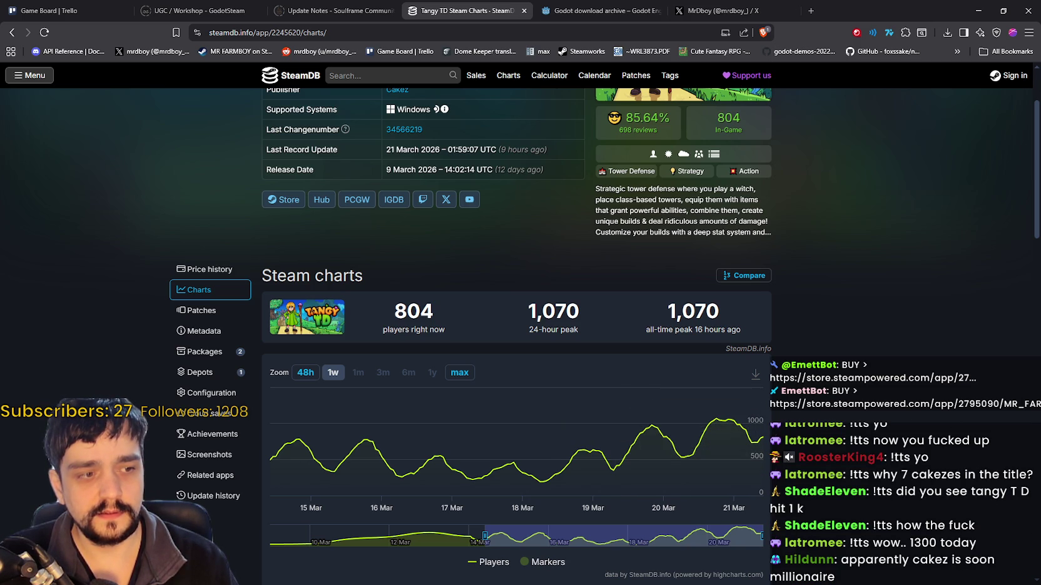
scroll(657, 446, up, 1)
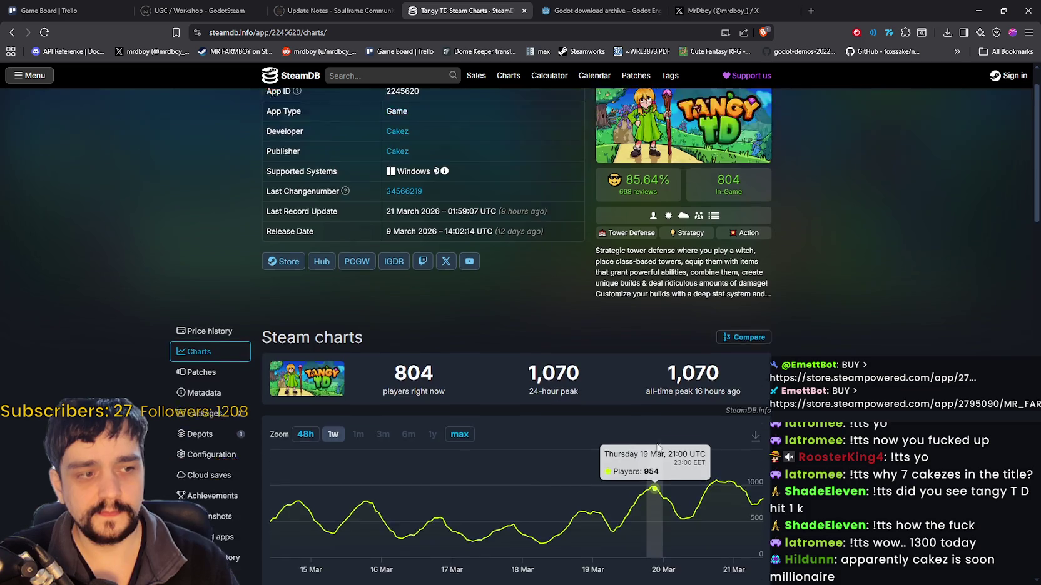
scroll(656, 446, up, 1)
scroll(663, 437, down, 4)
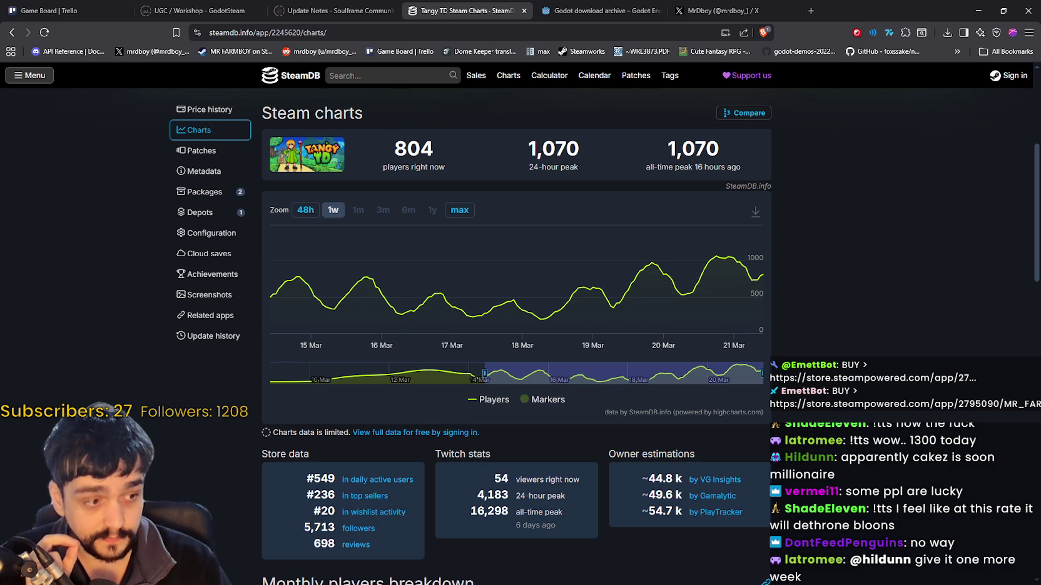
click(764, 582)
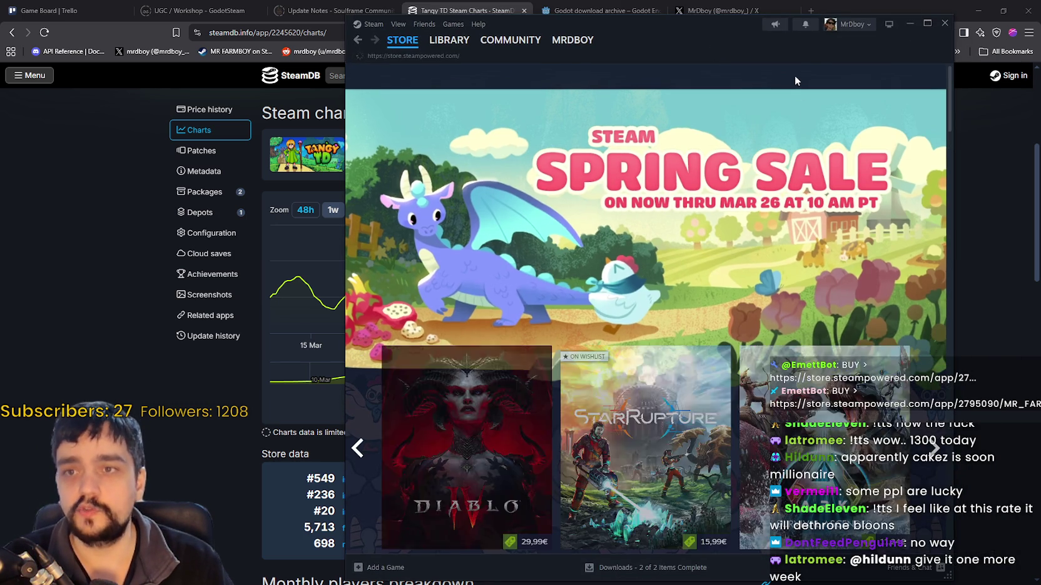
Search the Steam store for 'Tangy' and open the Tangy TD store page
click(807, 76)
text(T)
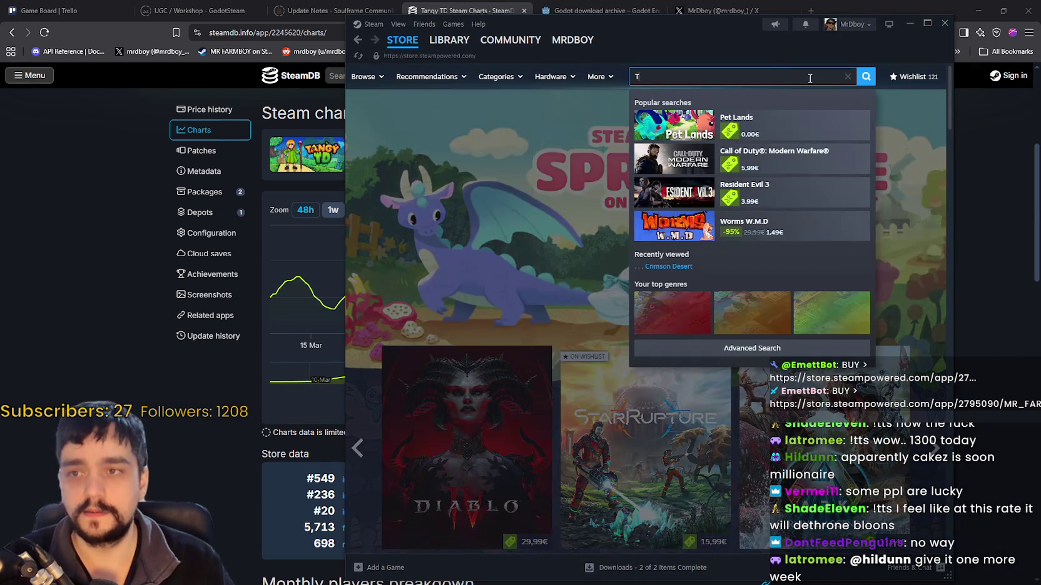
text(angy)
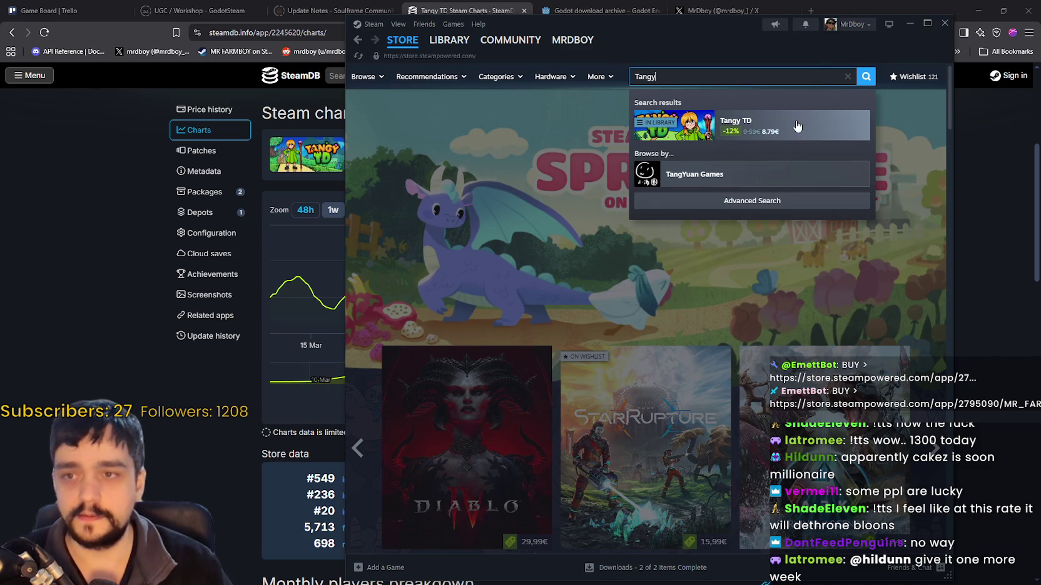
click(797, 126)
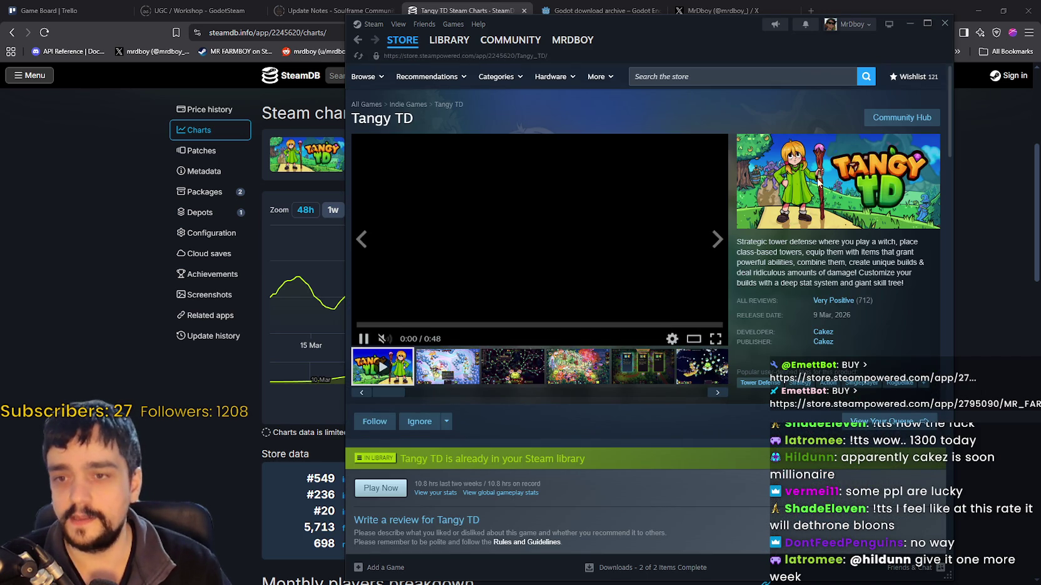
Browse the Tangy TD store page and go to its Community Hub
scroll(619, 371, down, 5)
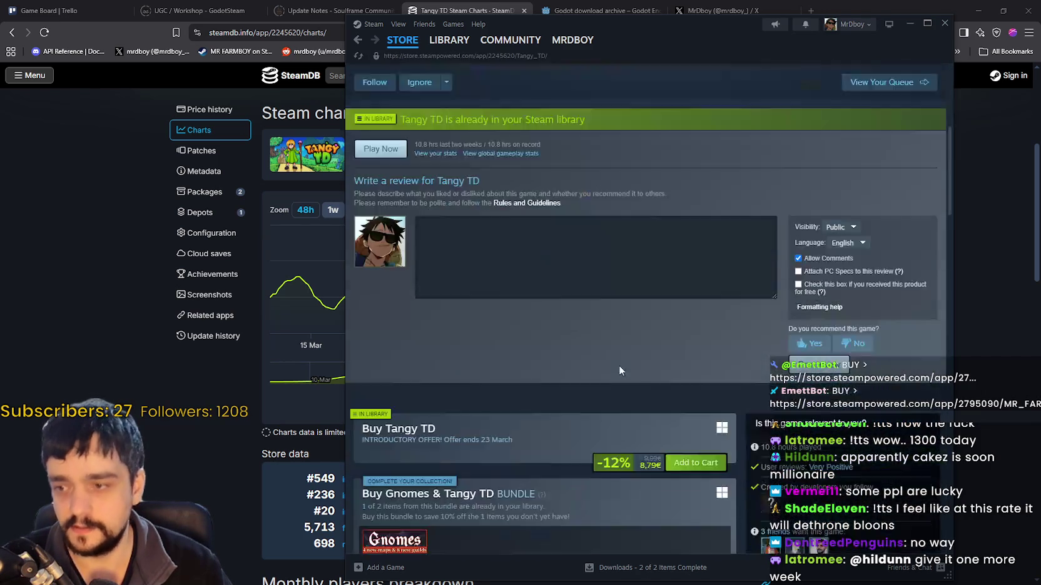
scroll(619, 370, down, 9)
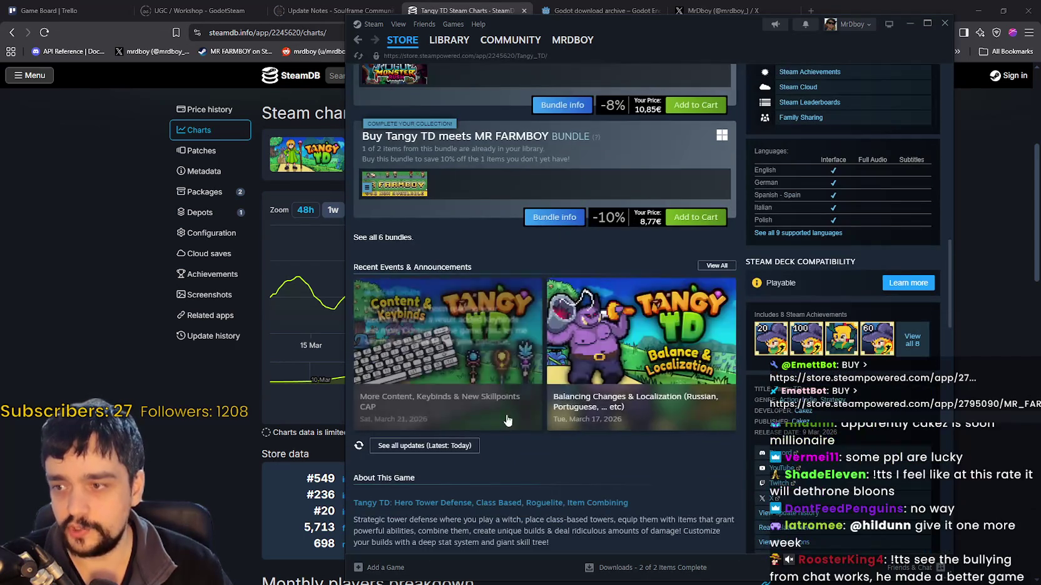
scroll(663, 314, down, 2)
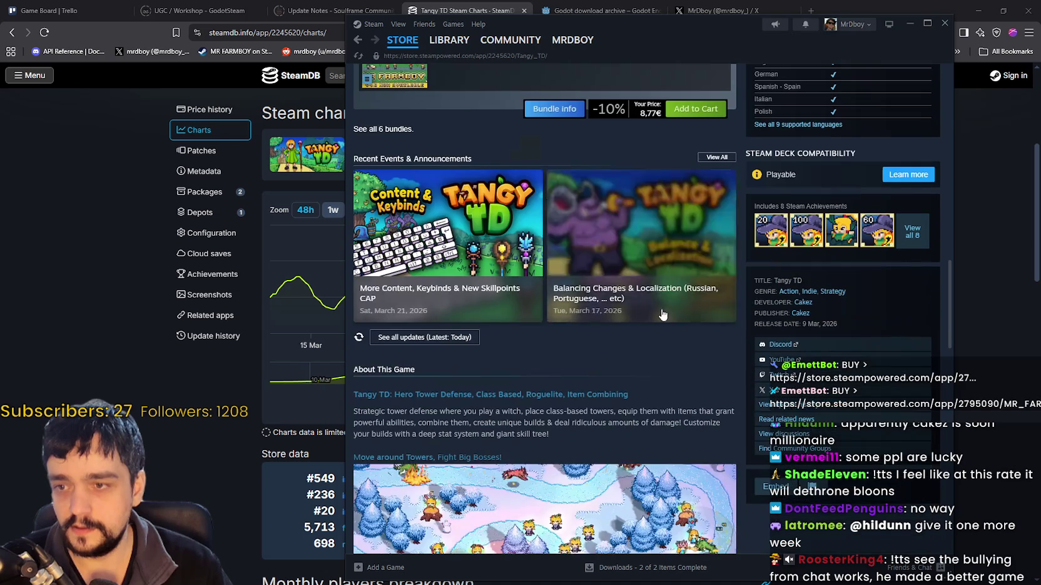
mouse_move(662, 314)
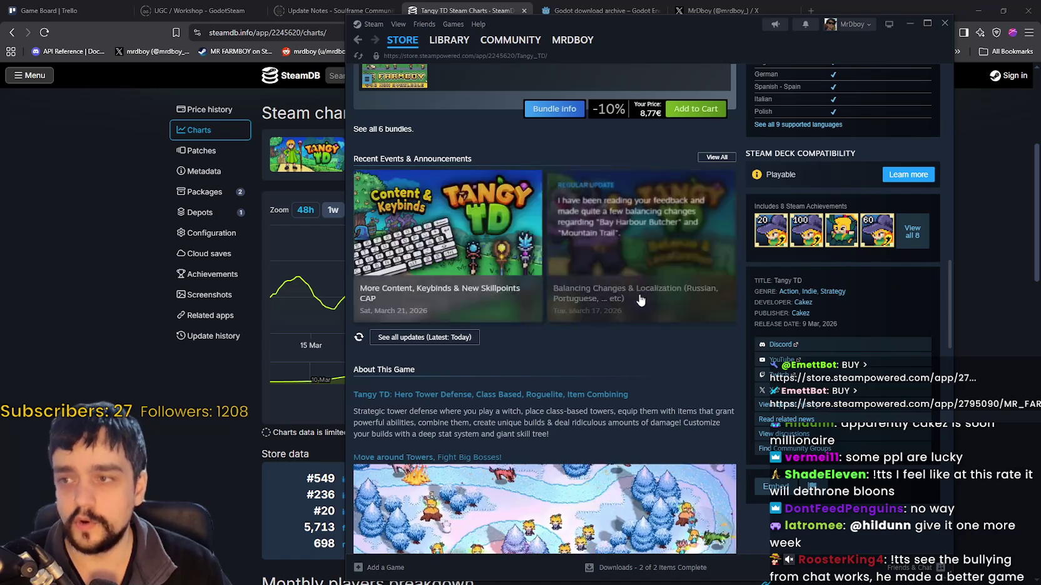
scroll(640, 301, up, 15)
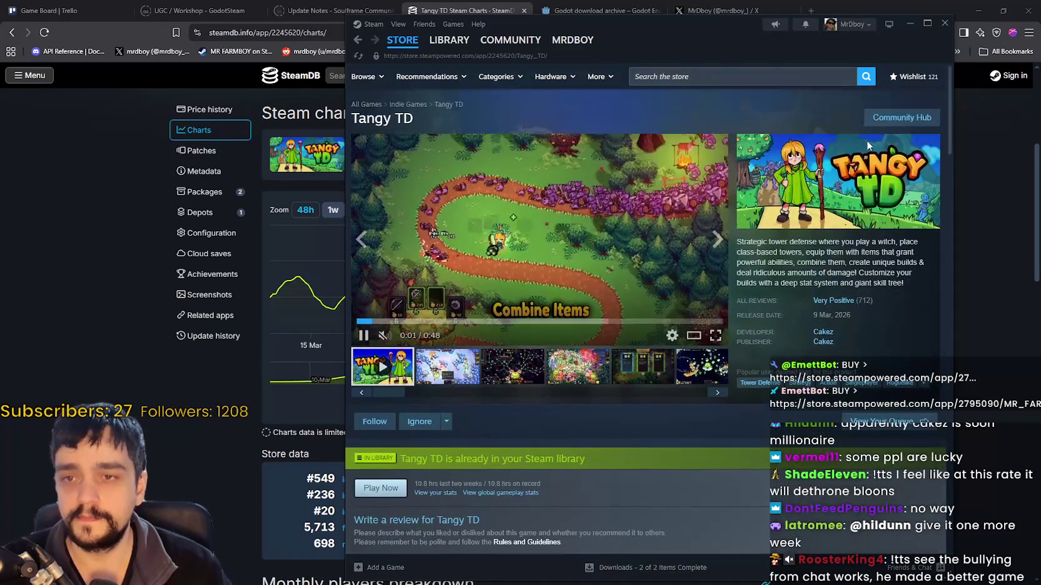
click(901, 118)
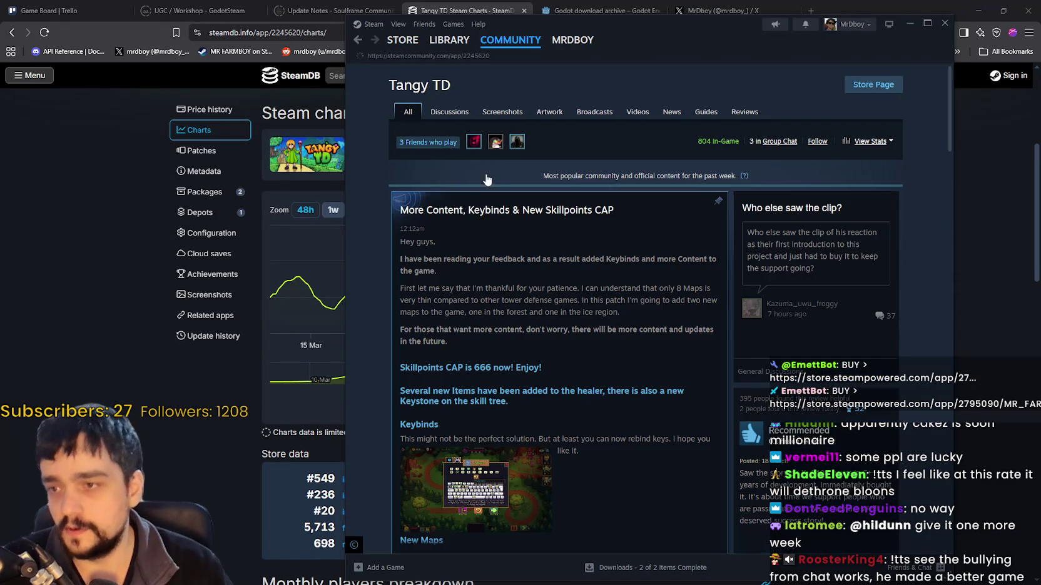
Scroll the Tangy TD Community Hub feed, go to LIBRARY, and minimize Steam
scroll(669, 375, down, 5)
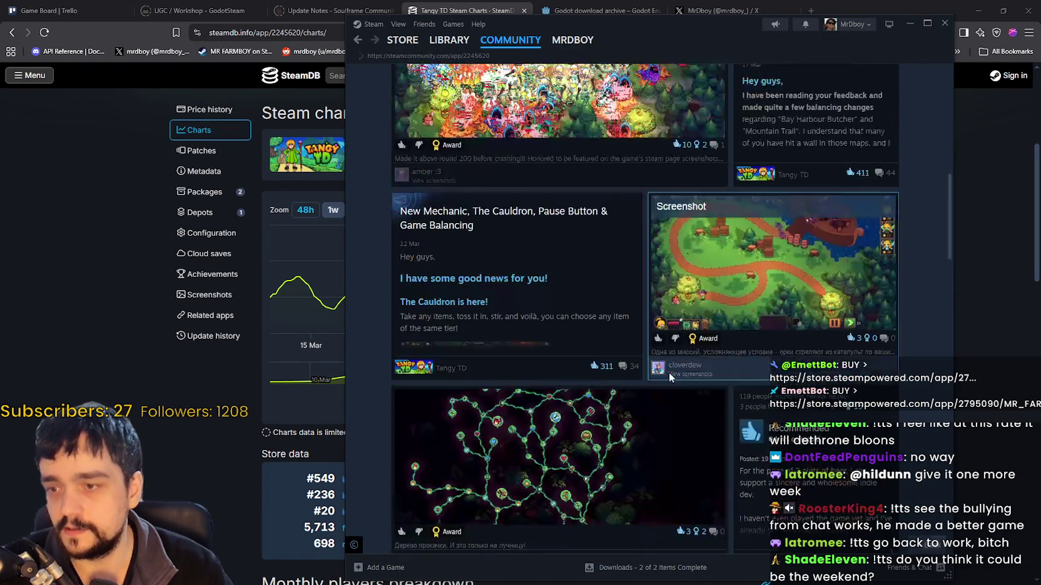
scroll(669, 372, down, 2)
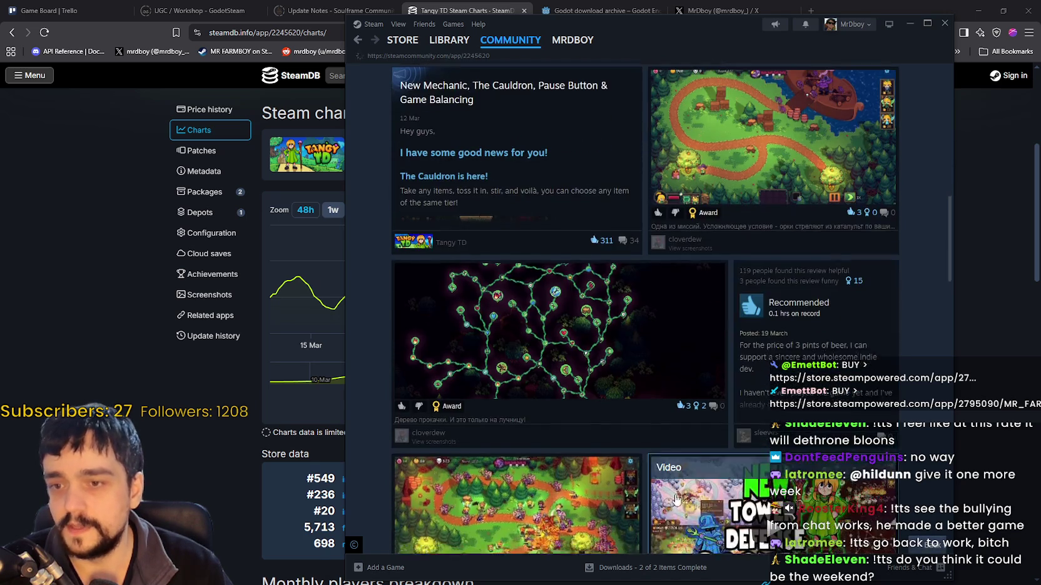
scroll(675, 438, down, 3)
click(449, 39)
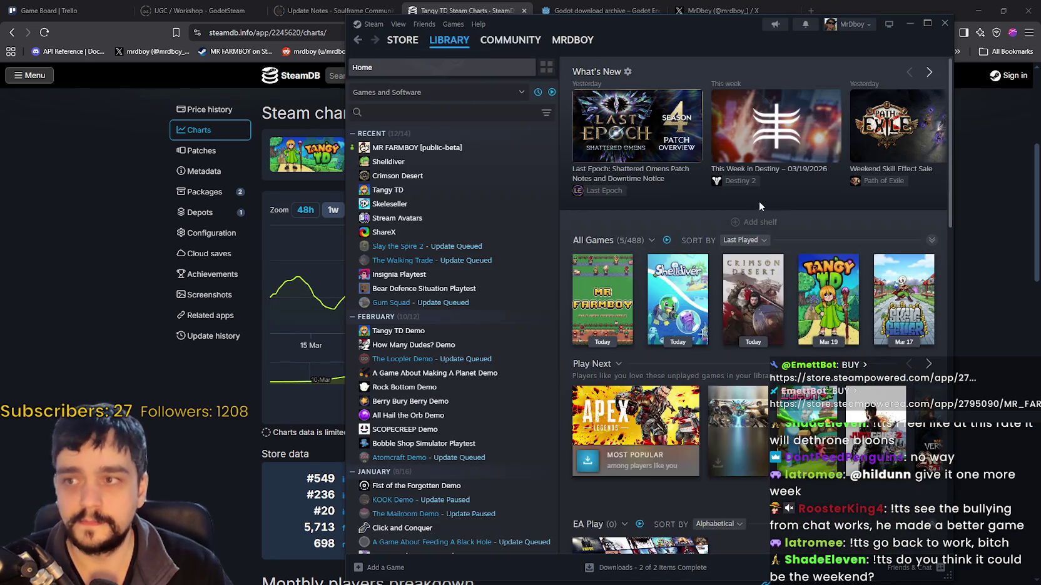
click(910, 25)
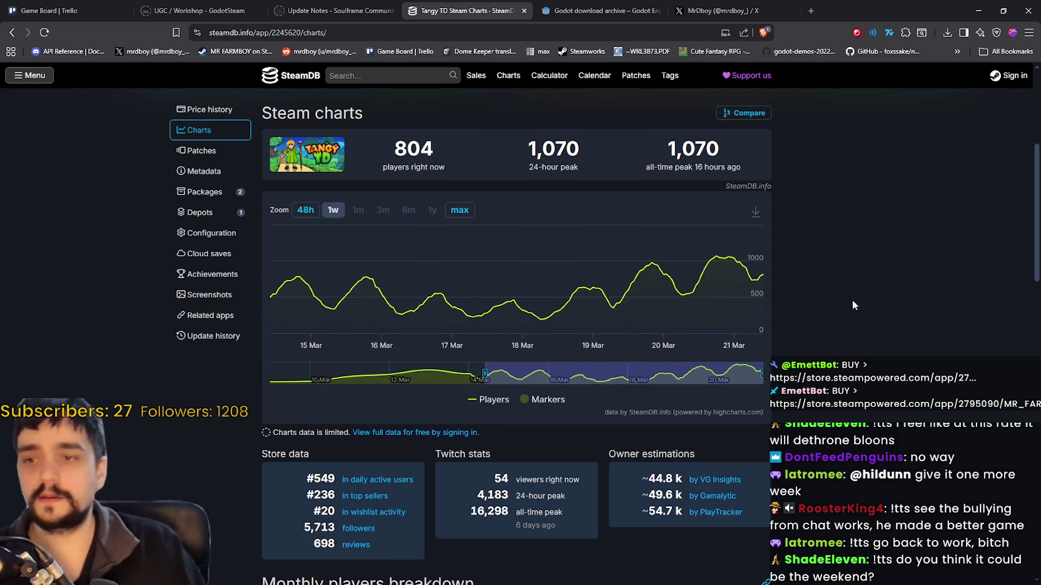
Scroll through SteamDB's Tangy TD app details and one-week player graph
scroll(813, 313, up, 2)
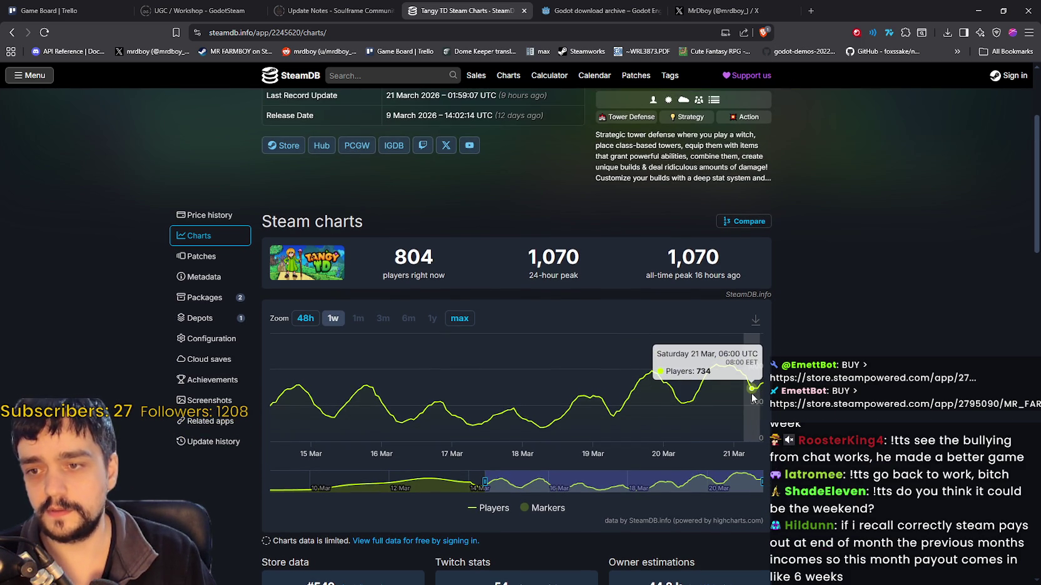
scroll(854, 350, up, 3)
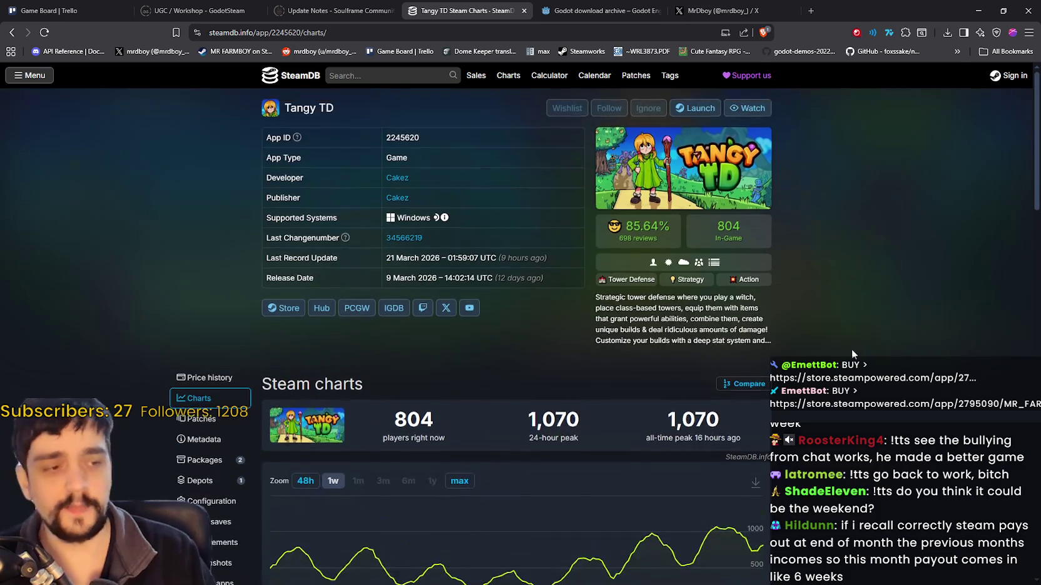
scroll(853, 348, down, 3)
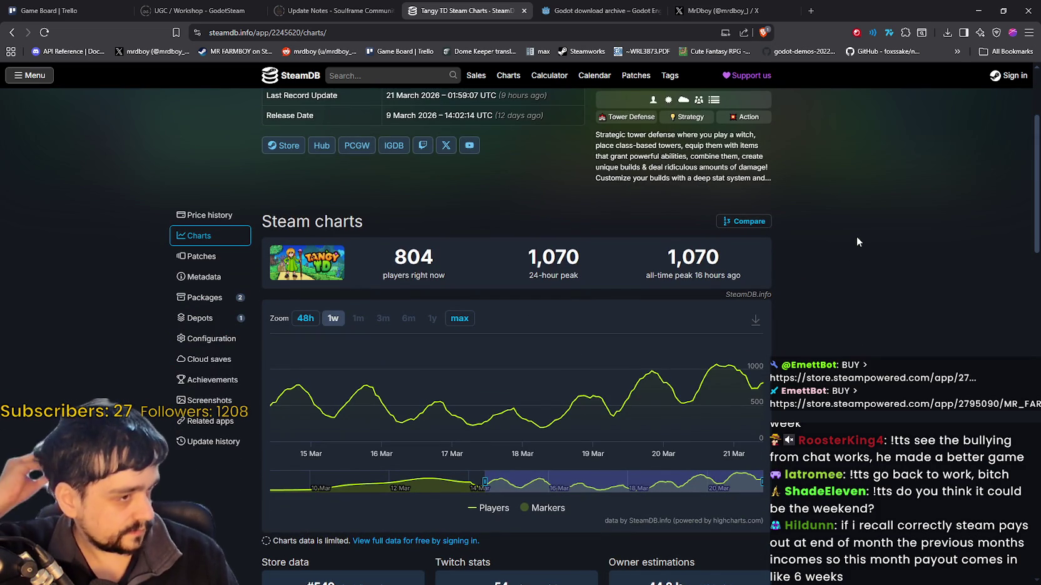
Minimize the browser and zoom out on the game_ui canvas to view both ability icons
click(974, 16)
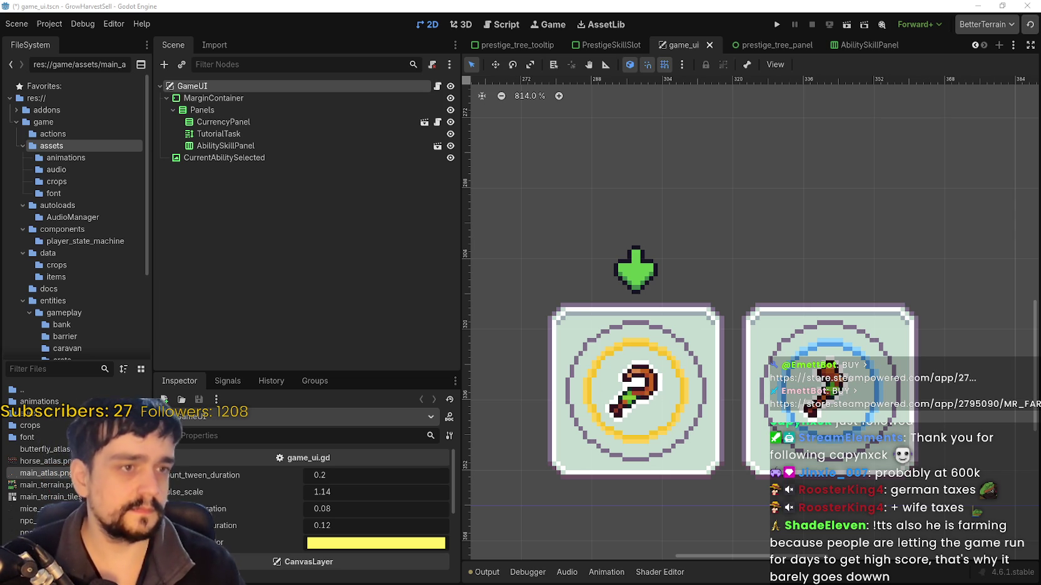
scroll(540, 242, down, 8)
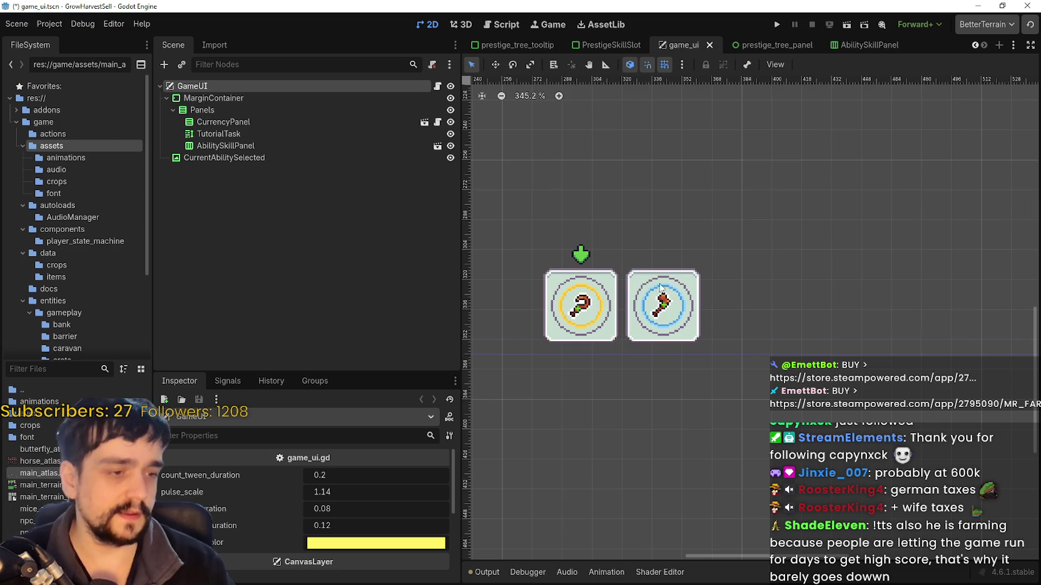
scroll(661, 288, down, 2)
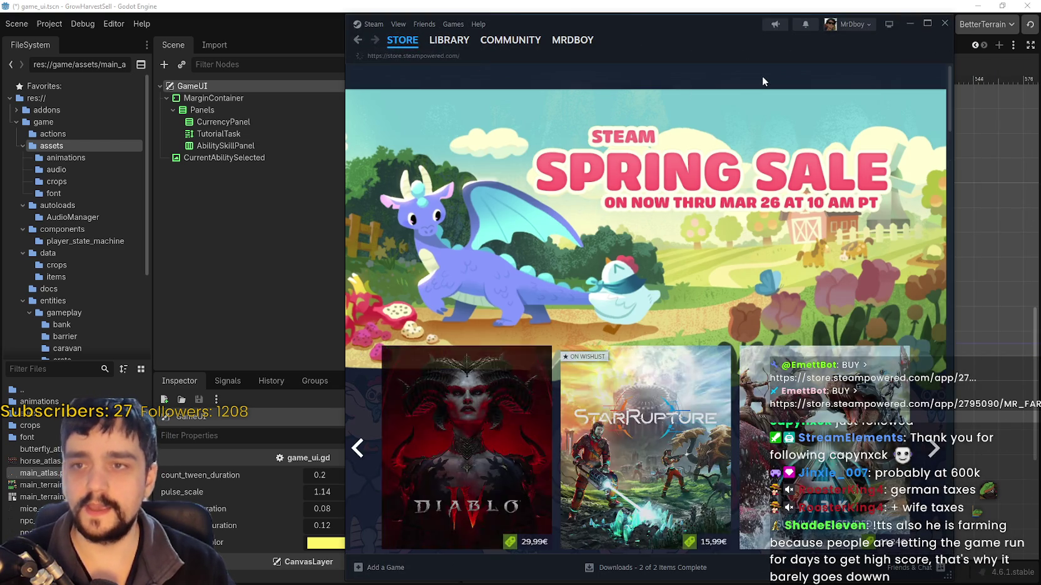
Search the Steam store for 'MR FARMBOY' and open its store page
click(742, 75)
text(MR FARMBOY)
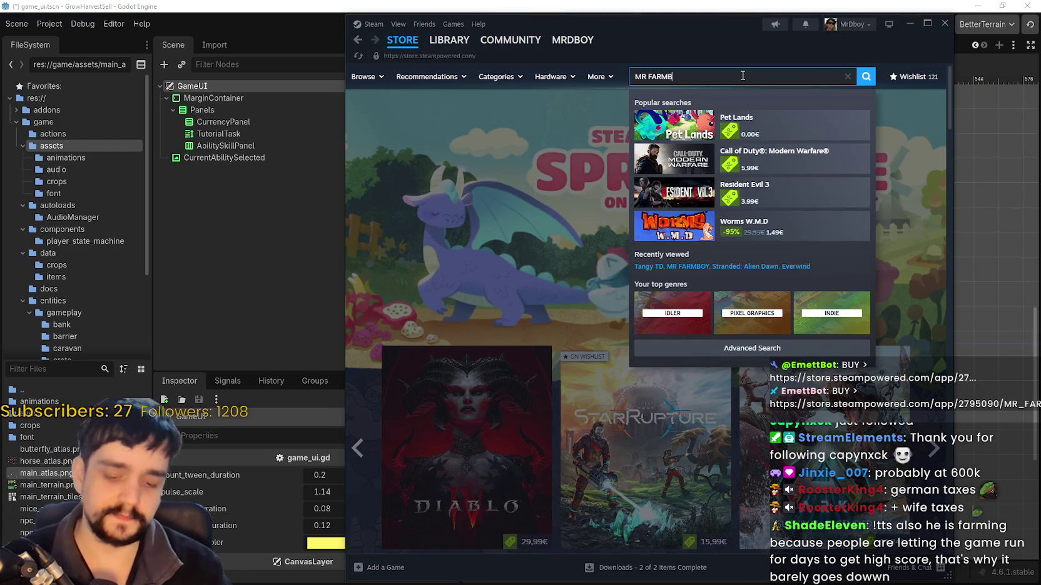
click(774, 136)
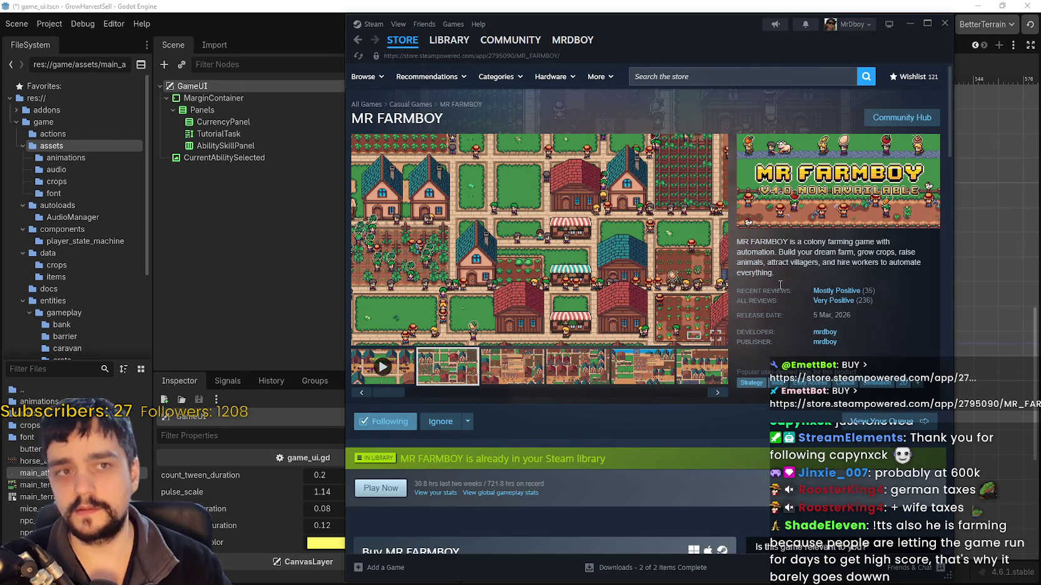
Scroll the MR FARMBOY store page and watch its trailer
scroll(433, 415, down, 1)
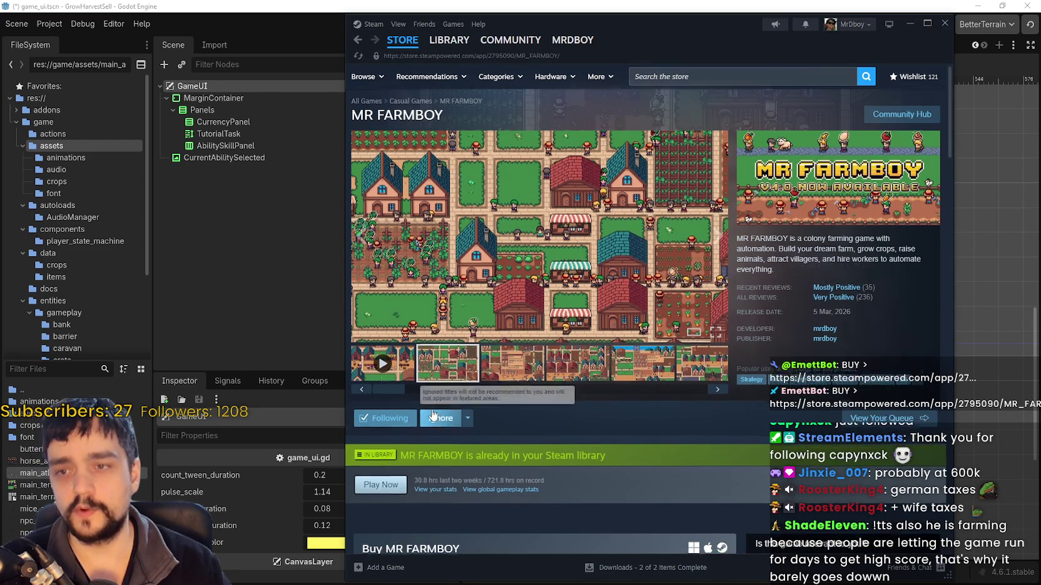
scroll(596, 430, down, 4)
scroll(747, 533, up, 4)
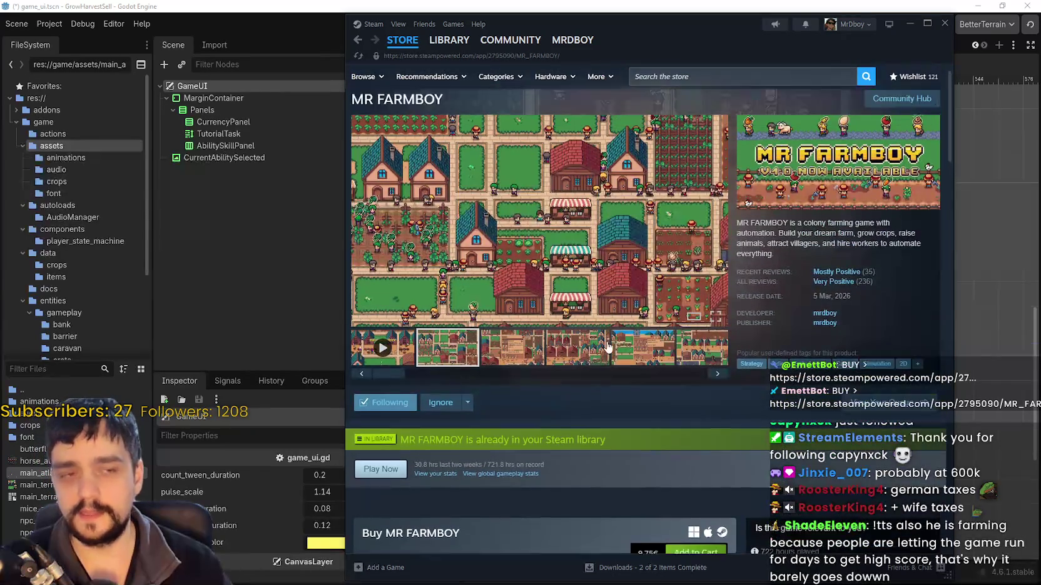
scroll(607, 347, down, 1)
scroll(704, 350, up, 2)
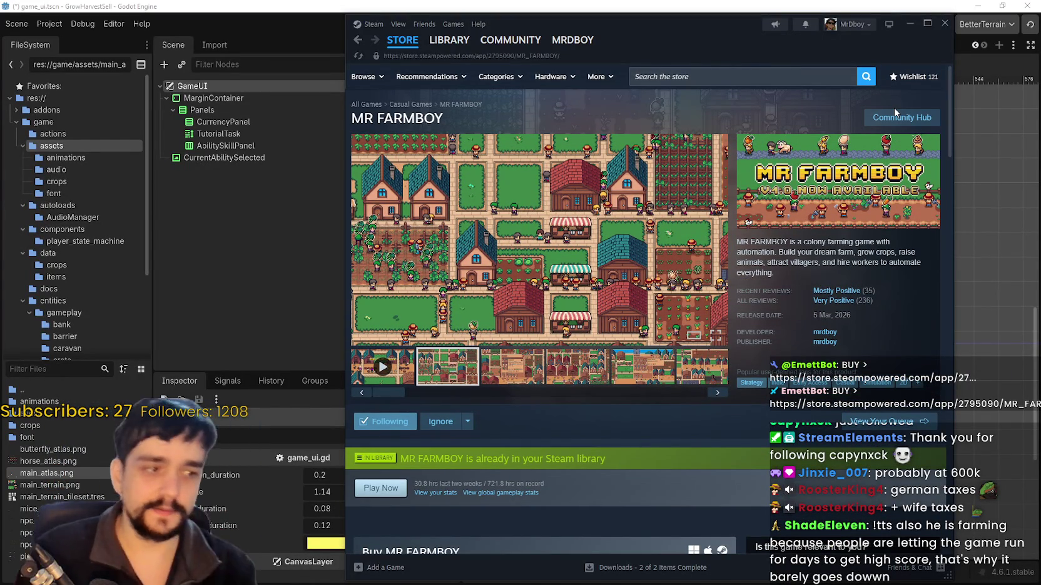
scroll(554, 437, down, 3)
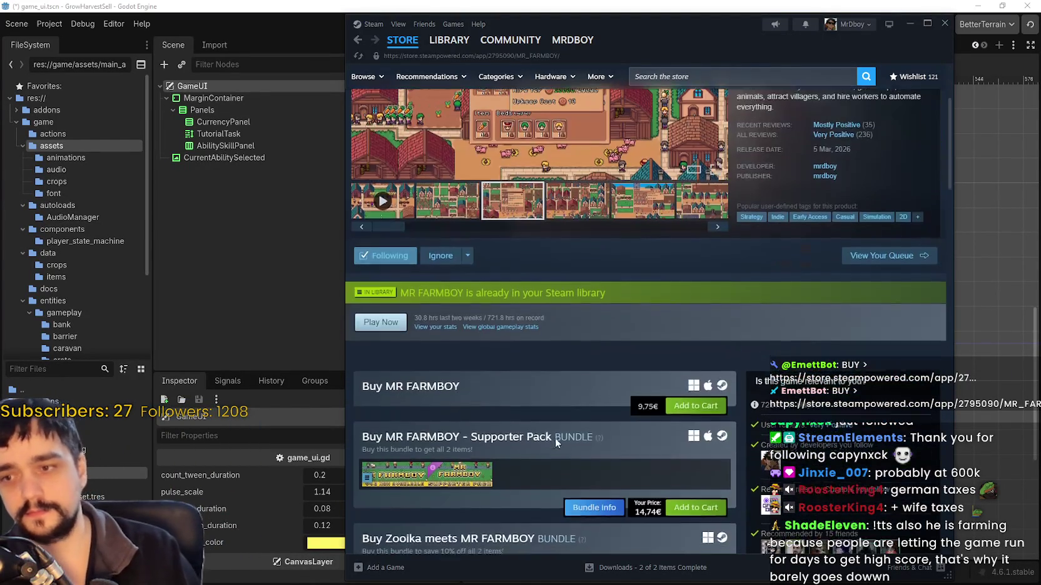
scroll(555, 437, down, 8)
scroll(553, 432, up, 5)
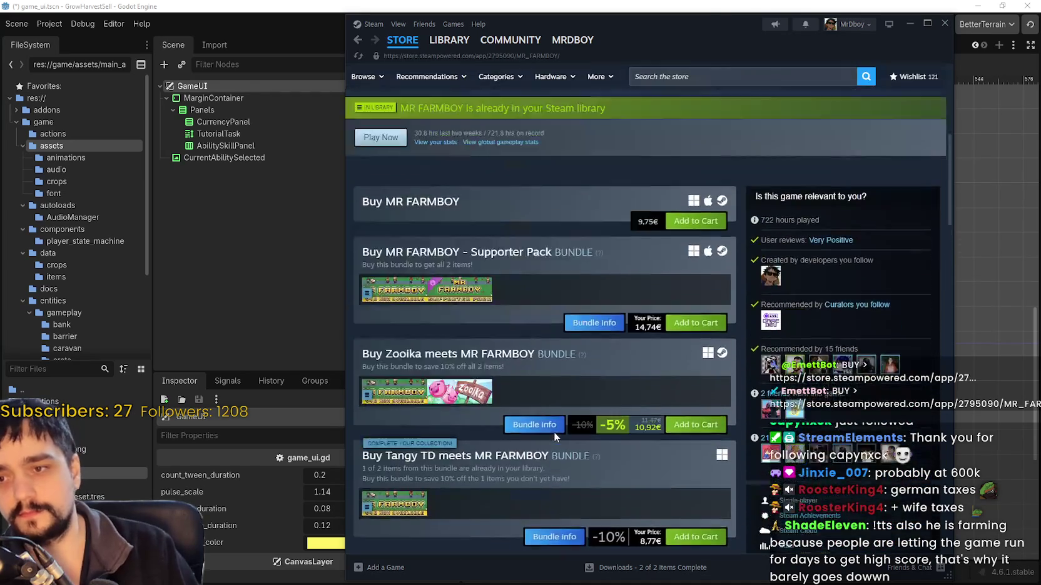
scroll(553, 432, up, 5)
scroll(726, 394, up, 1)
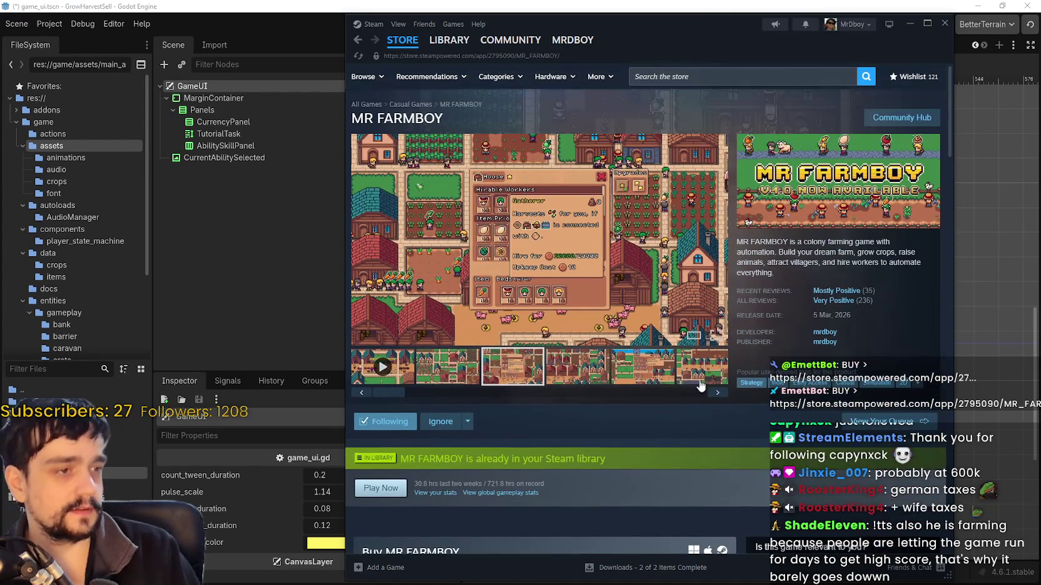
click(400, 376)
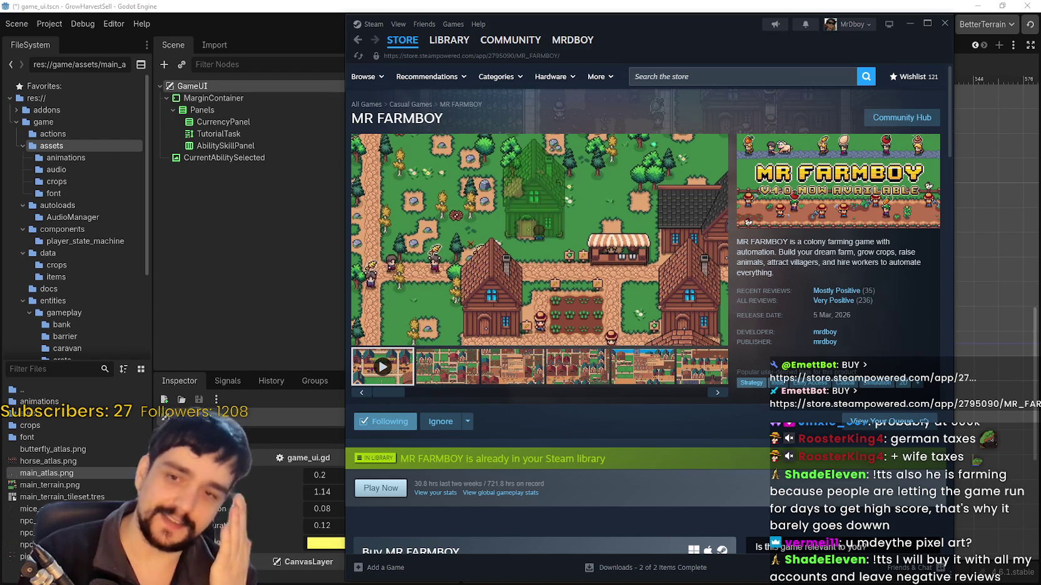
mouse_move(855, 296)
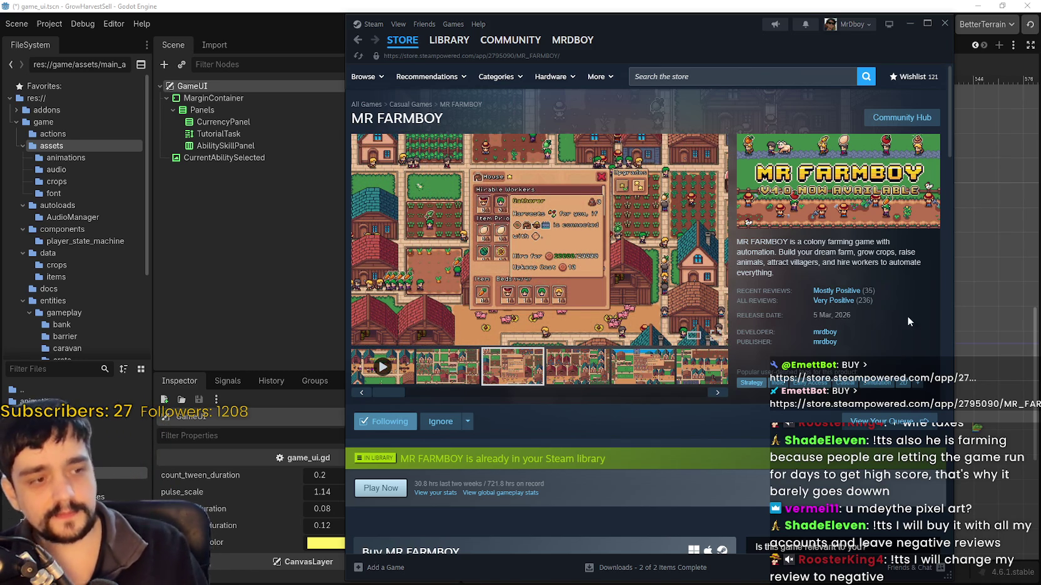
mouse_move(906, 306)
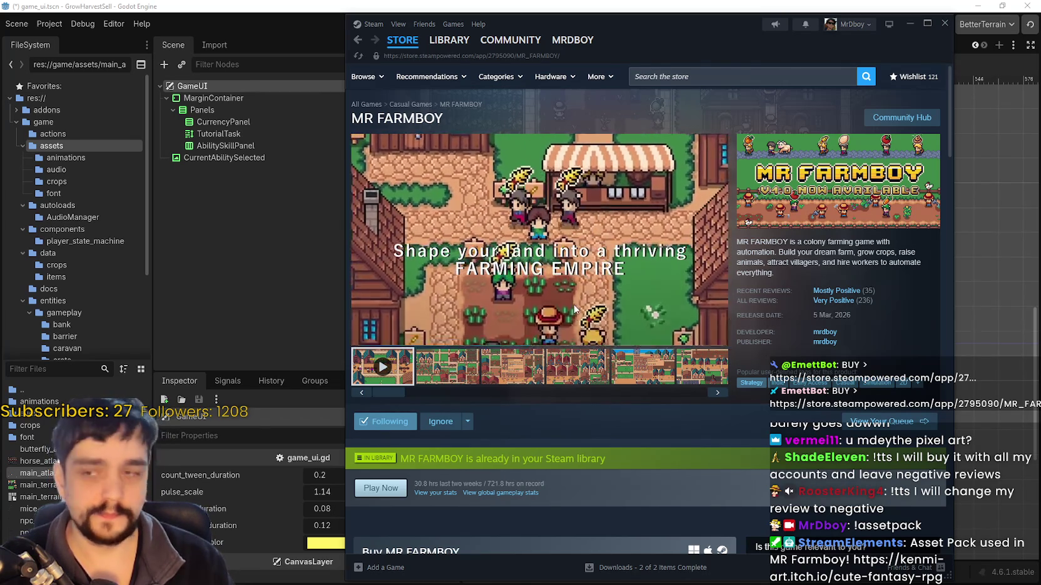
Back in Godot, save game_ui.tscn and widen the FileSystem dock
mouse_move(700, 305)
click(315, 273)
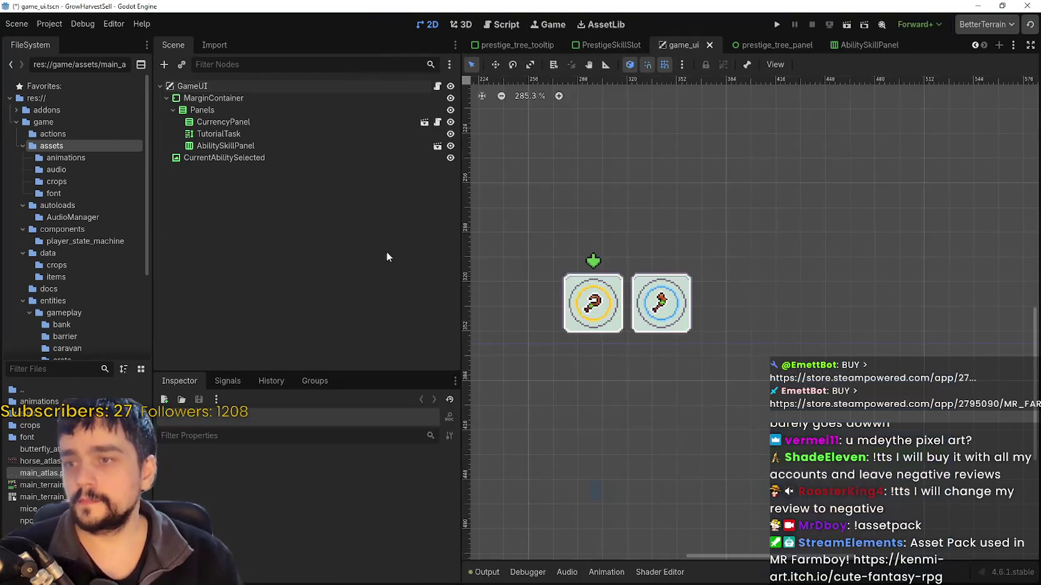
scroll(711, 258, down, 4)
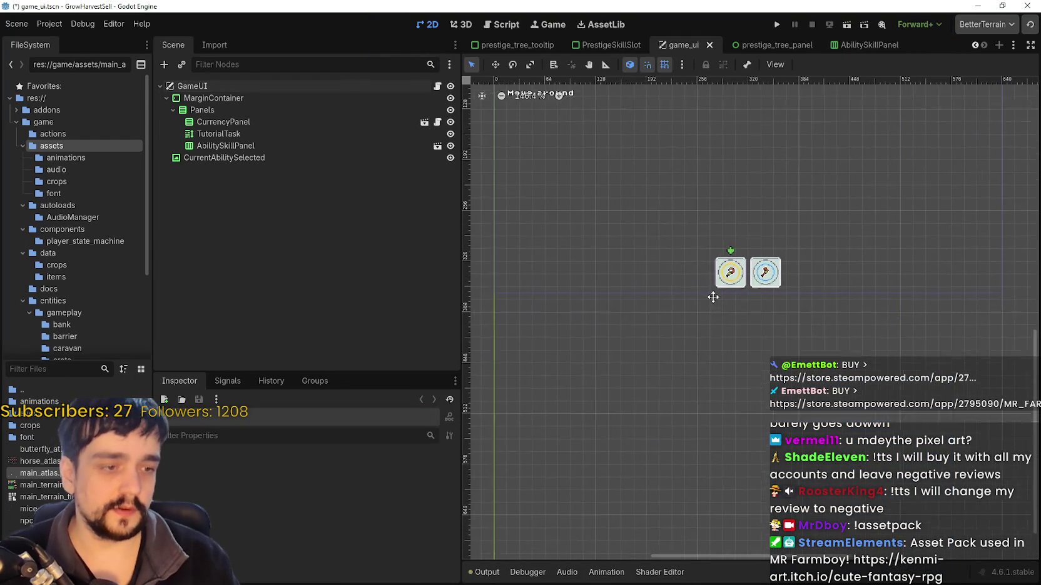
scroll(721, 252, up, 3)
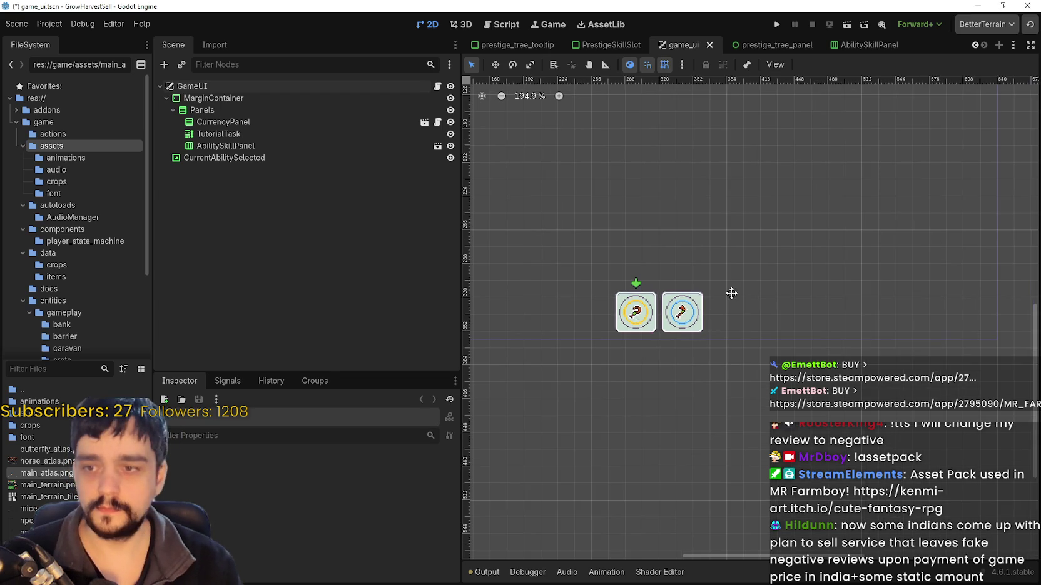
scroll(732, 293, down, 2)
key(ctrl+s)
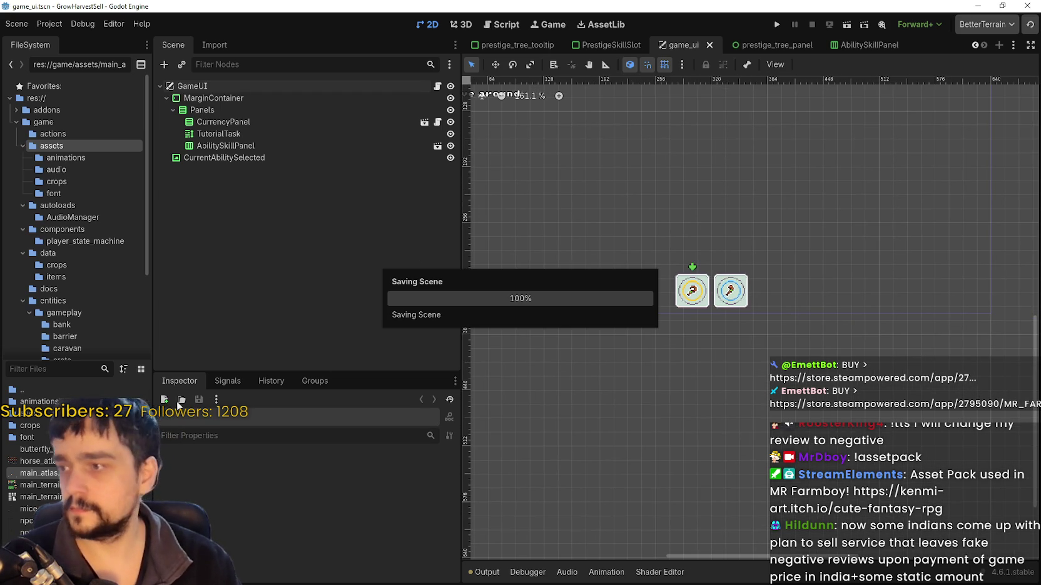
drag(151, 363, 273, 365)
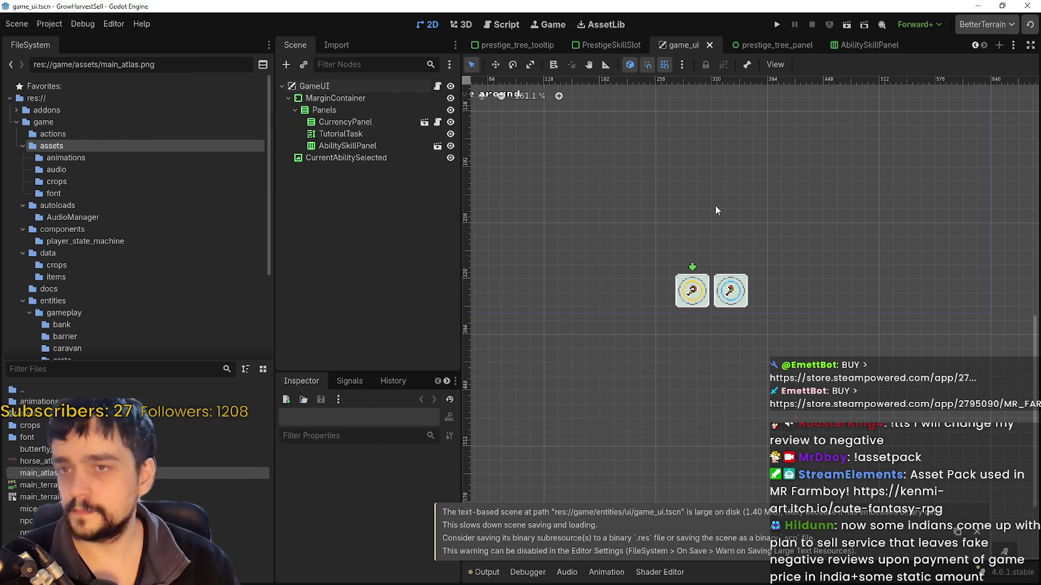
Scroll the scene tab bar back to the first open scene tabs
click(973, 47)
click(973, 46)
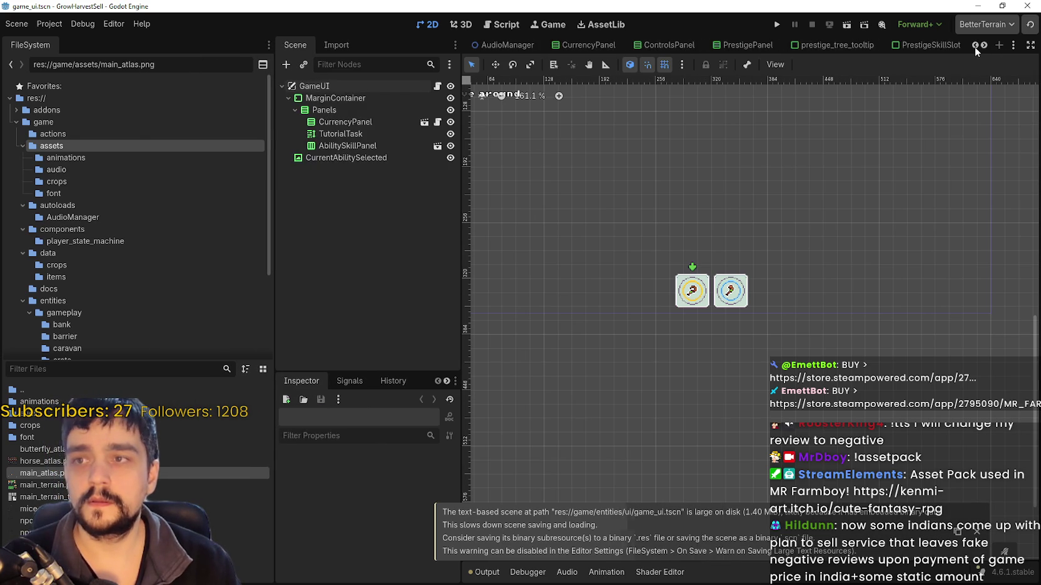
click(974, 46)
click(974, 46)
click(974, 46)
click(974, 46)
click(973, 46)
click(974, 46)
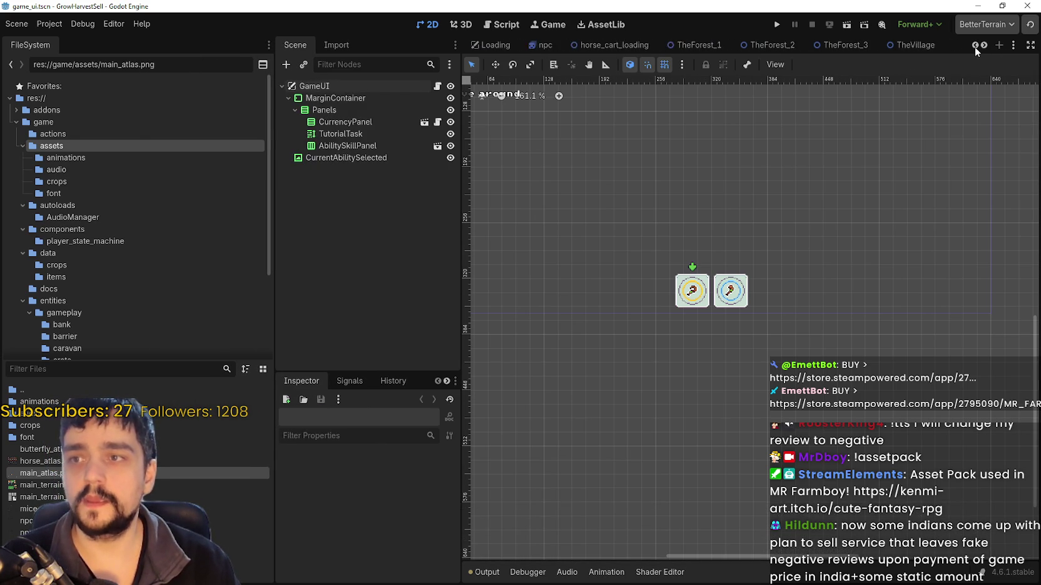
click(974, 46)
mouse_move(947, 48)
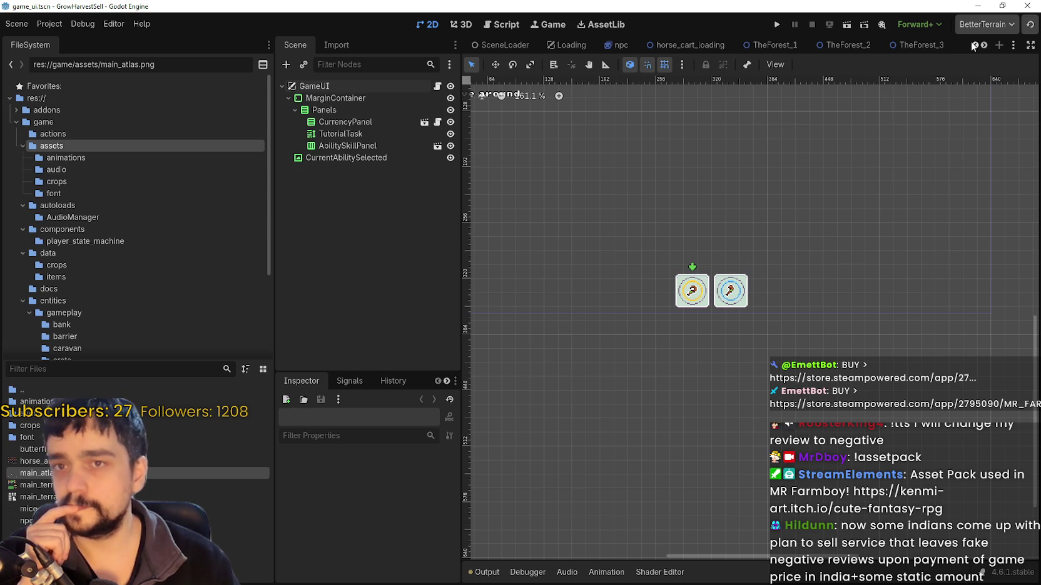
click(975, 45)
click(975, 45)
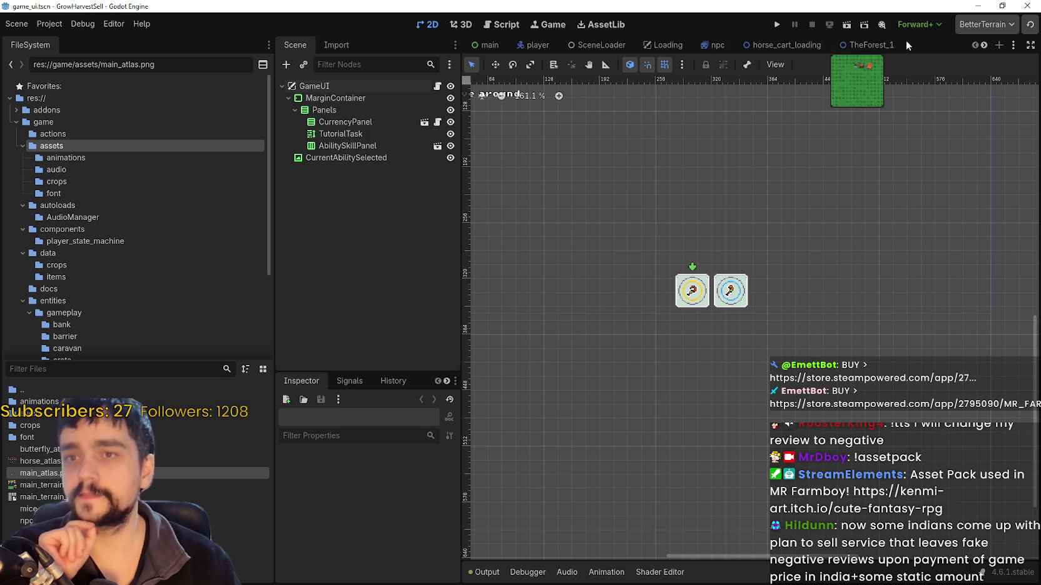
Step through the scene tabs to TheVillage and open TheVillage.tscn
click(983, 45)
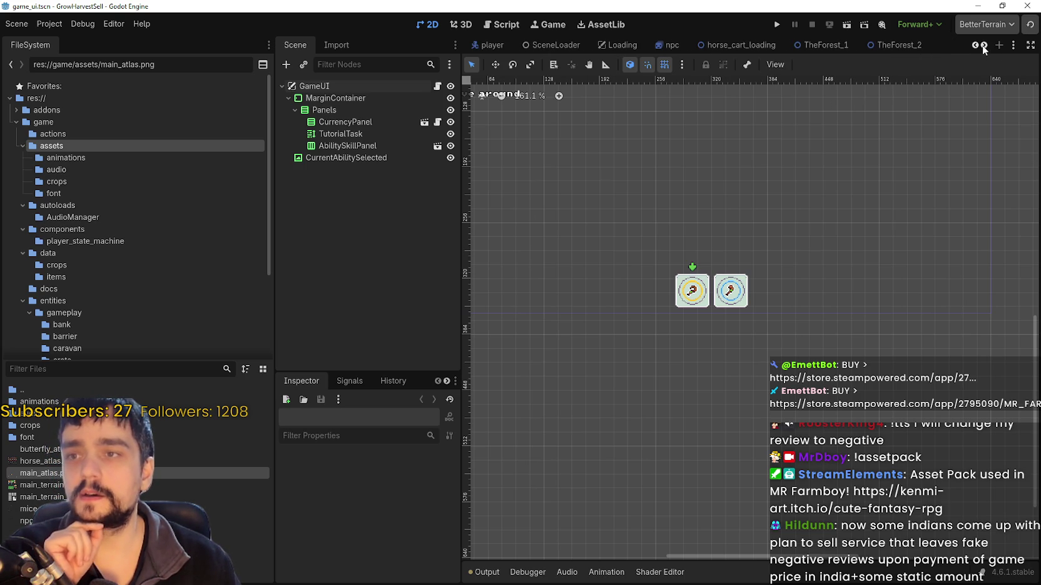
click(973, 46)
click(982, 46)
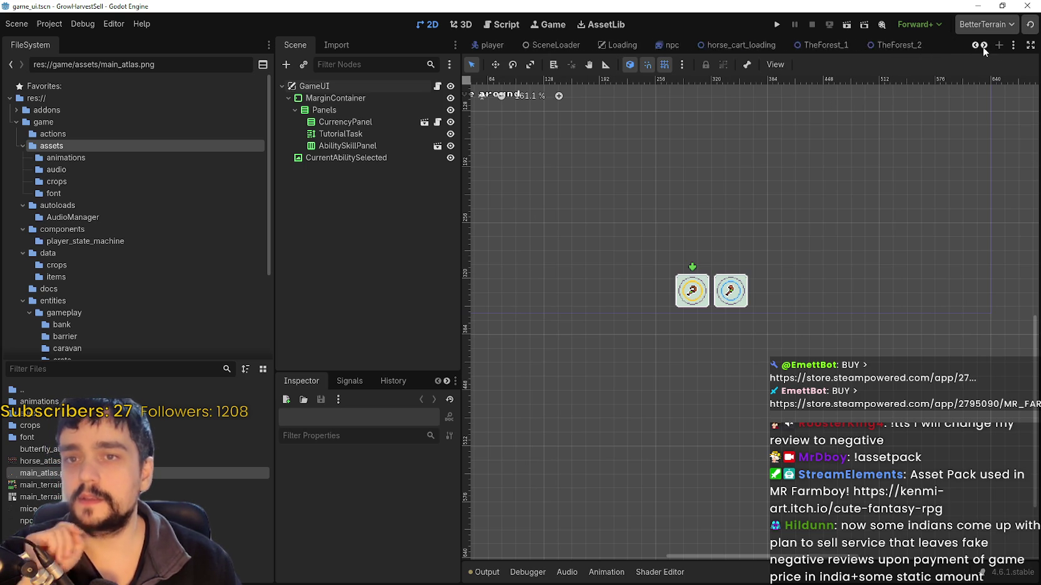
click(982, 46)
click(982, 47)
click(982, 46)
click(981, 46)
click(982, 46)
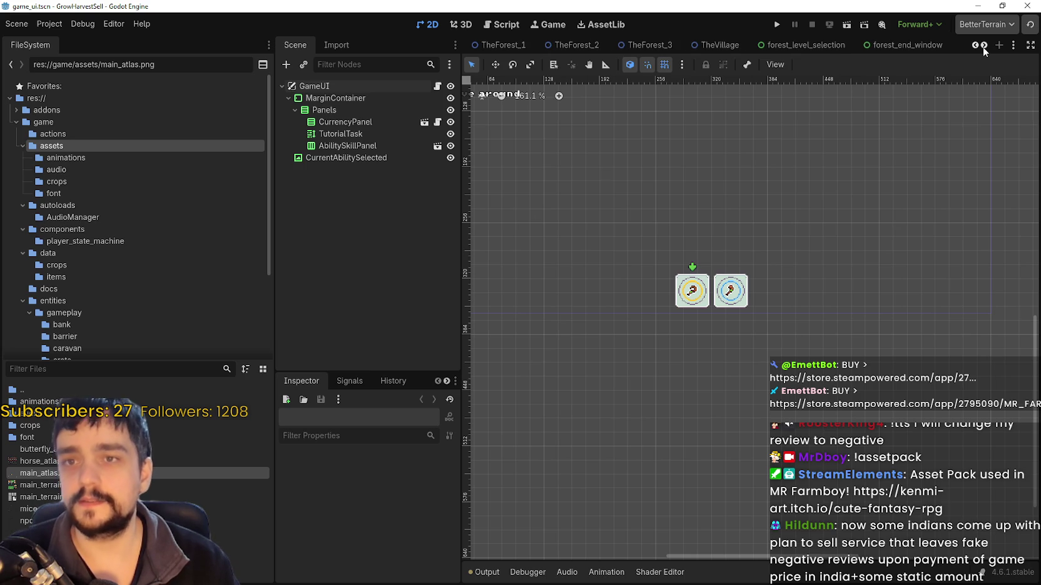
click(982, 47)
click(973, 44)
click(974, 44)
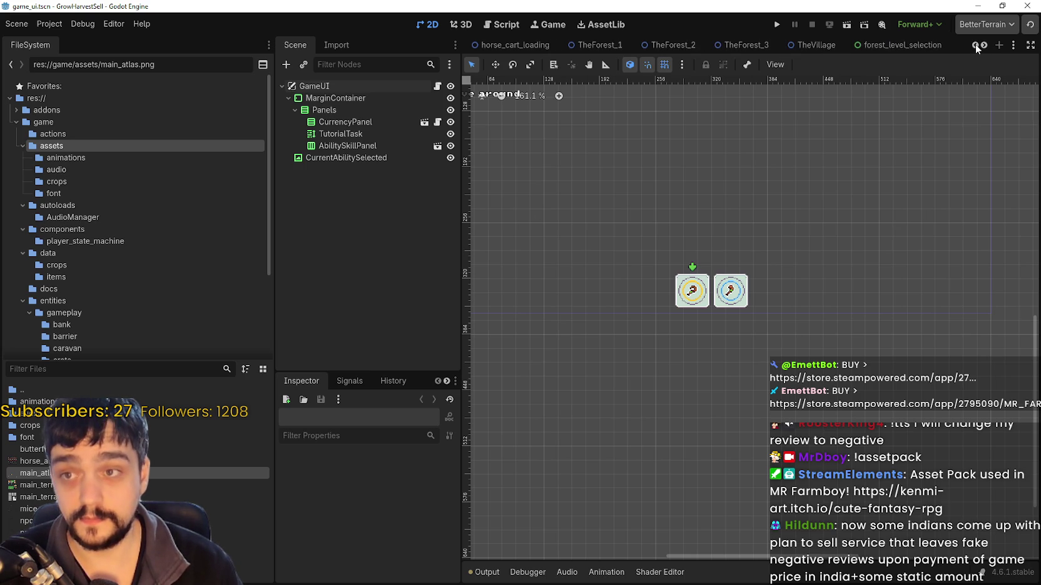
click(813, 45)
Browse the scene tree and select the CropProcessor node
scroll(705, 316, up, 4)
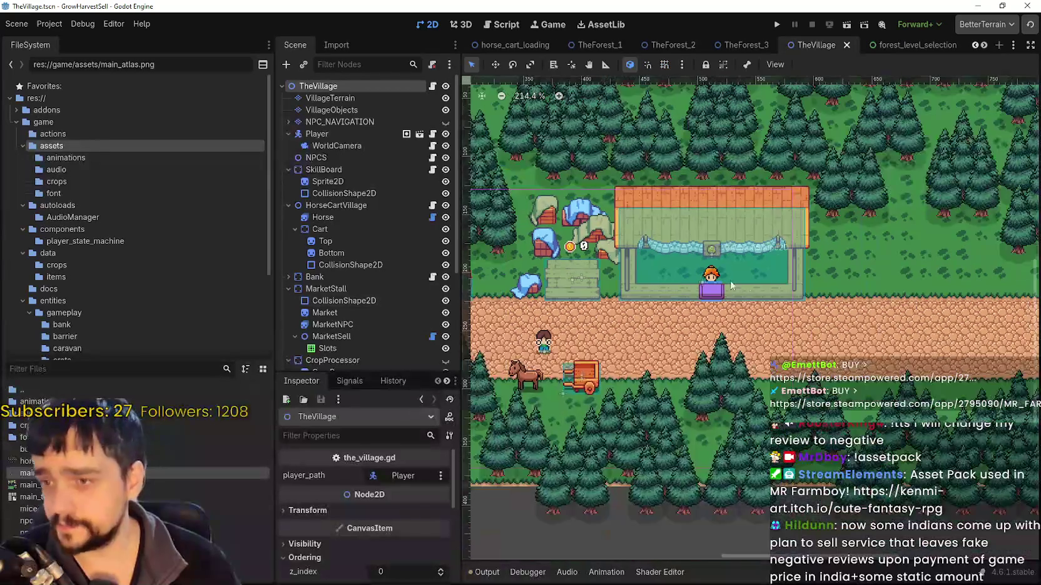
scroll(705, 316, up, 4)
scroll(351, 324, down, 5)
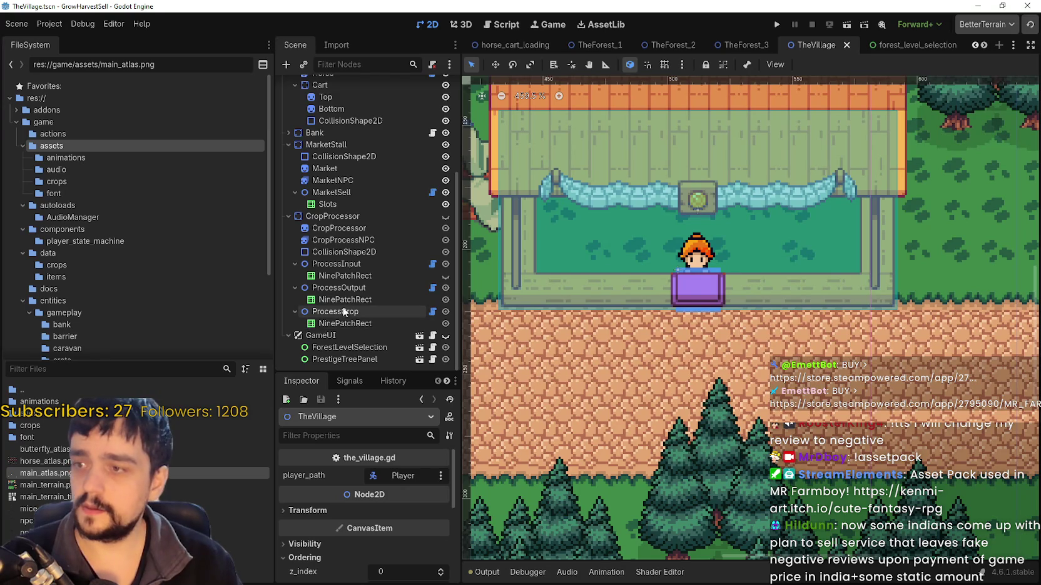
scroll(339, 227, up, 3)
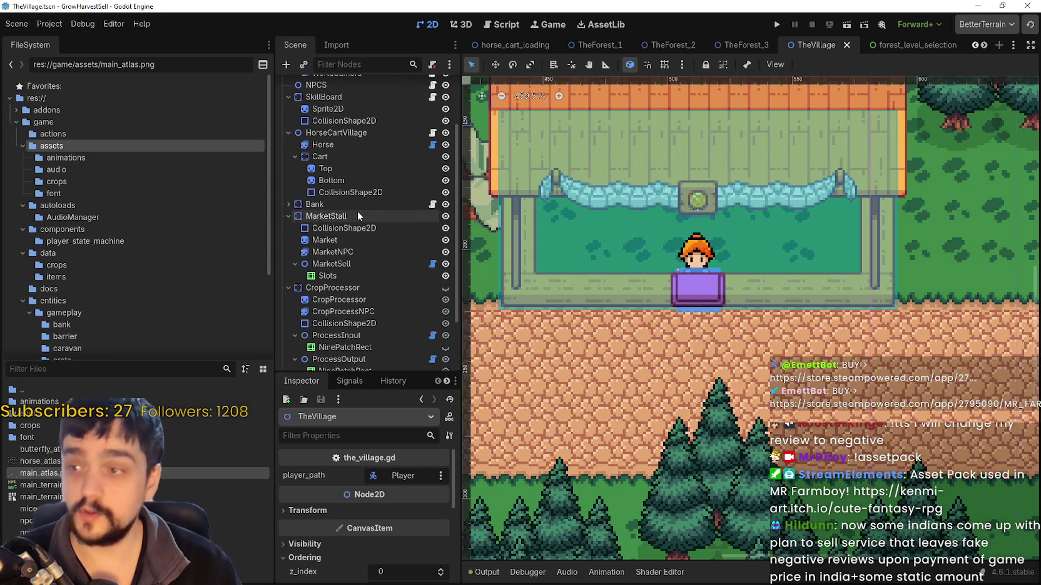
scroll(360, 312, down, 3)
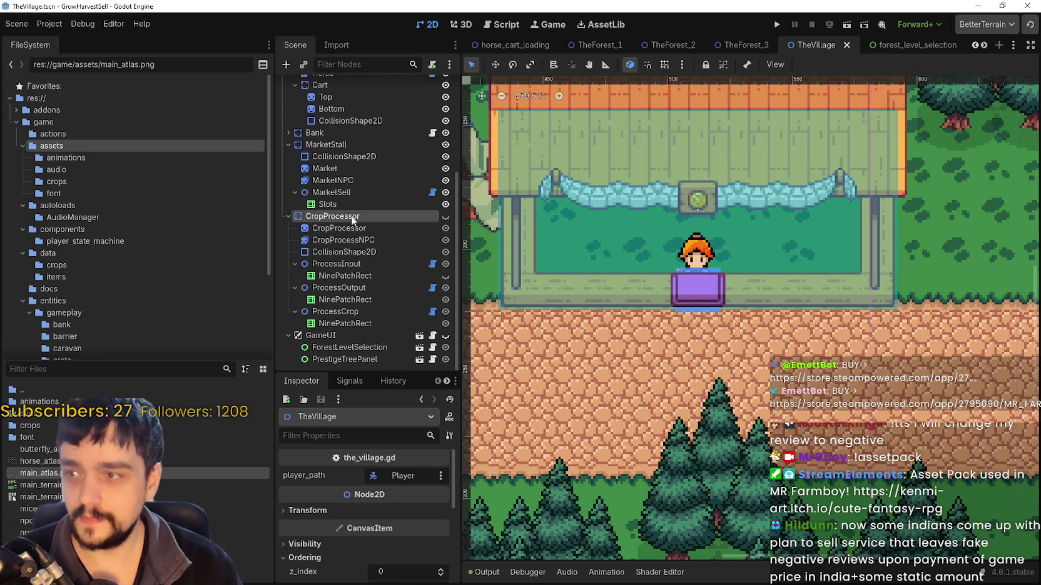
double_click(352, 217)
scroll(344, 233, up, 3)
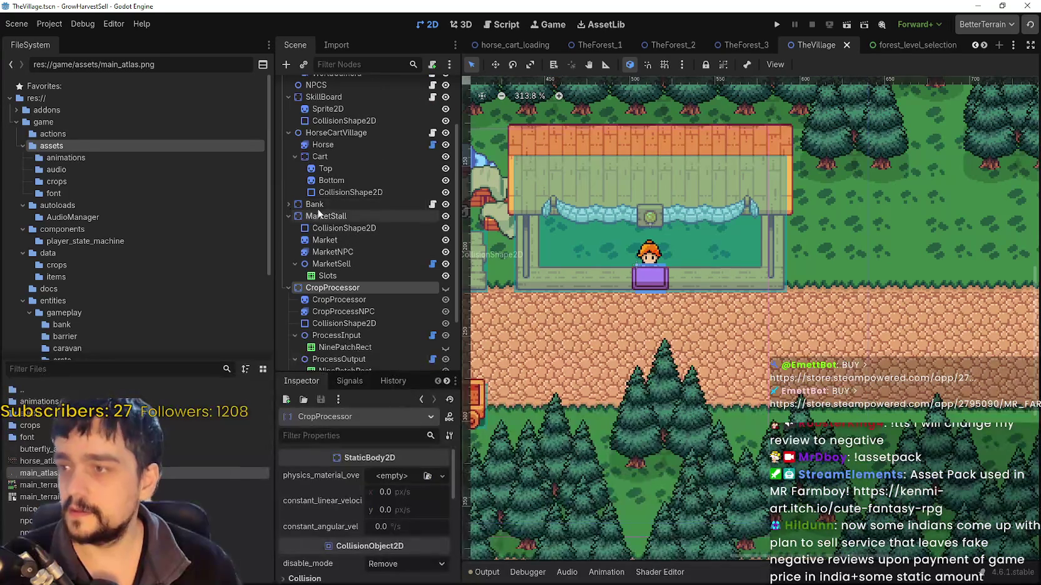
Select and expand the Bank node, then enlarge the Inspector to show its settings
click(315, 205)
key(Right)
scroll(372, 506, down, 5)
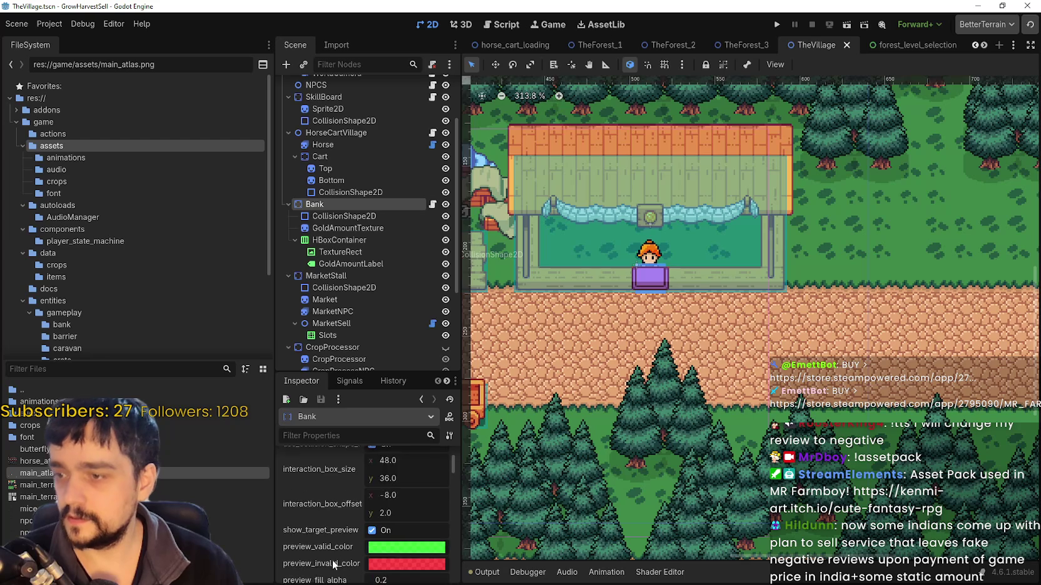
mouse_move(376, 372)
mouse_down()
mouse_move(423, 289)
mouse_move(566, 291)
mouse_up()
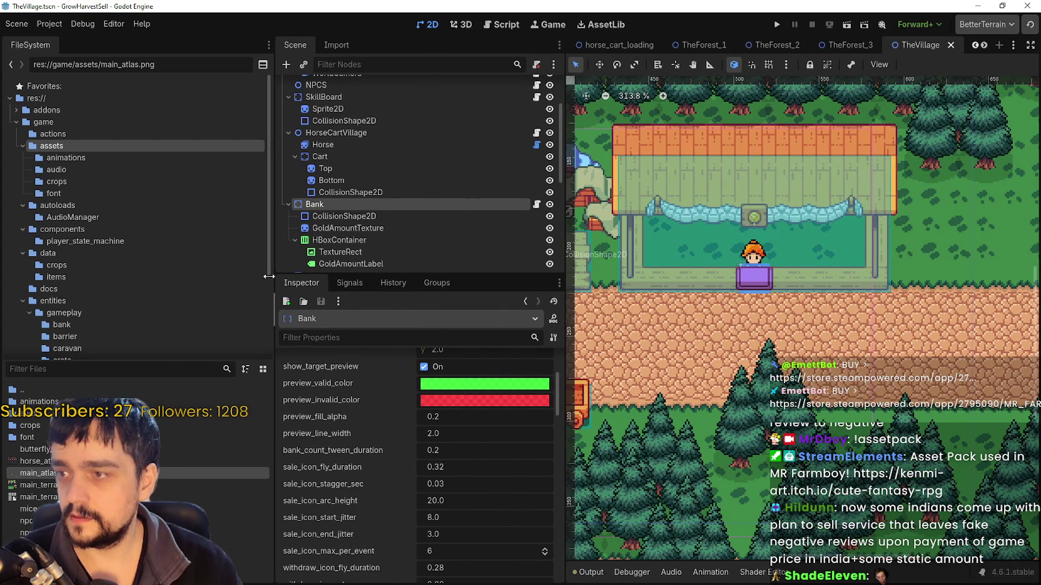
Find MarketStall in the scene tree and select its MarketSell node
drag(269, 276, 120, 276)
scroll(344, 508, up, 3)
scroll(445, 481, down, 4)
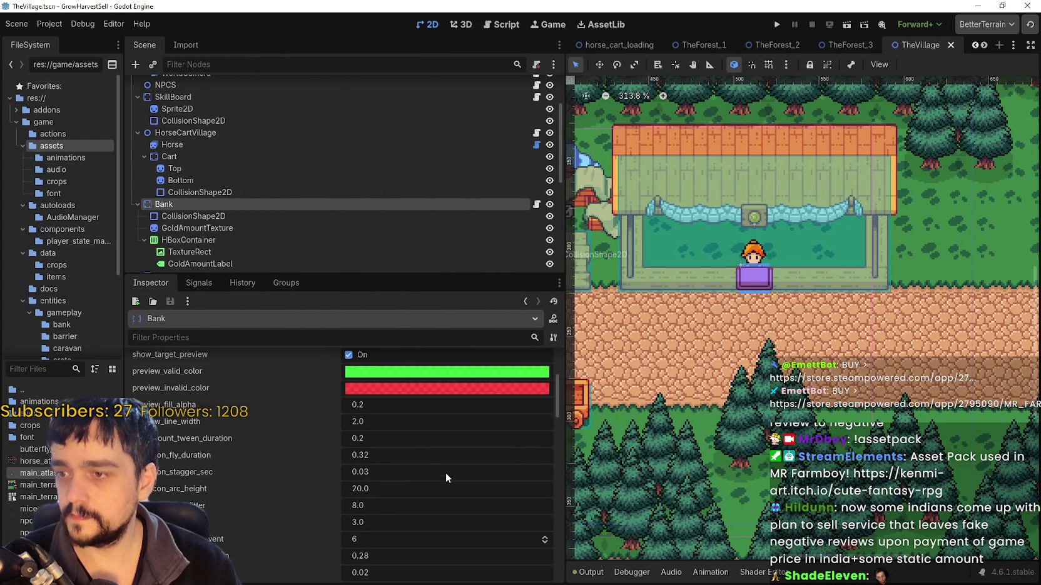
scroll(403, 473, down, 5)
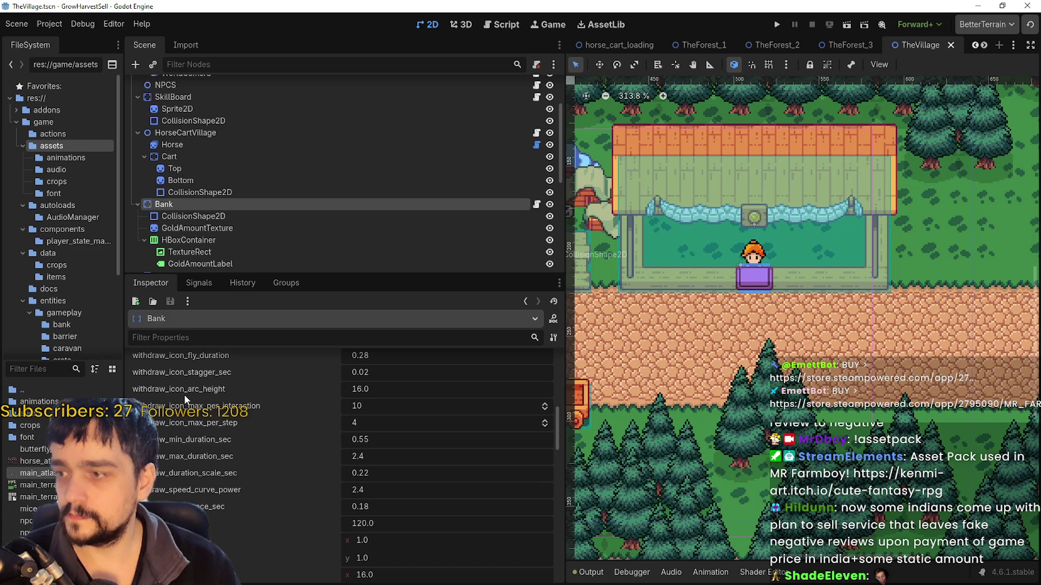
scroll(268, 452, down, 10)
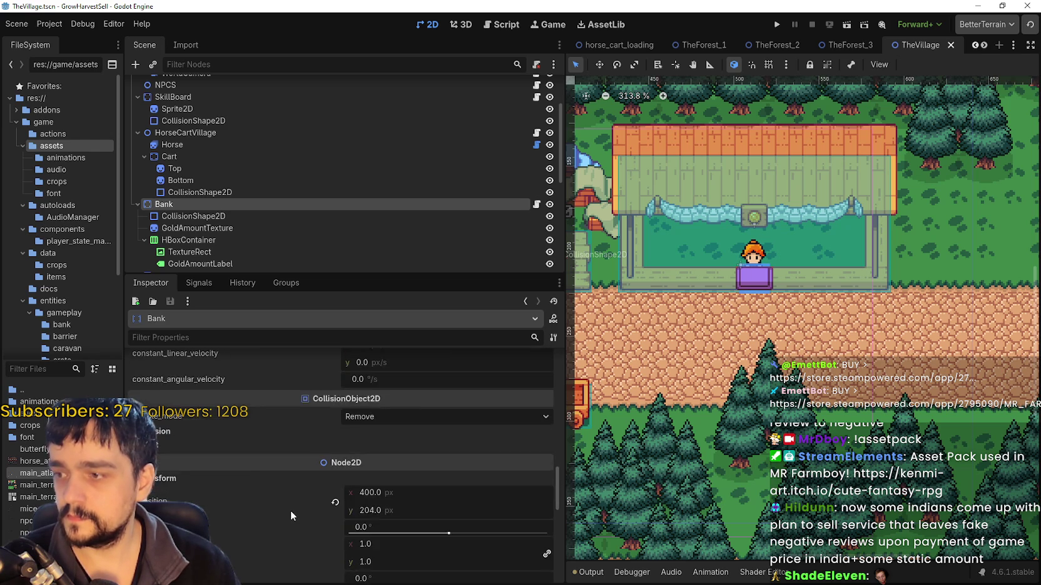
scroll(290, 511, up, 6)
scroll(486, 503, up, 4)
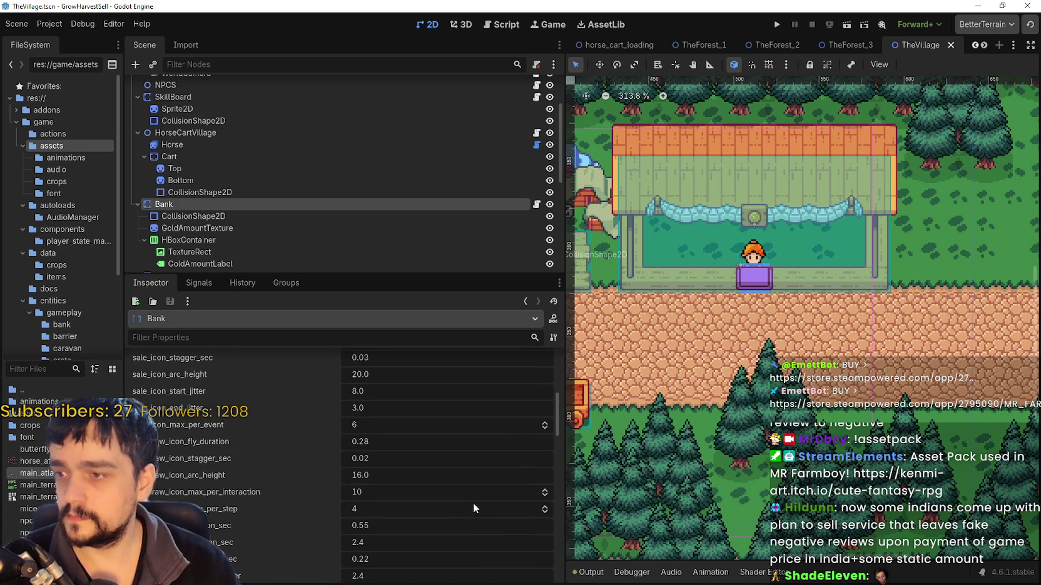
scroll(471, 504, up, 3)
scroll(471, 510, up, 3)
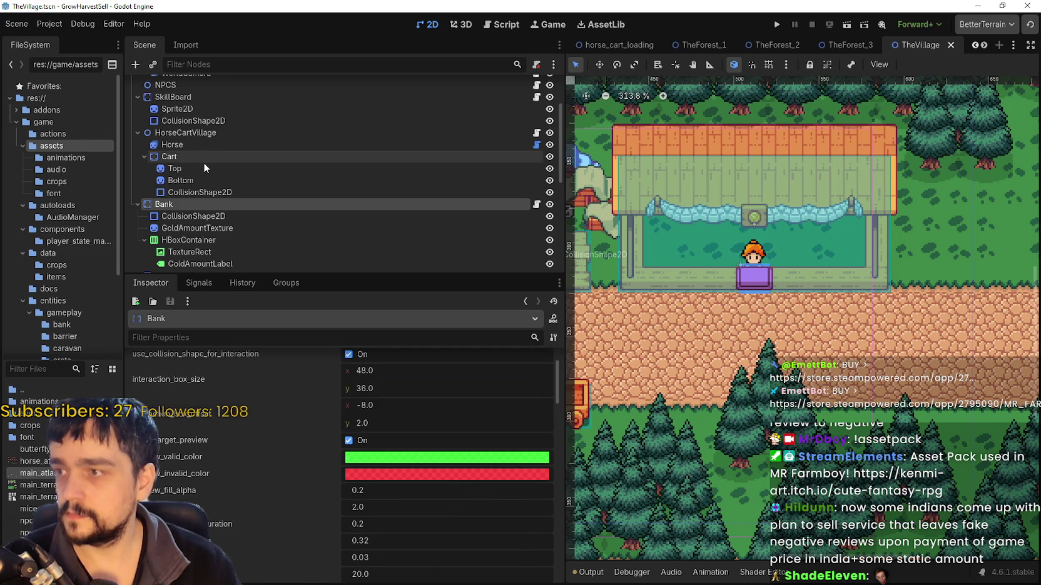
scroll(206, 162, down, 2)
scroll(220, 182, down, 1)
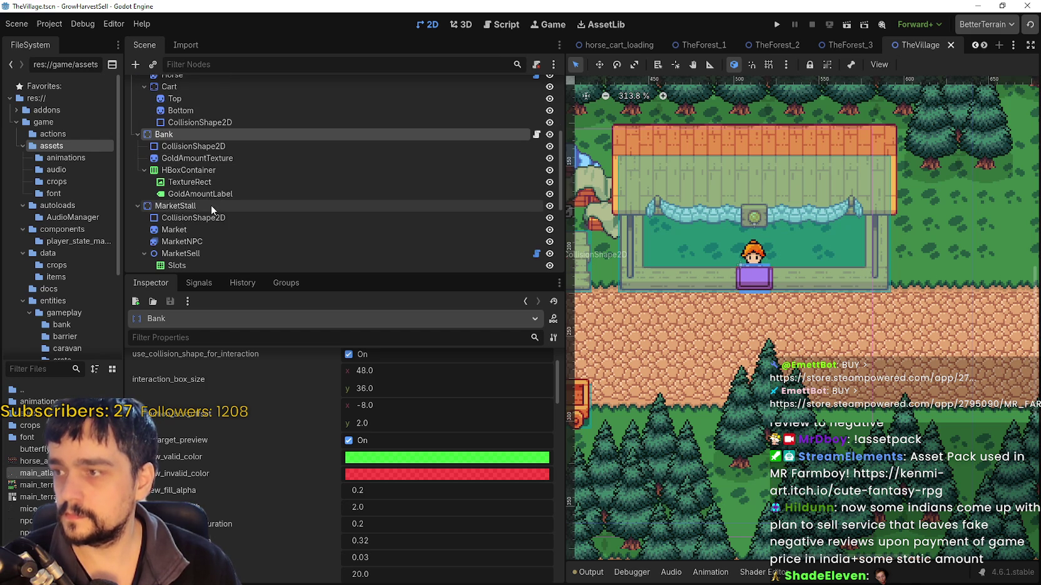
click(199, 207)
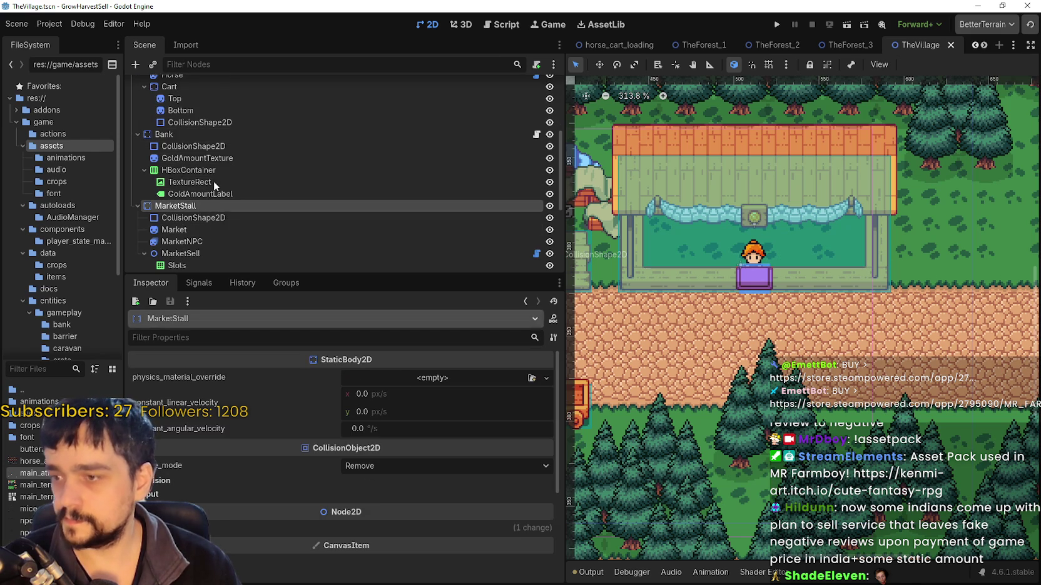
scroll(244, 217, down, 2)
click(200, 206)
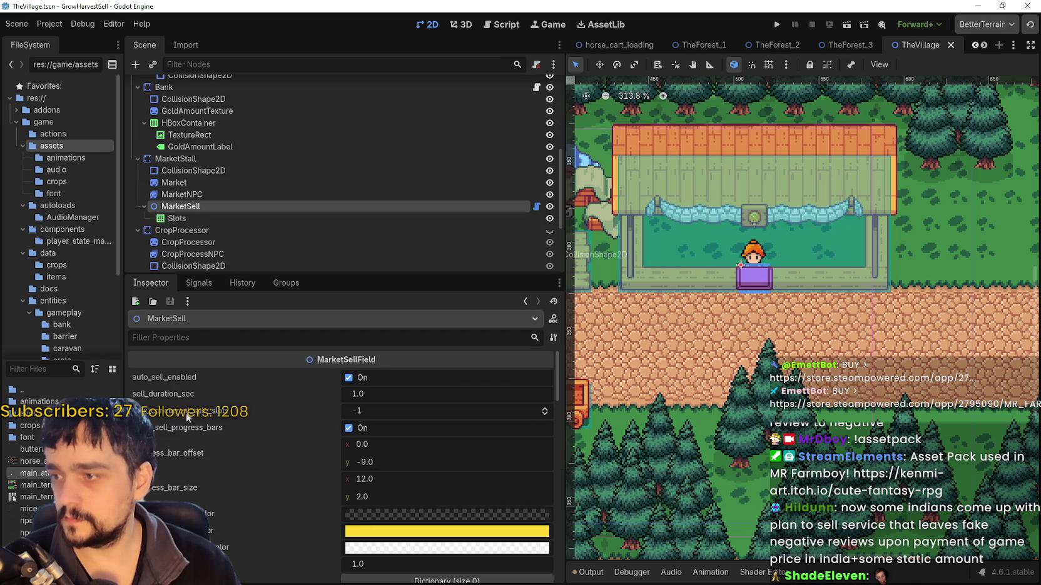
Set MarketSell's sell_duration_sec to 5
scroll(242, 464, down, 1)
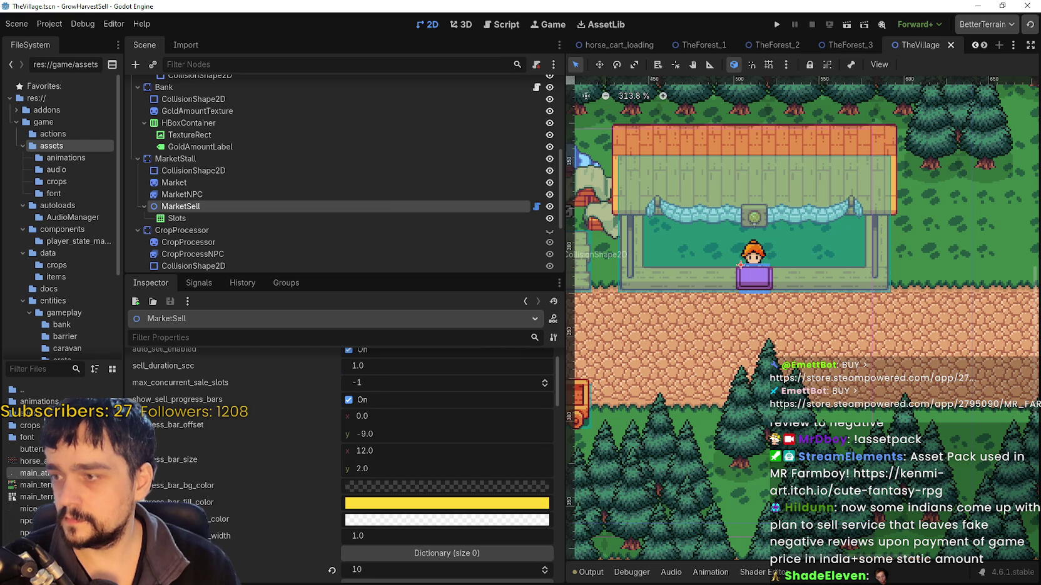
click(381, 364)
text(5)
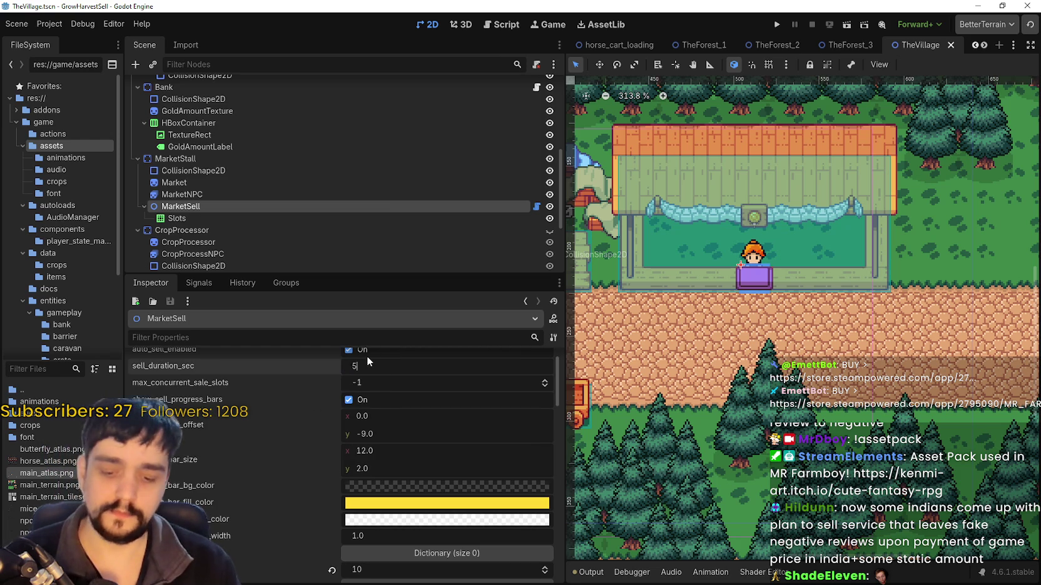
key(Return)
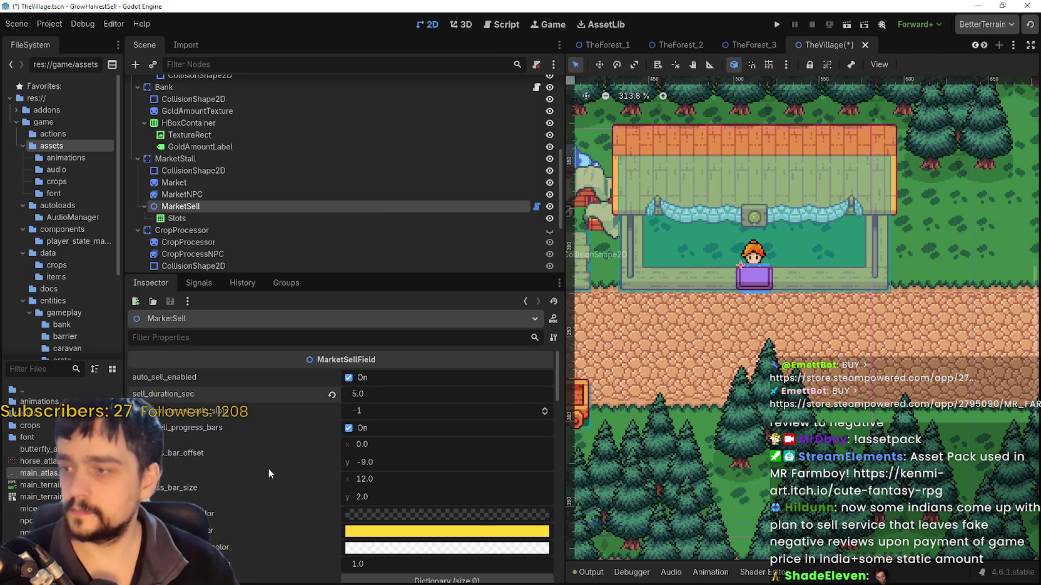
Set the deposit and withdraw amounts per interact to 2 each
scroll(269, 469, down, 1)
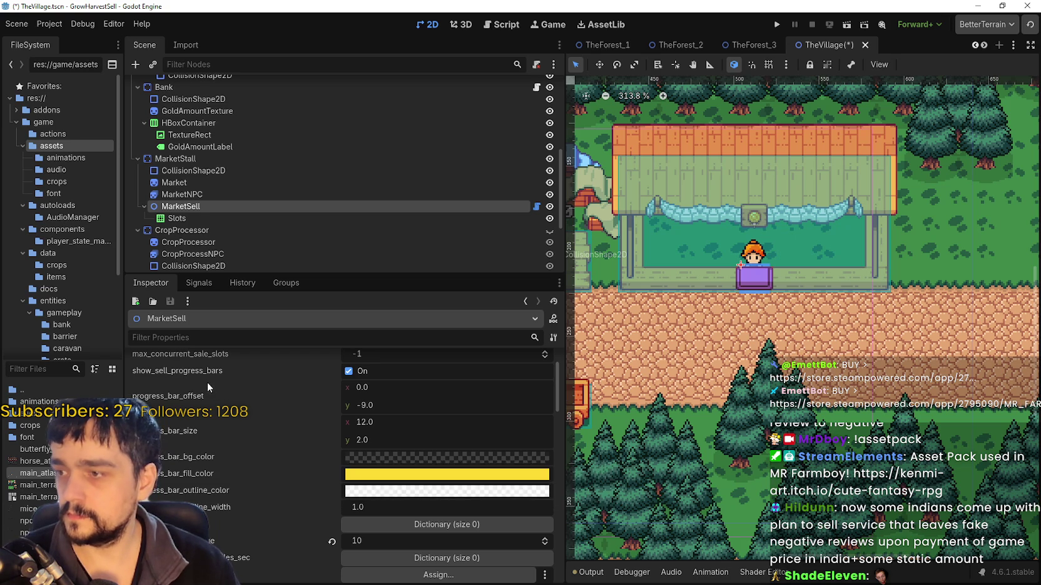
scroll(208, 385, down, 2)
scroll(225, 457, down, 2)
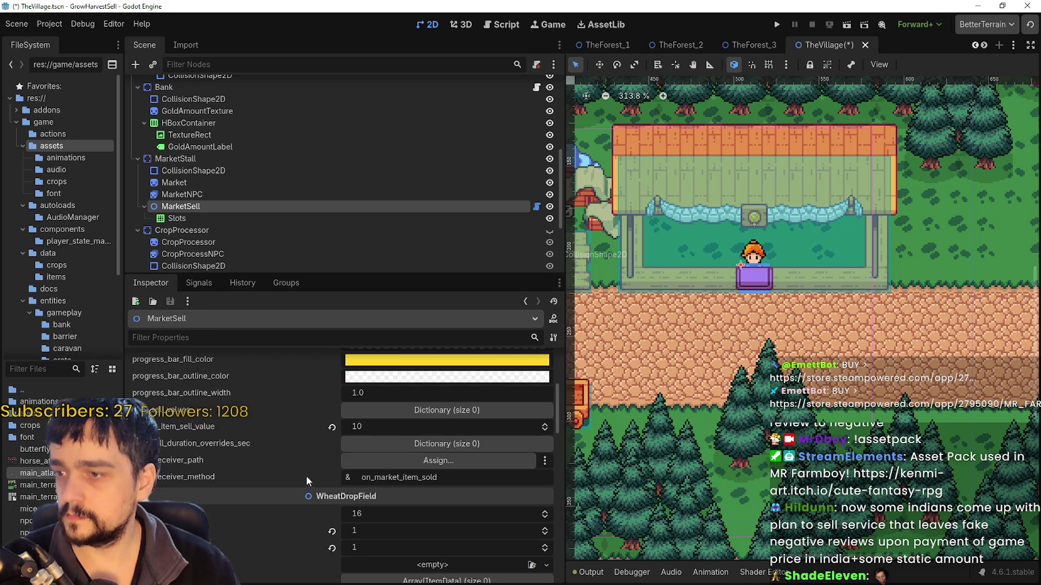
scroll(287, 447, down, 3)
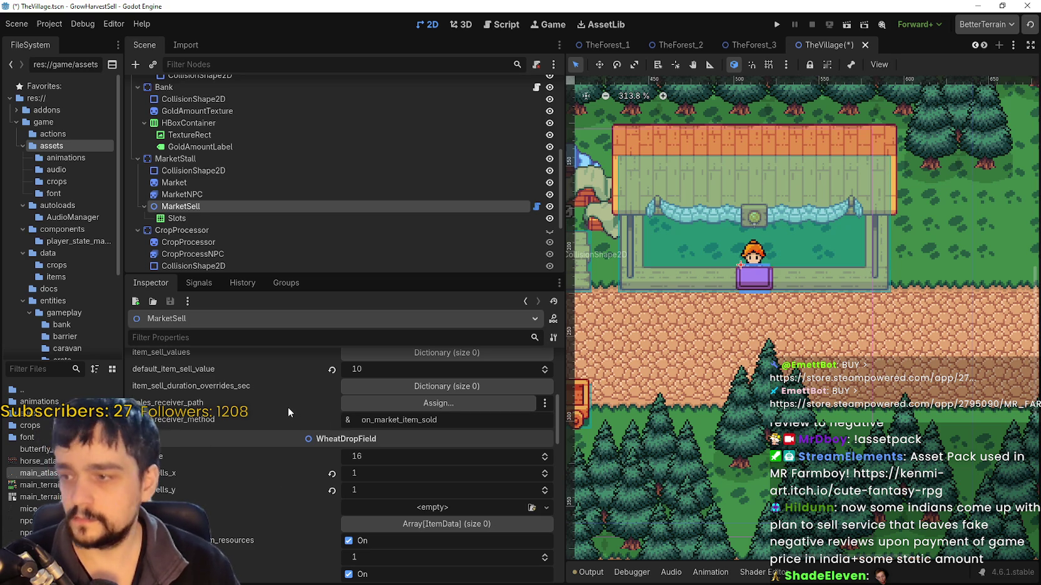
scroll(289, 407, down, 3)
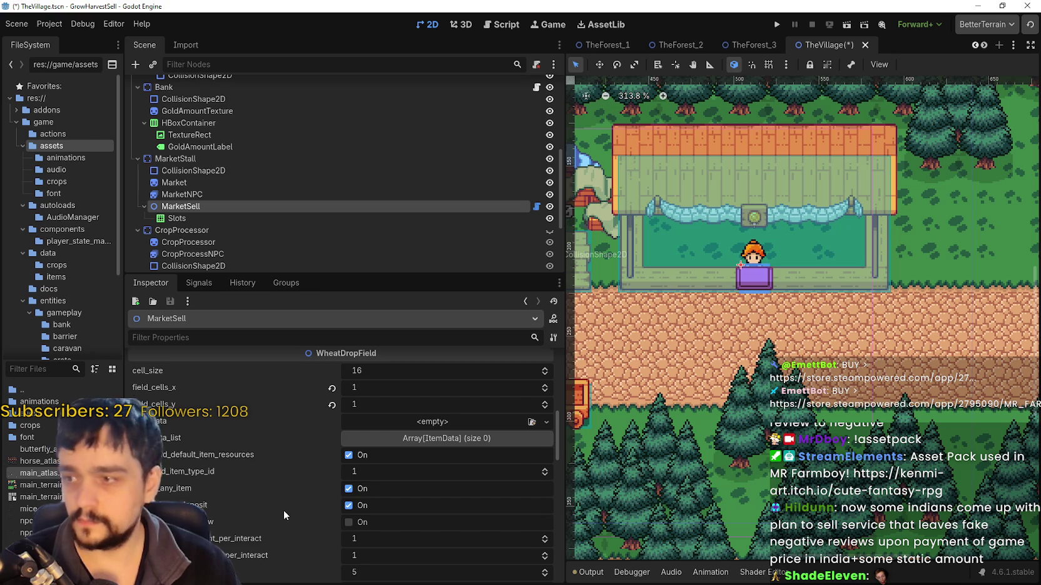
scroll(284, 510, down, 2)
scroll(238, 474, down, 1)
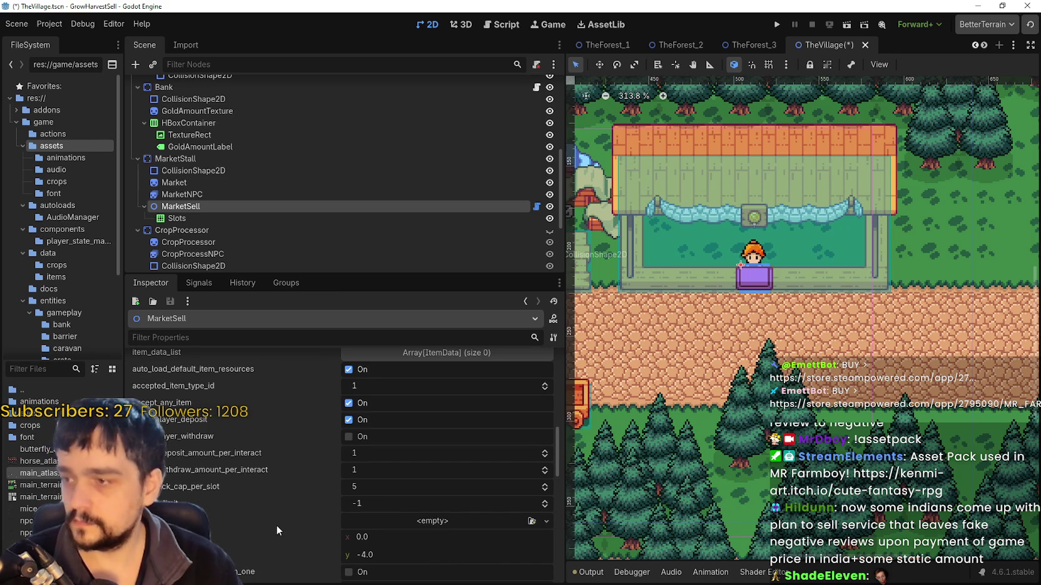
click(383, 454)
text(2)
key(Tab)
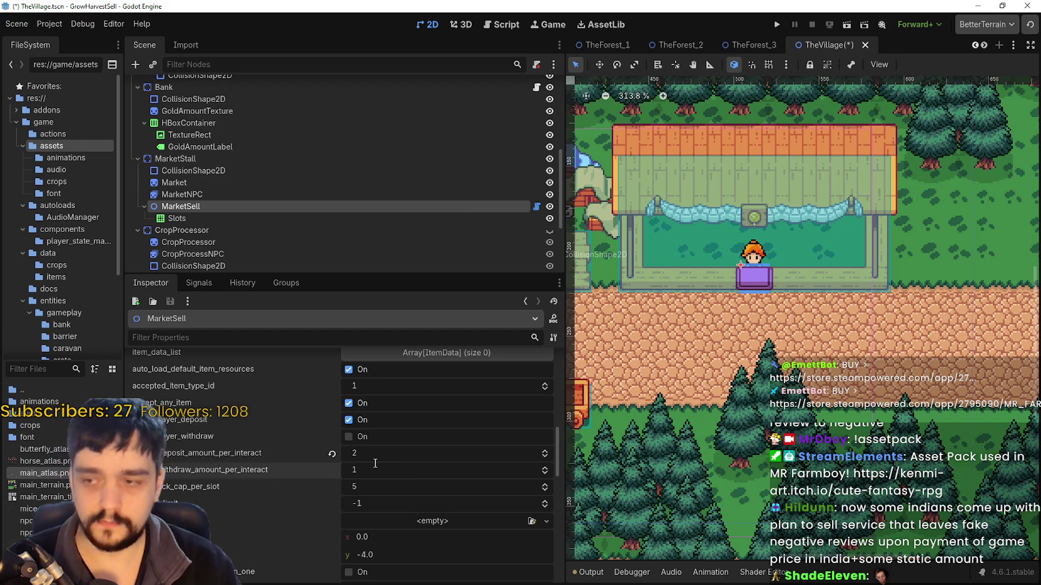
text(2)
key(Return)
Save TheVillage scene with Ctrl+S
scroll(373, 472, down, 1)
scroll(374, 472, down, 3)
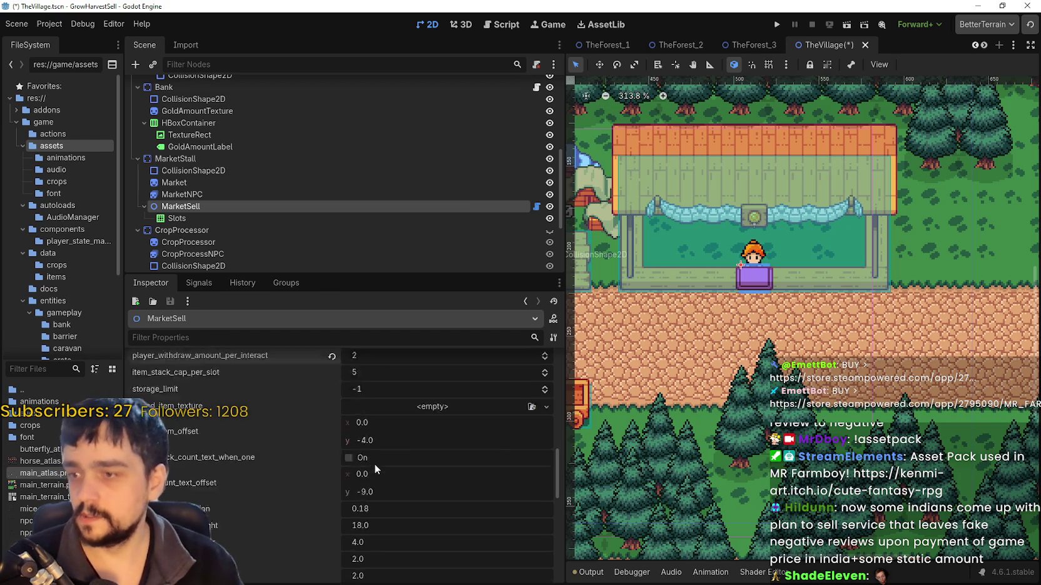
key(ctrl+s)
Launch and start the game maximised, walk the farmer right toward the market stall, then return to the editor
click(776, 24)
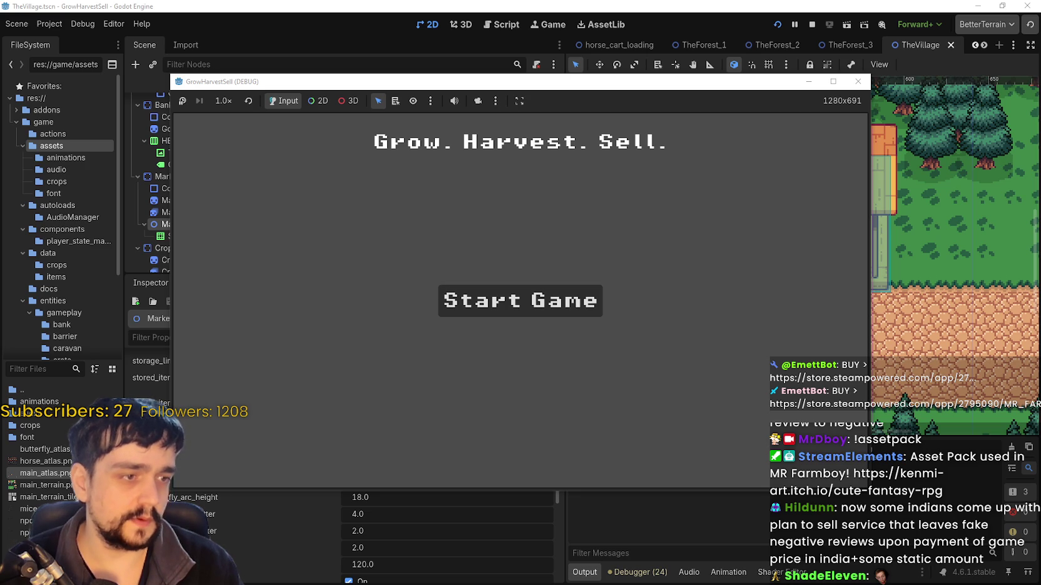
click(596, 302)
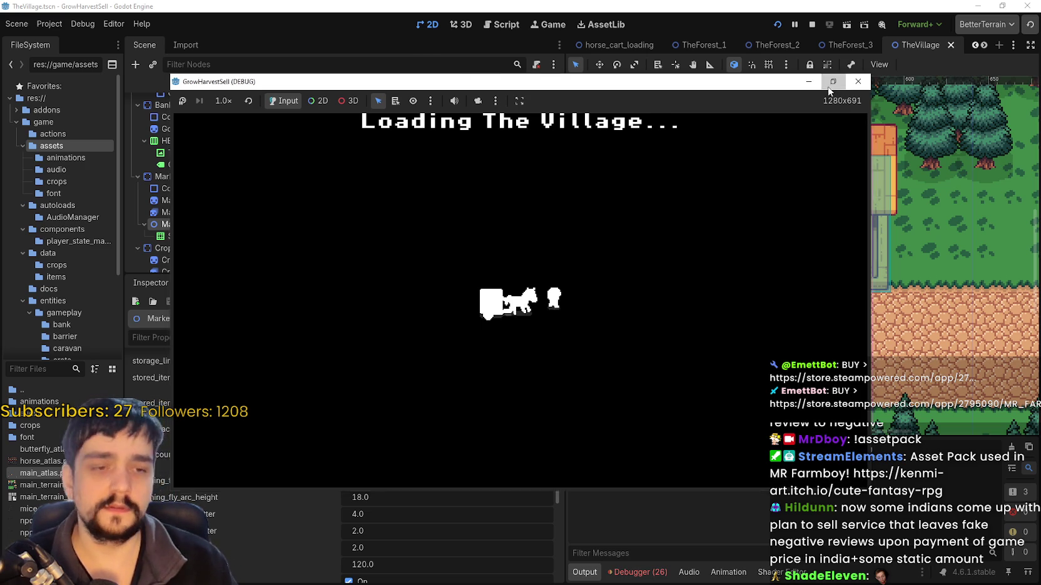
click(830, 85)
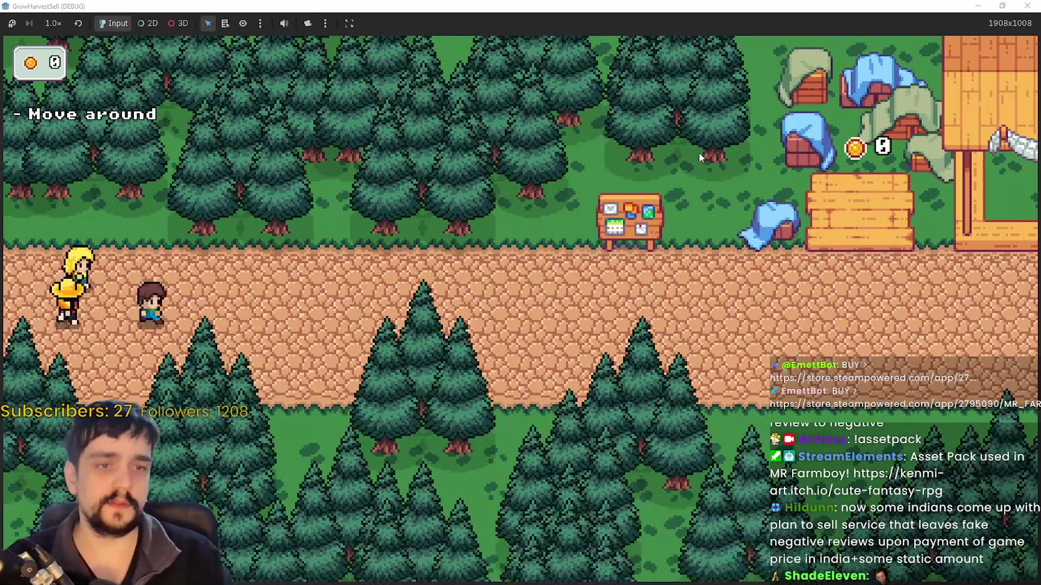
key(d)
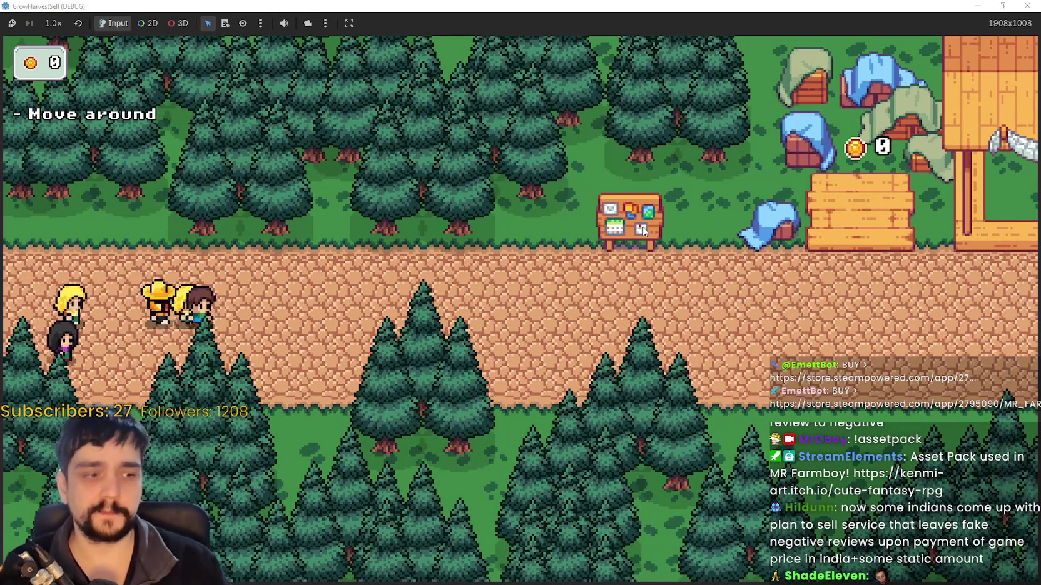
key(d)
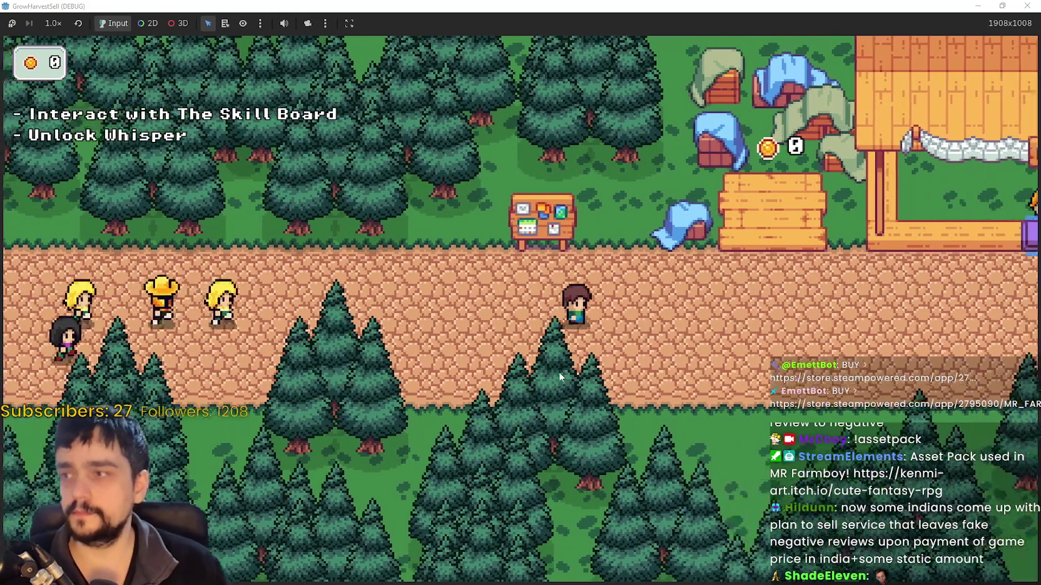
key(d)
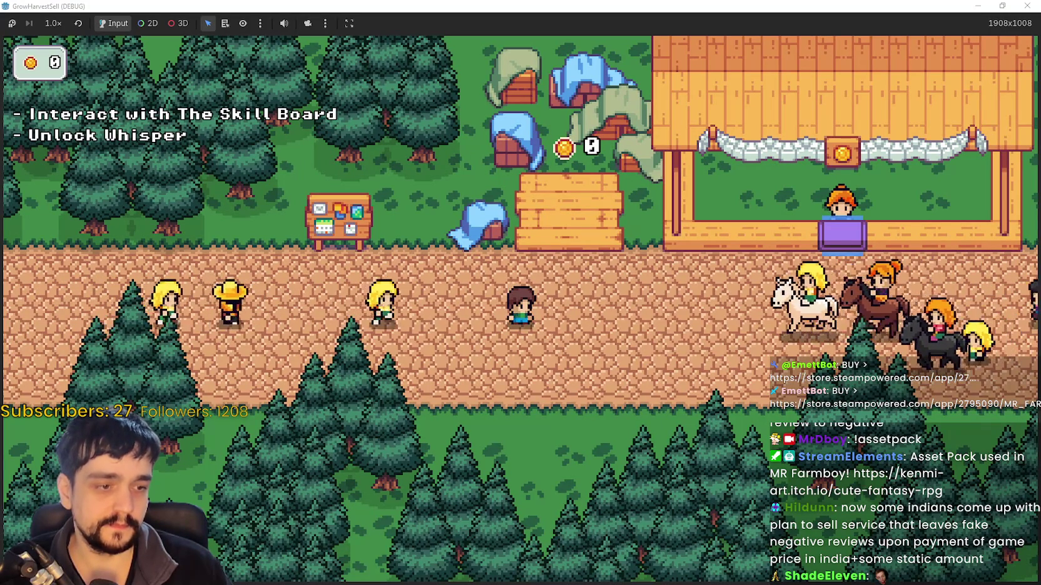
key(alt+Tab)
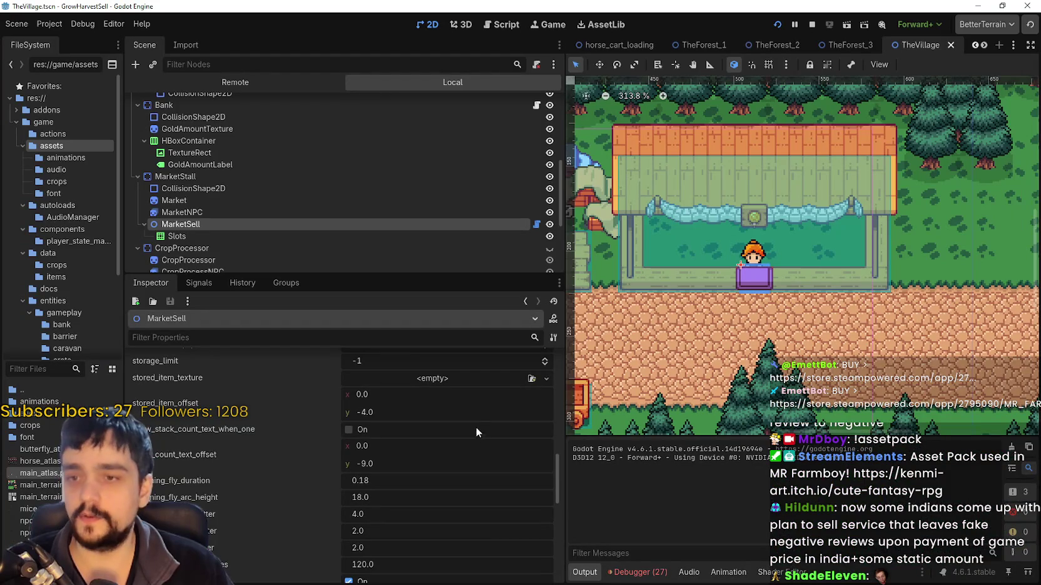
Open bank.gd and run a project-wide script search for 'Whisper'
click(537, 105)
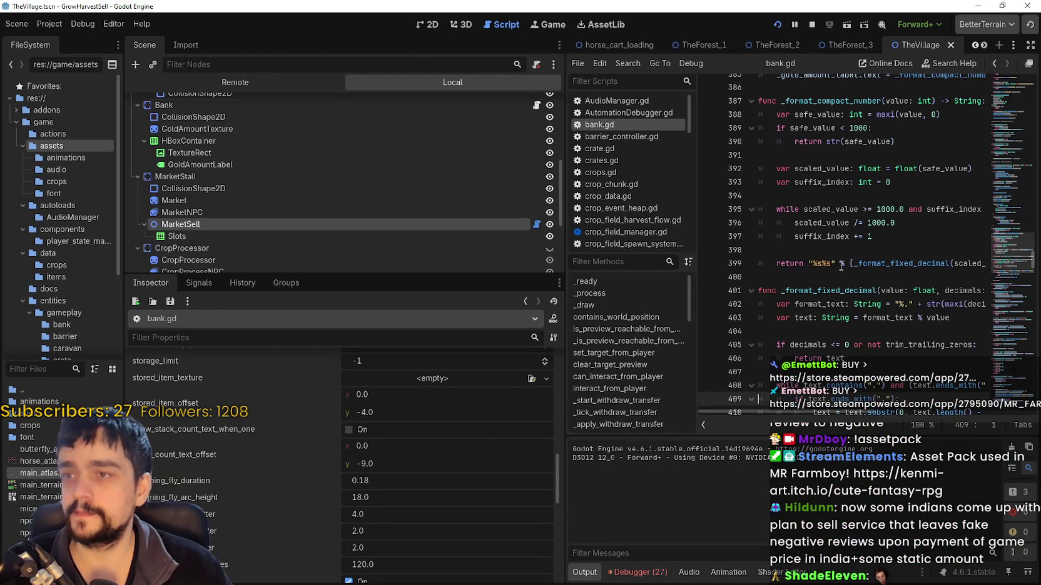
key(ctrl+shift+f)
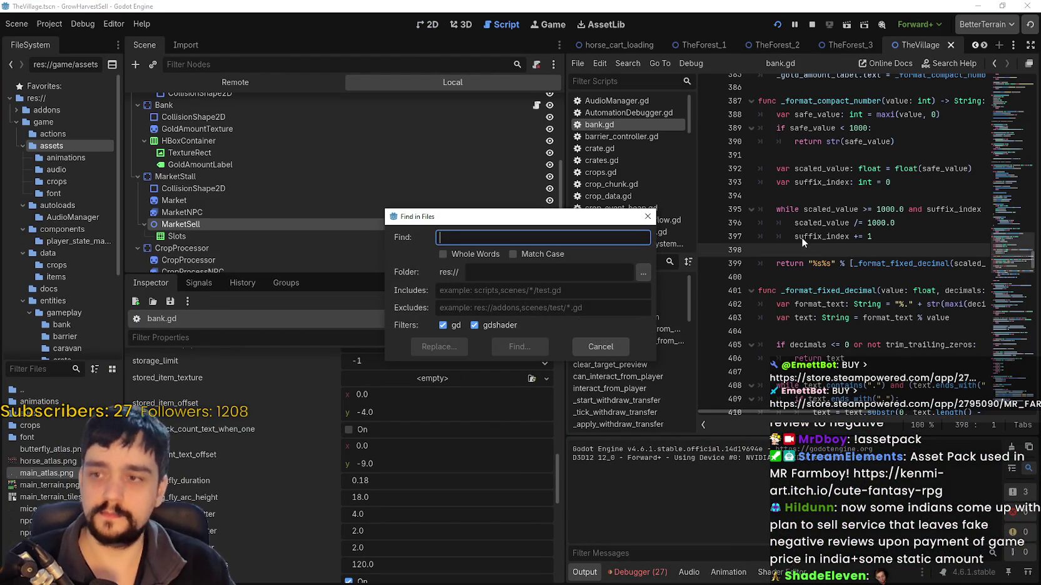
text(Whisper)
key(Return)
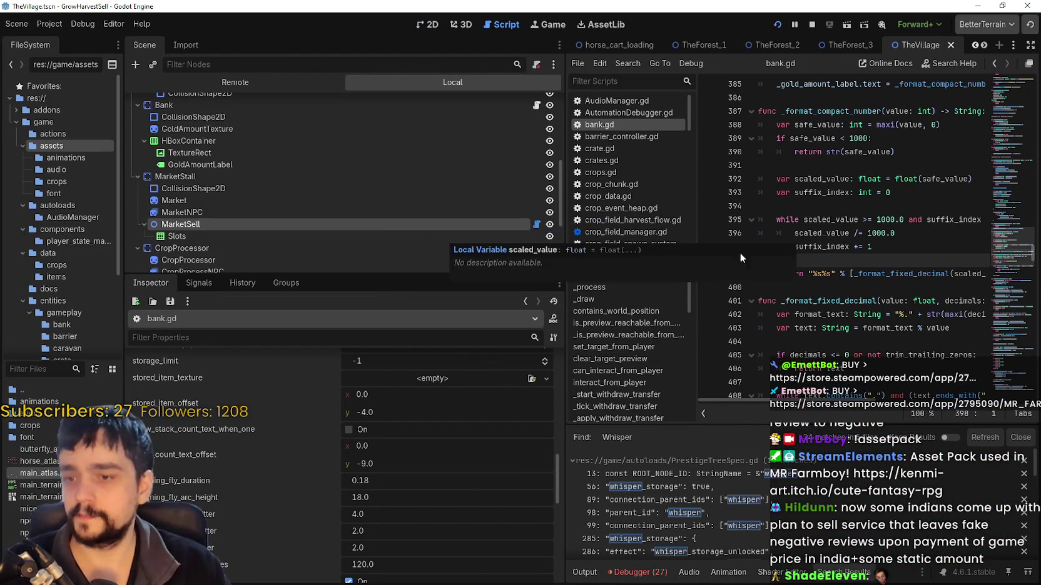
Stop the game, open the first match in PrestigeTreeSpec.gd, and widen the script editor
click(793, 476)
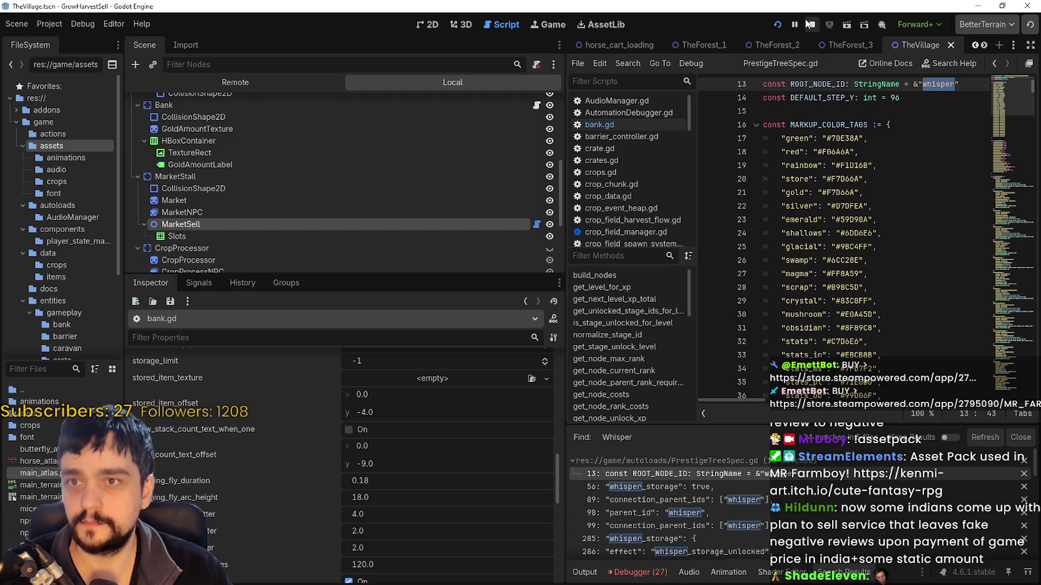
click(811, 23)
click(727, 474)
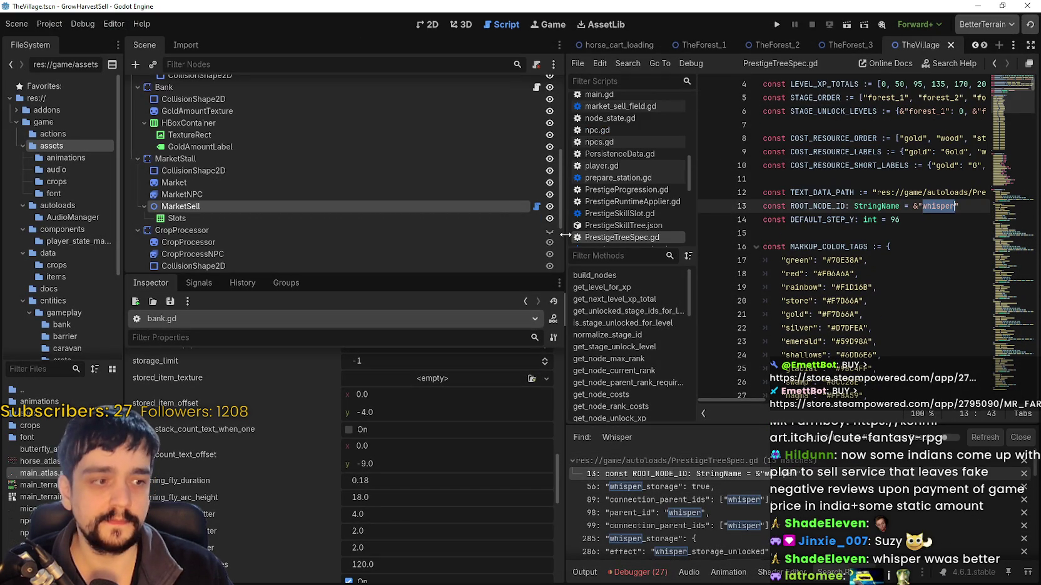
drag(565, 234, 398, 239)
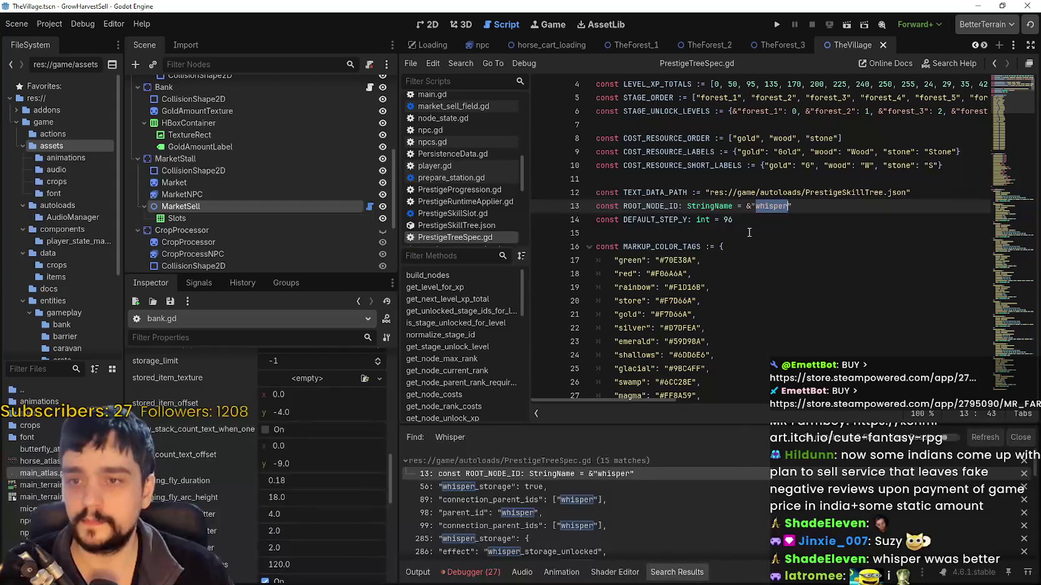
Replace &"whisper" with &"merry" in ROOT_NODE_ID on line 13
click(688, 233)
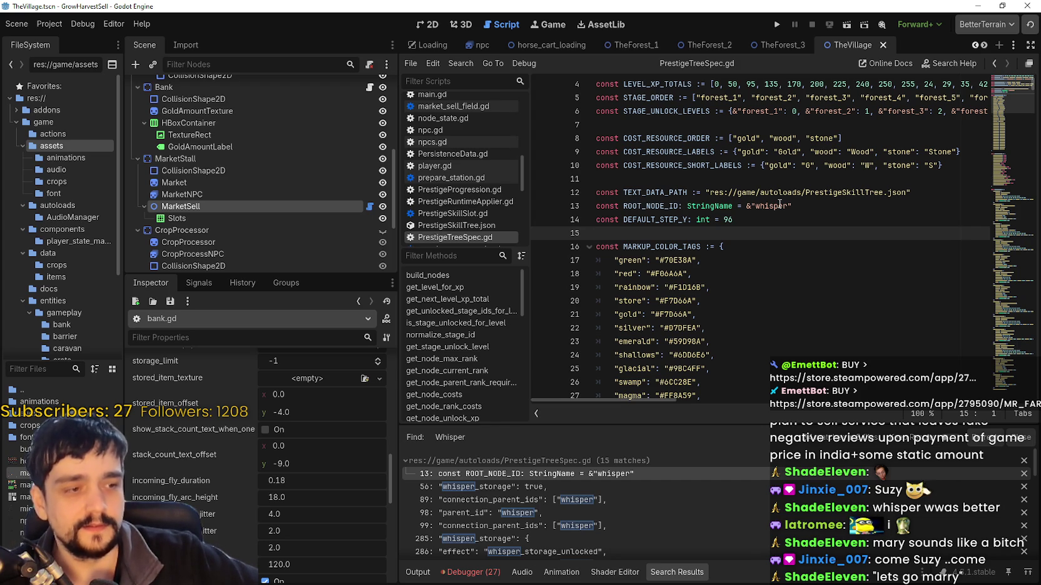
scroll(834, 247, up, 1)
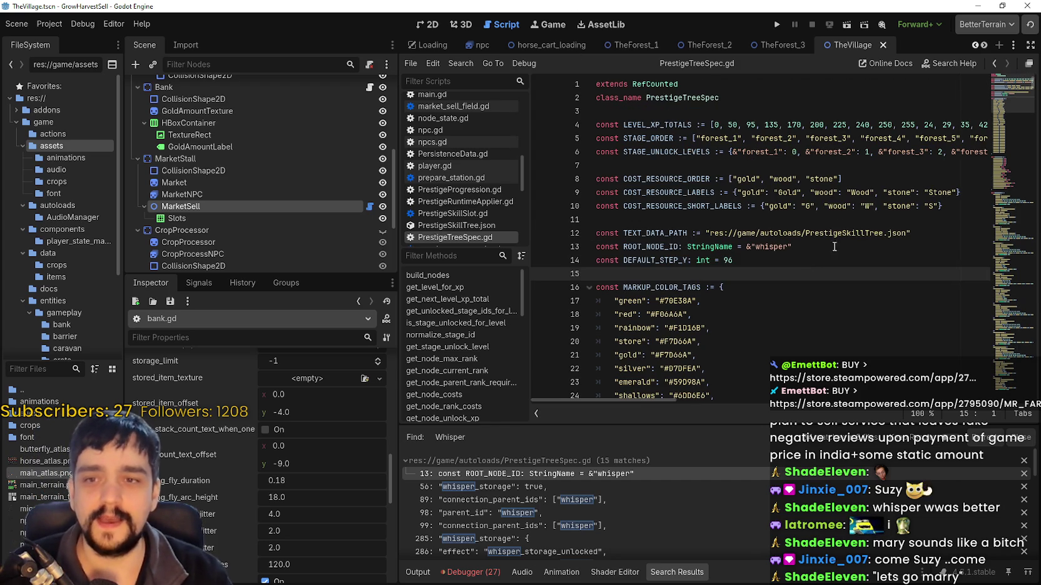
click(849, 166)
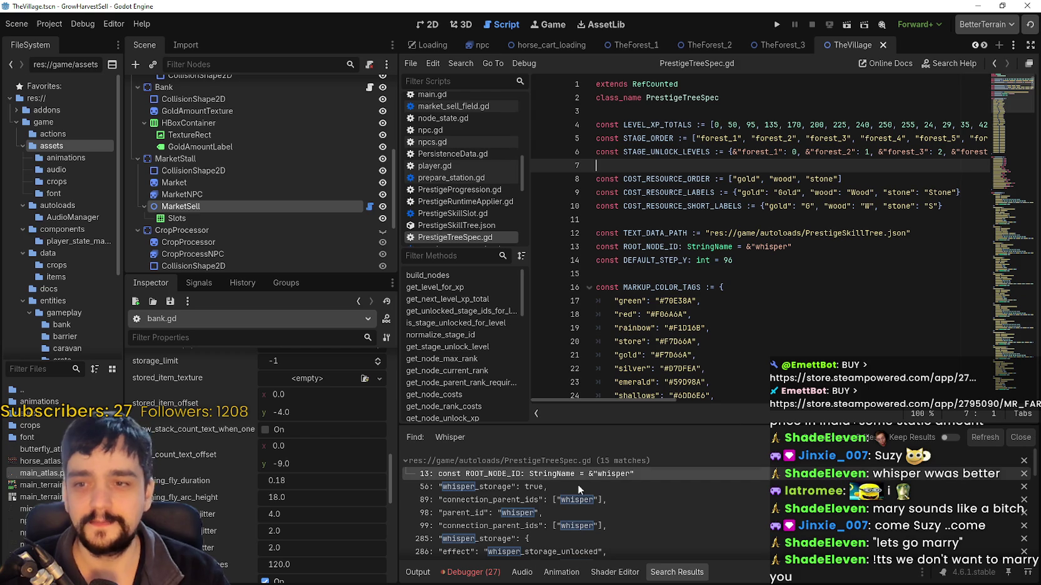
click(532, 474)
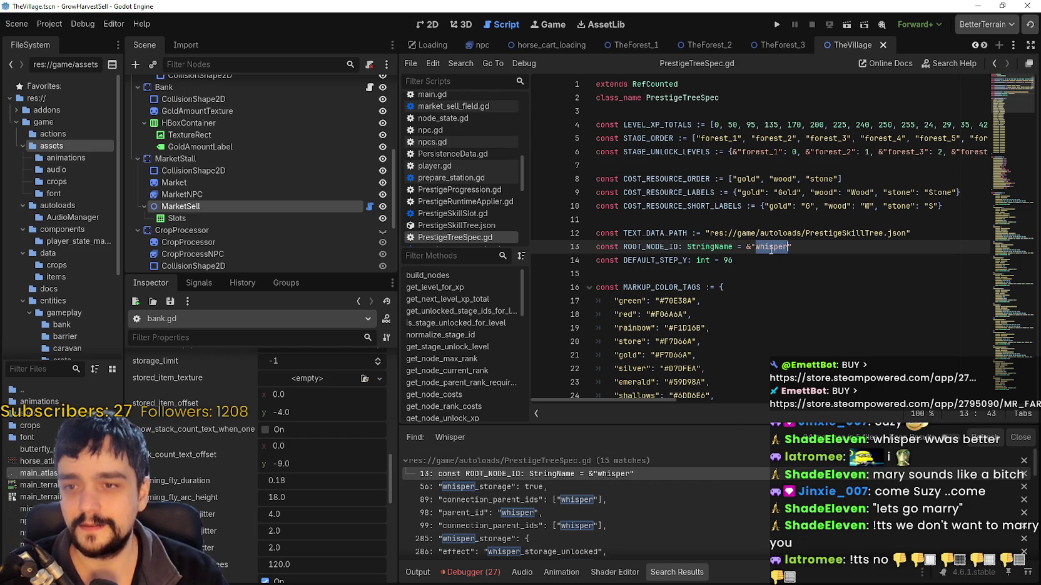
text(merry)
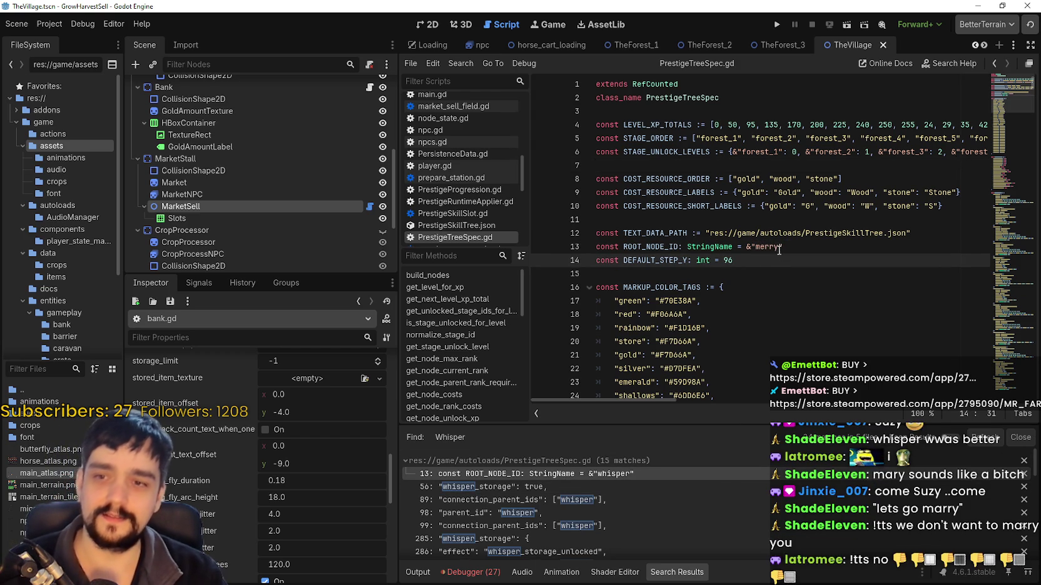
double_click(757, 247)
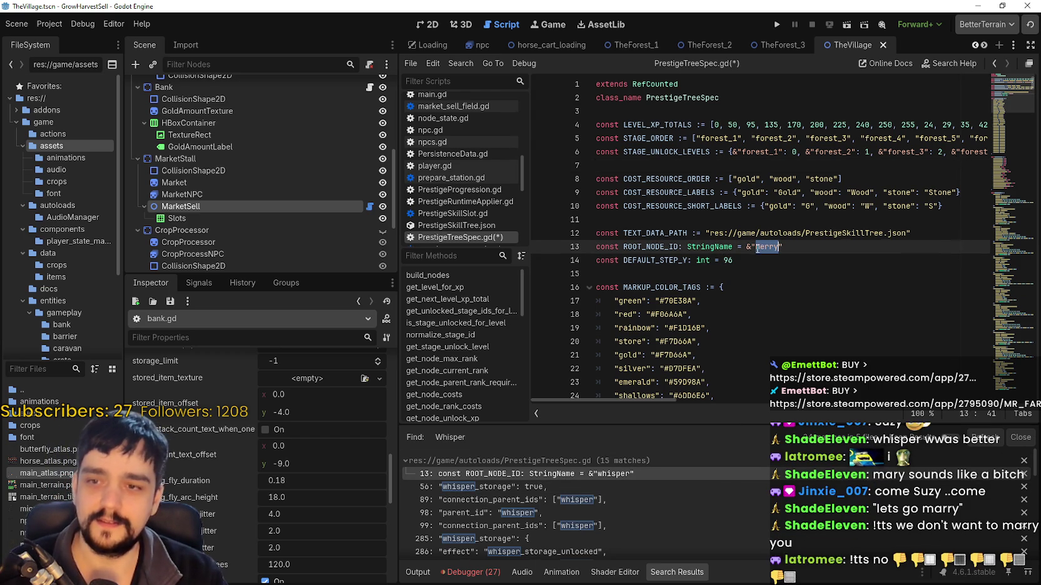
click(763, 288)
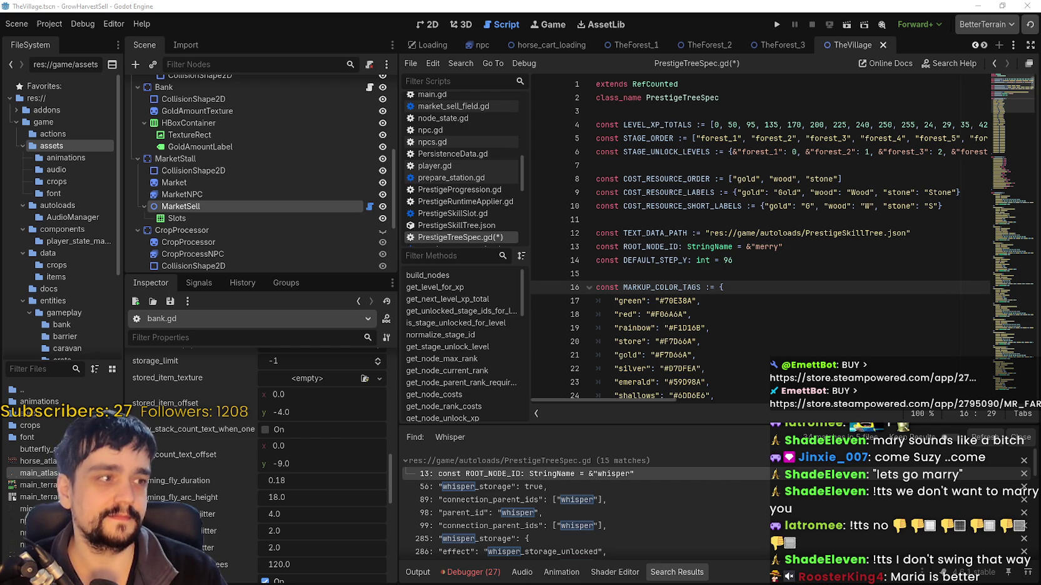
Move the 'One piece going merry' image results window aside, then close Chrome
mouse_move(1040, 168)
mouse_down()
mouse_move(833, 169)
mouse_move(699, 33)
mouse_up()
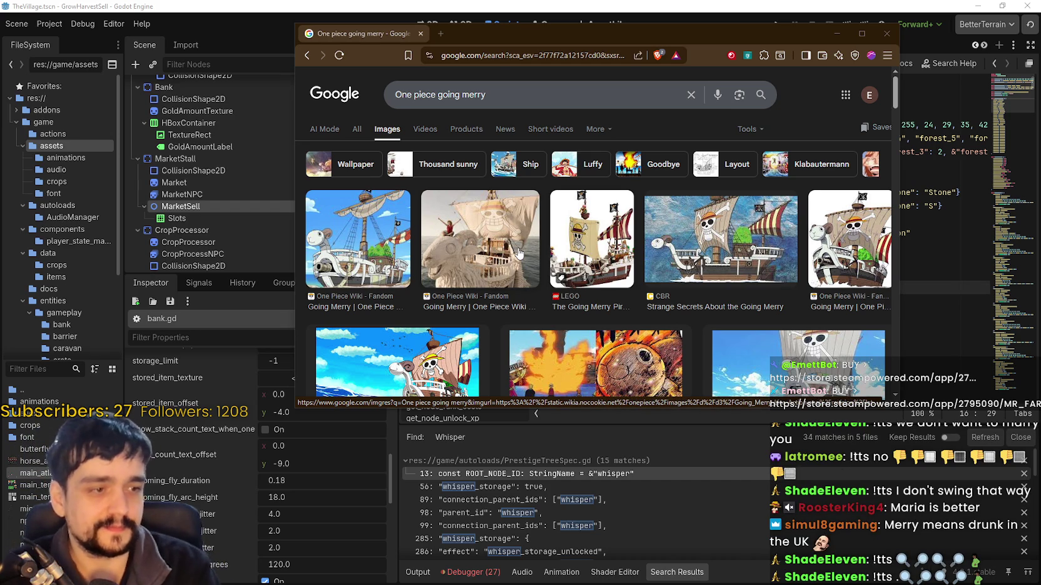
click(886, 40)
click(813, 192)
click(819, 139)
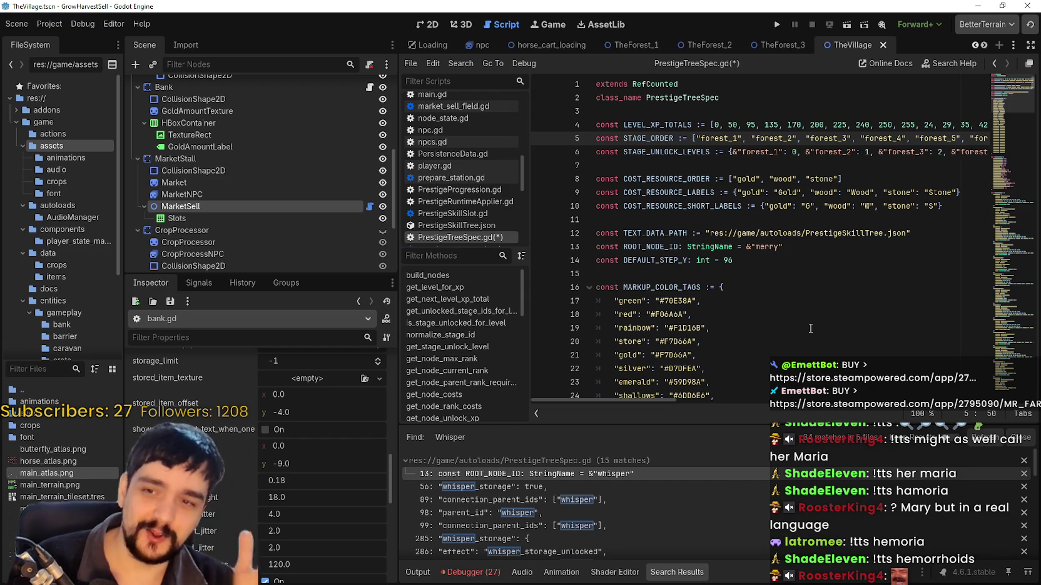
Jump to line 13 via Search Results and restore ROOT_NODE_ID to &"whisper"
click(535, 488)
click(554, 475)
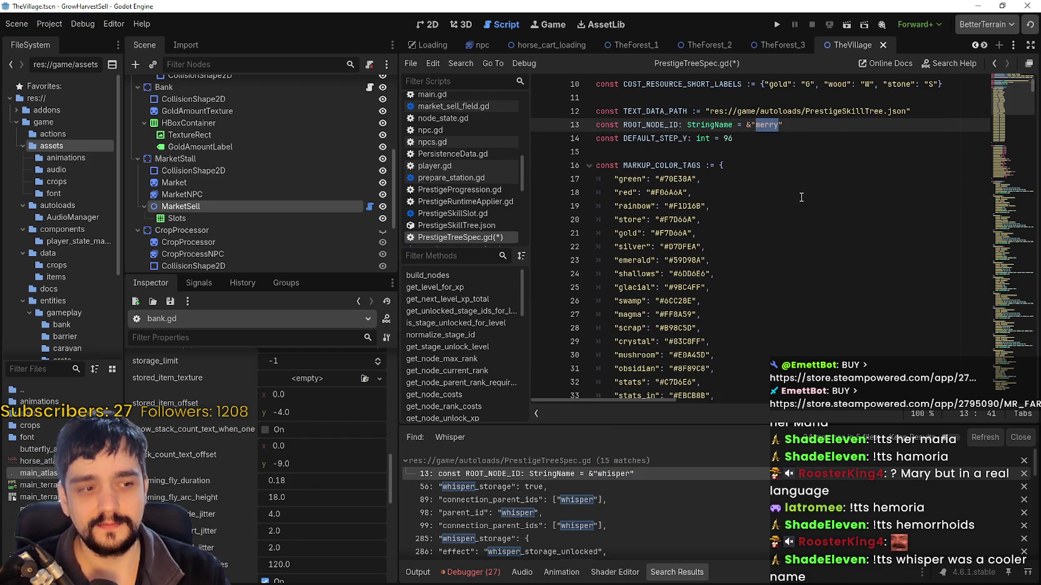
triple_click(773, 125)
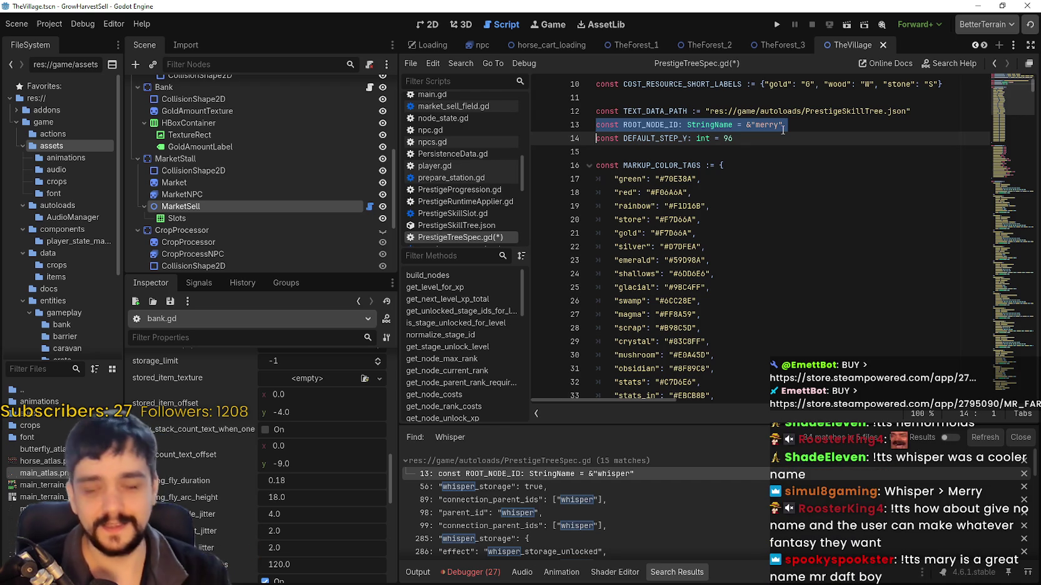
click(782, 128)
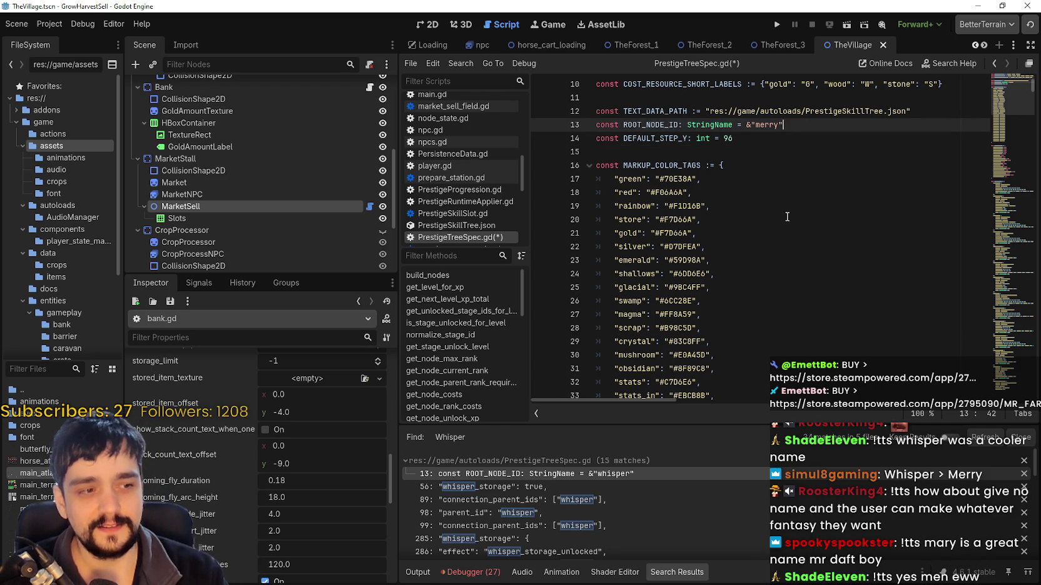
click(777, 148)
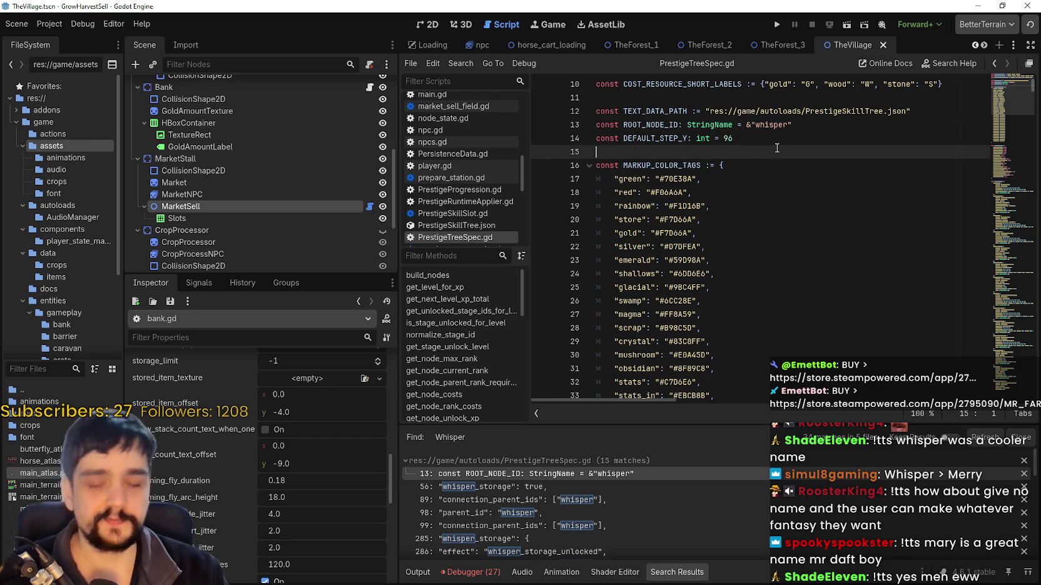
Run the project, start the game, and view the prestige skill tree at the Skill Board
click(783, 23)
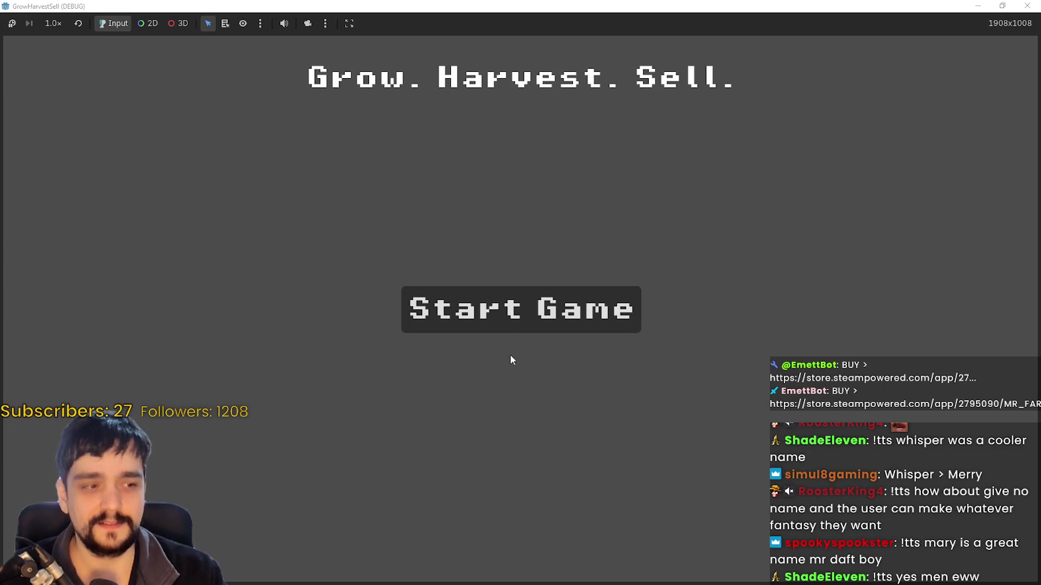
click(510, 289)
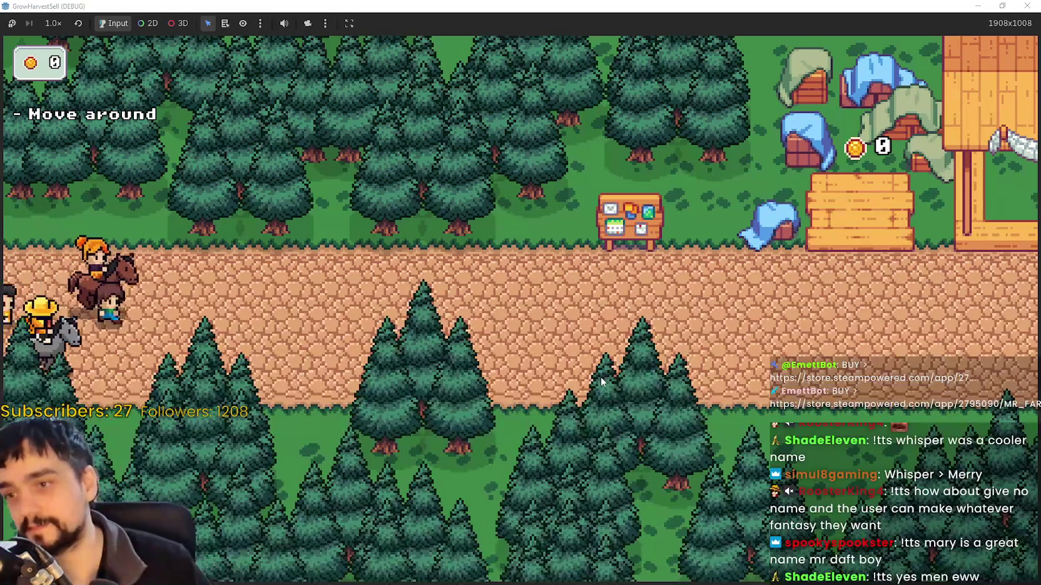
key(w)
key(d)
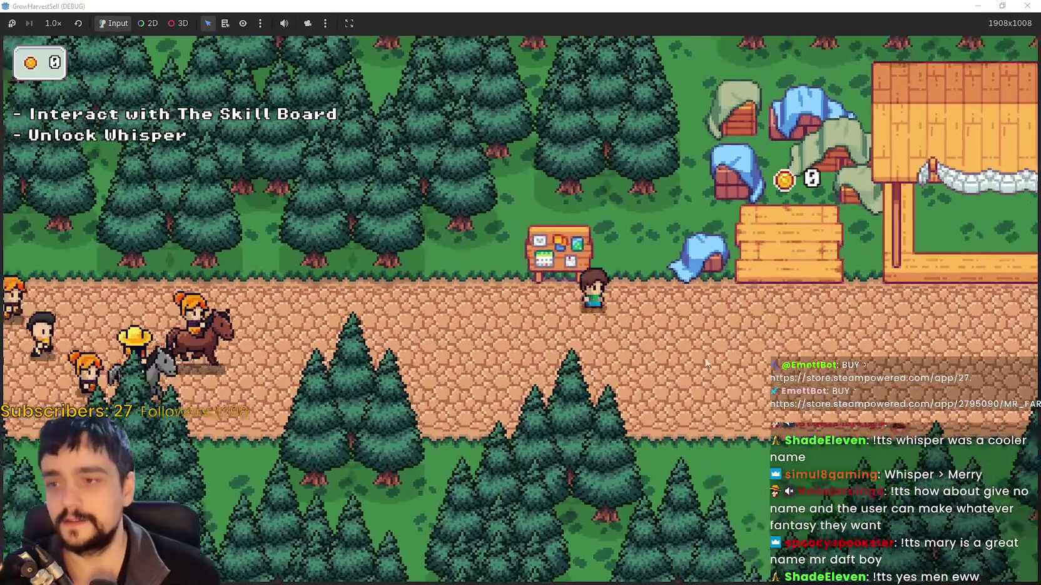
key(e)
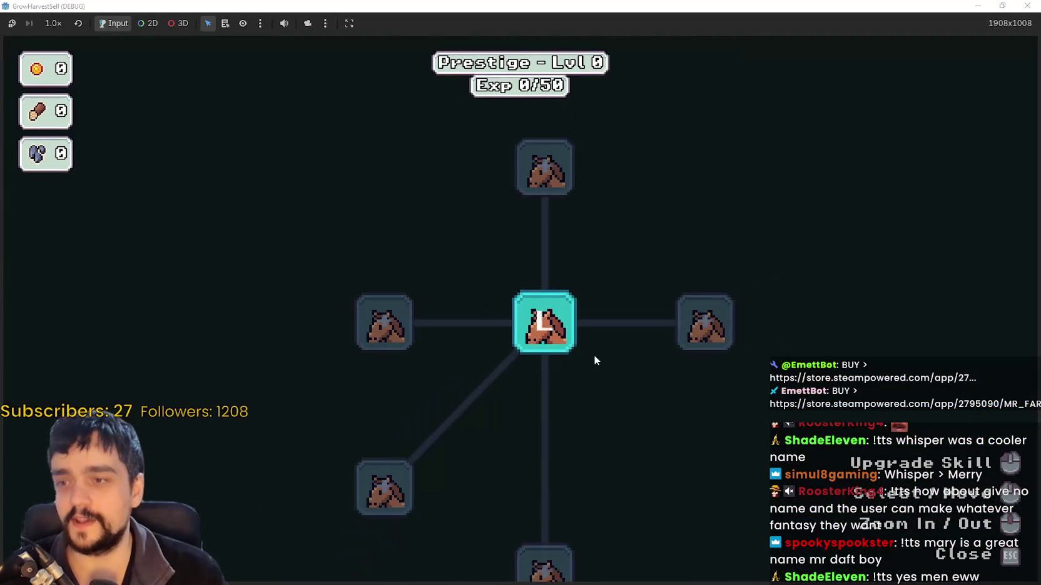
key(Escape)
Walk to the cart and travel to Stage 1 of The Forest
key(d)
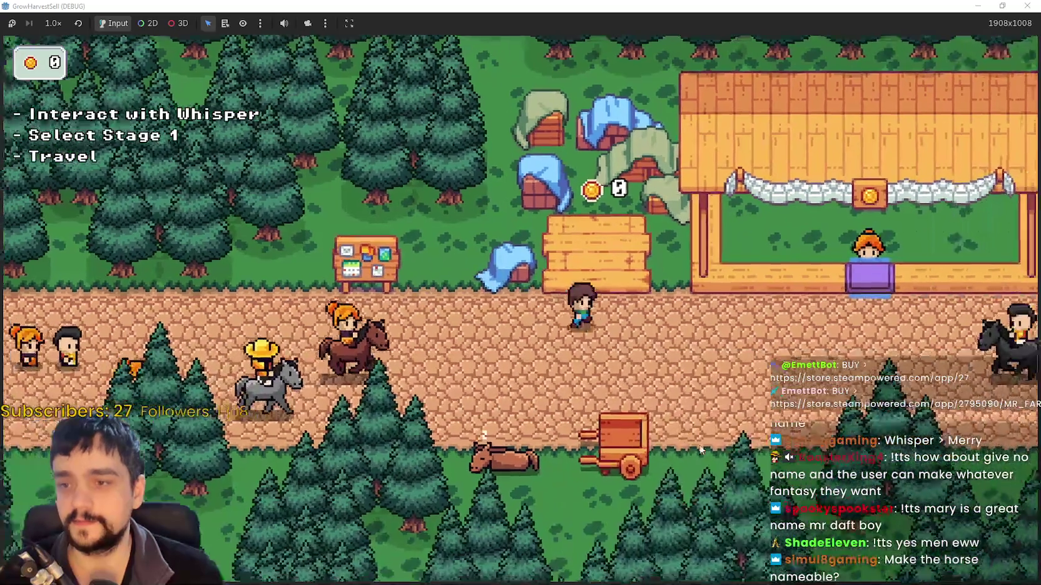
key(s)
key(e)
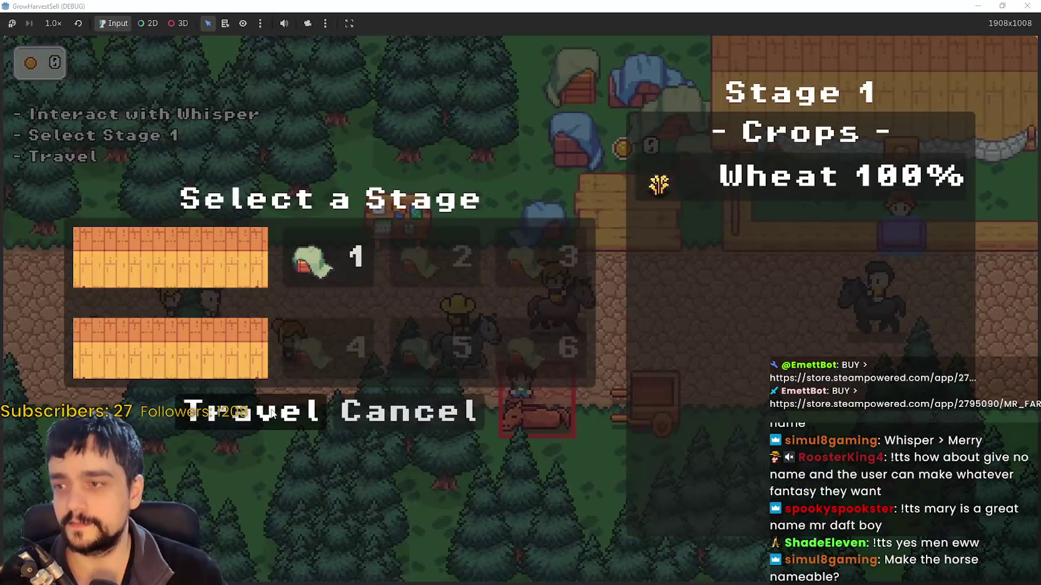
key(Return)
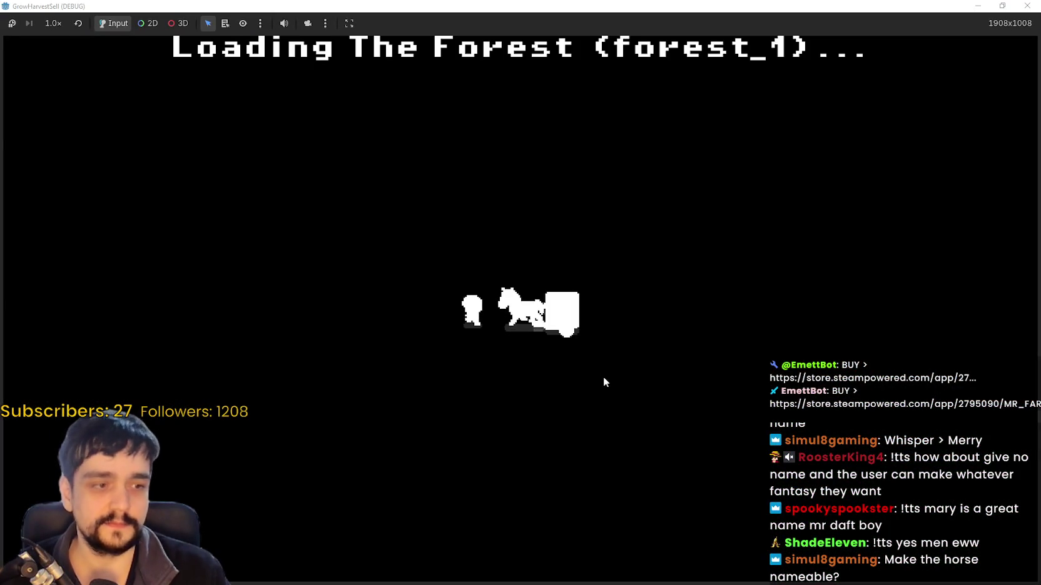
Load wheat into the cart and harvest the orange plants in the forest field
key(d)
key(s)
key(w)
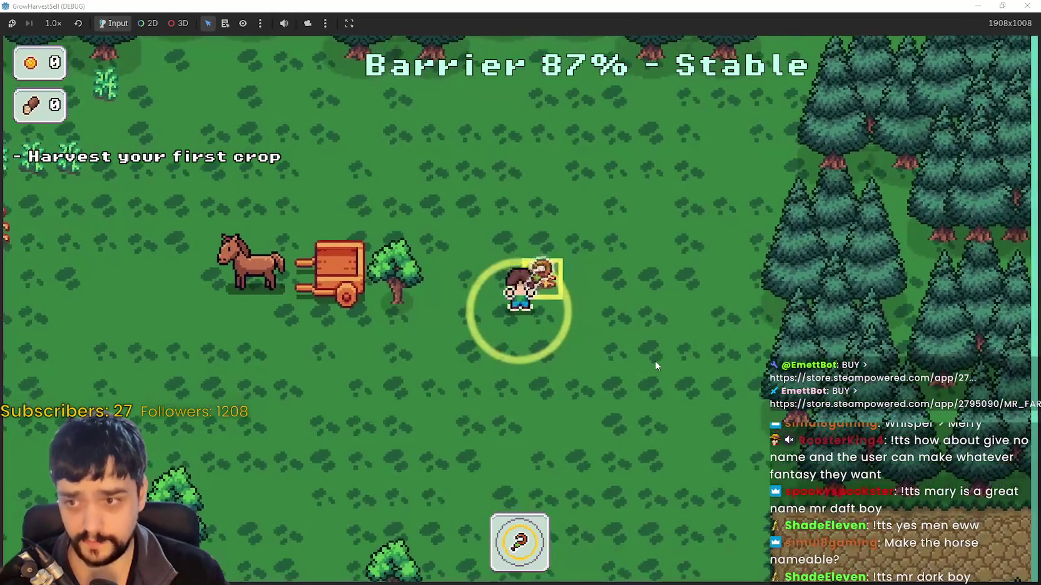
key(s)
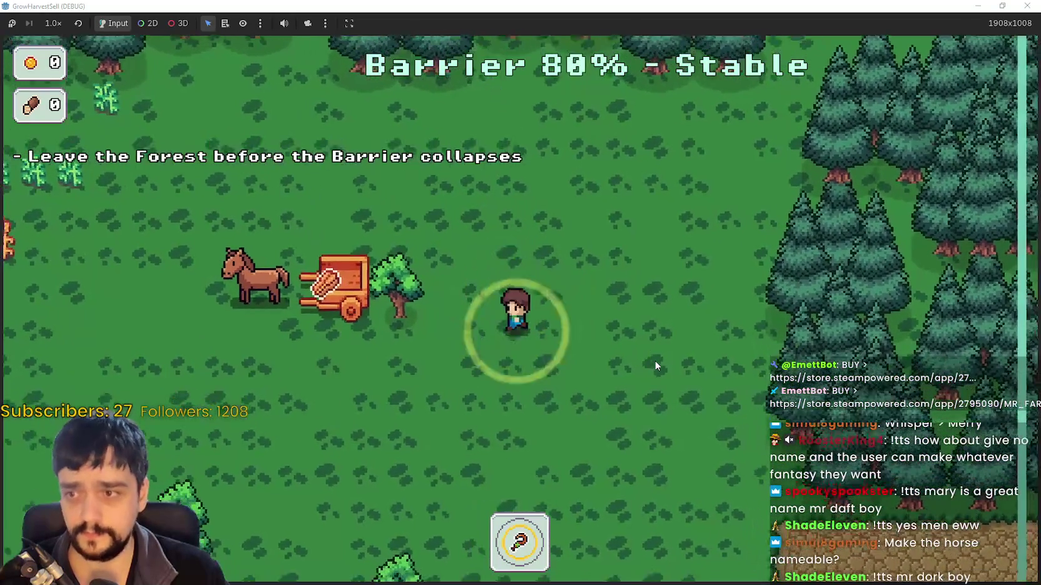
key(a)
key(s)
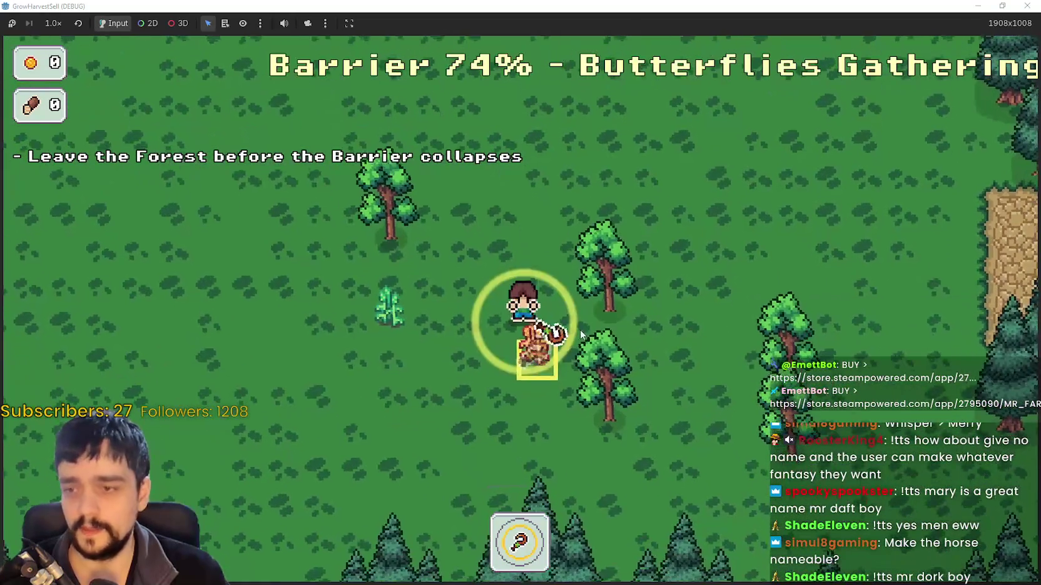
key(w)
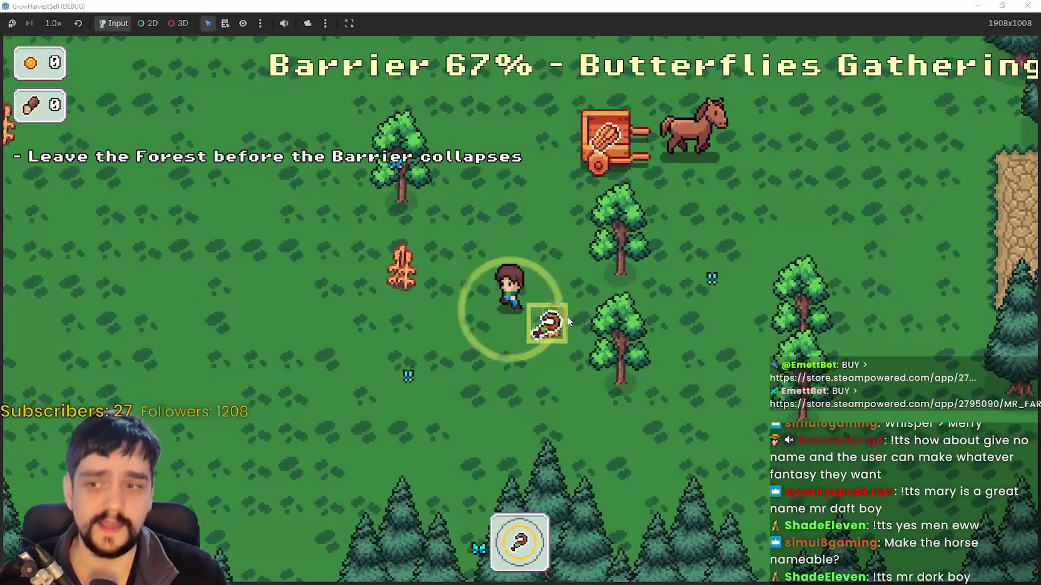
key(d)
key(a)
key(w)
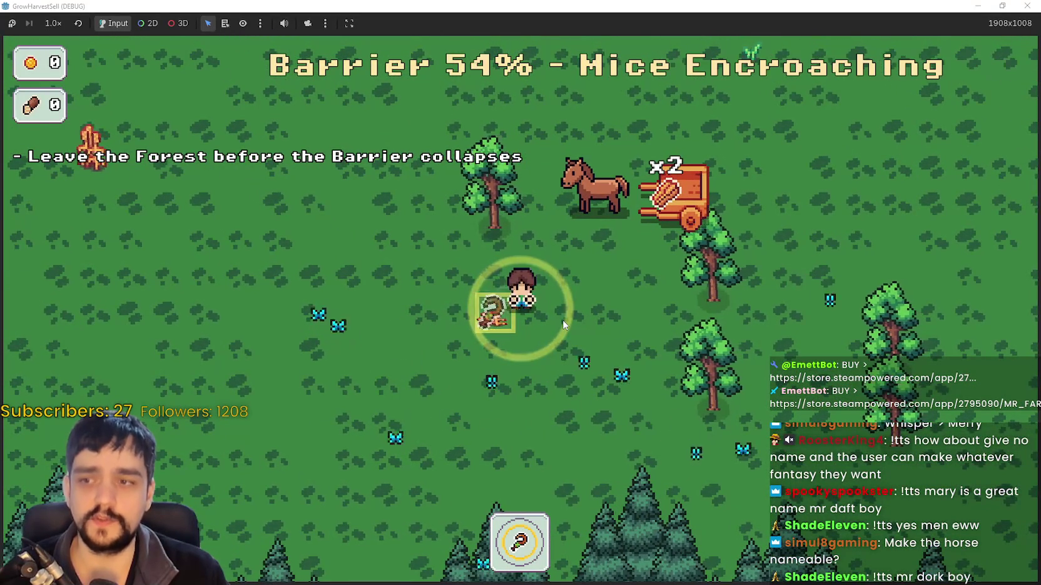
key(a)
key(a)
key(w)
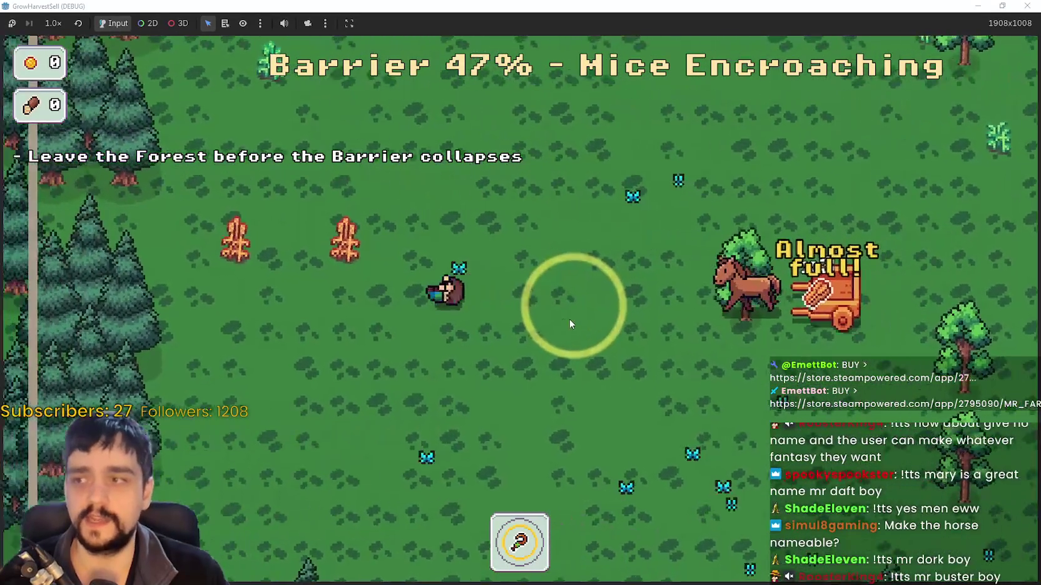
key(w)
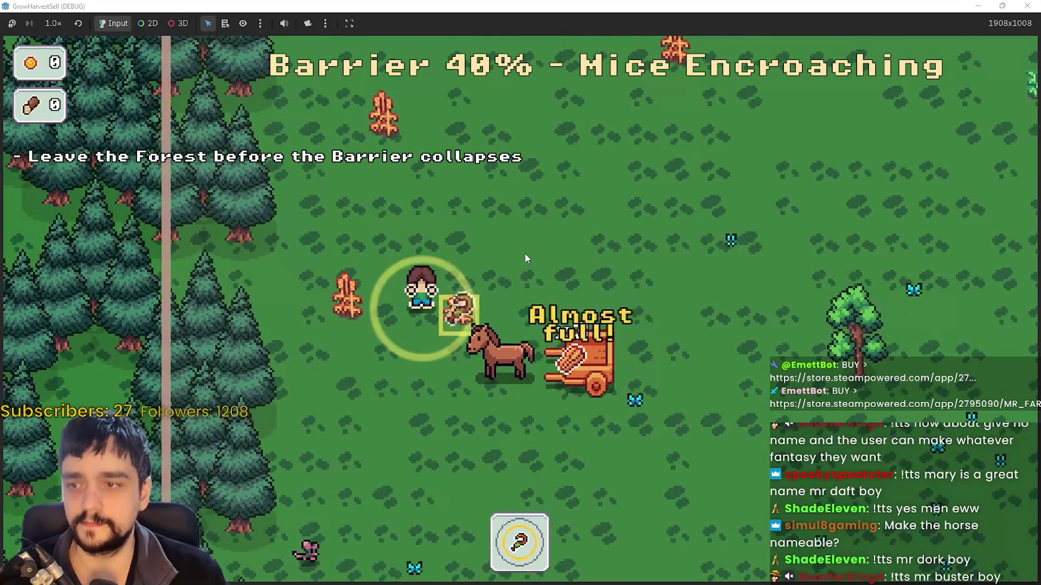
key(space)
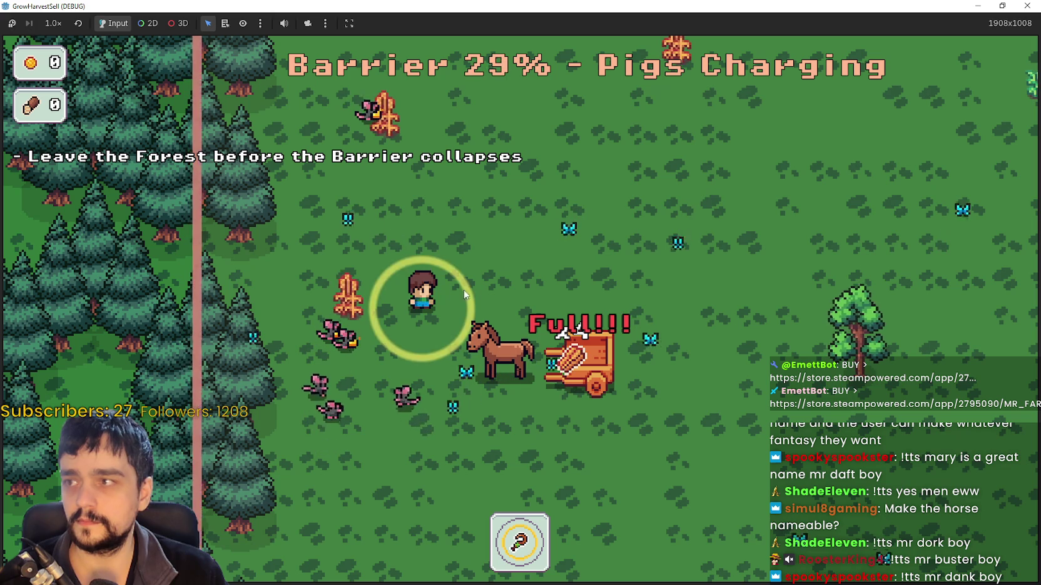
Walk the farmer right to the forest exit as the barrier drops to 0%
key(w)
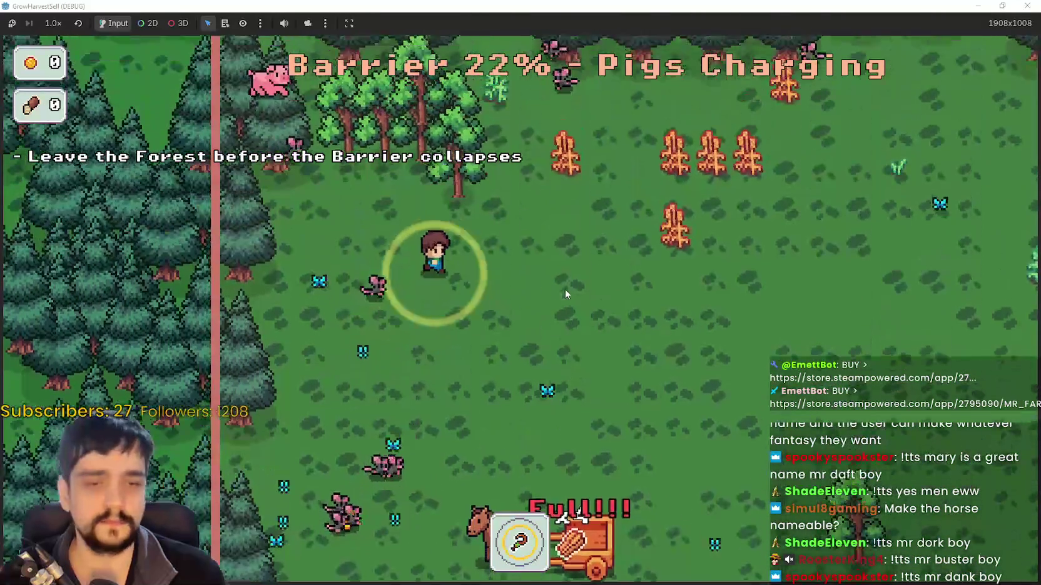
key(d)
key(s)
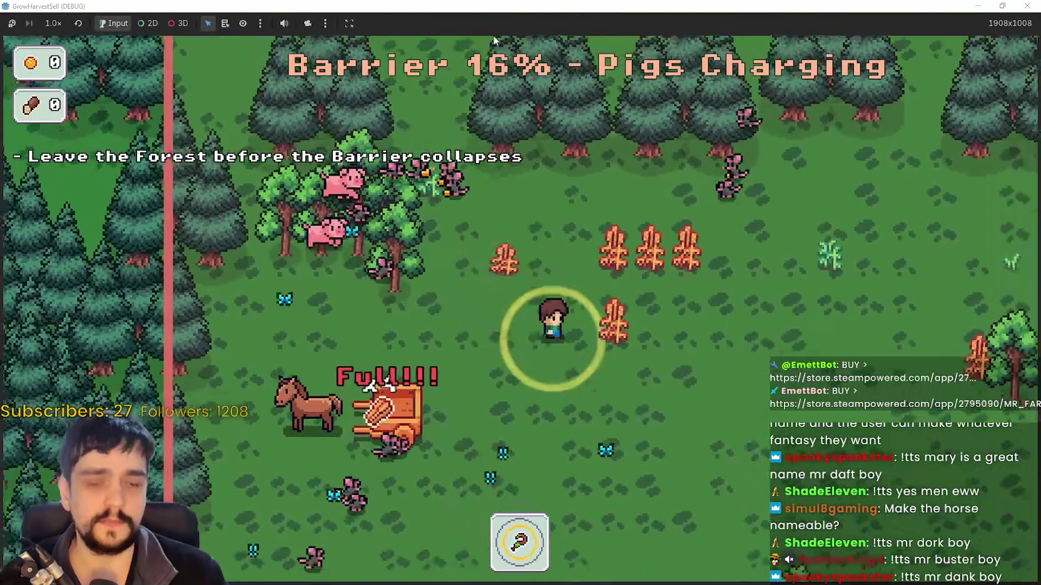
key(d)
key(s)
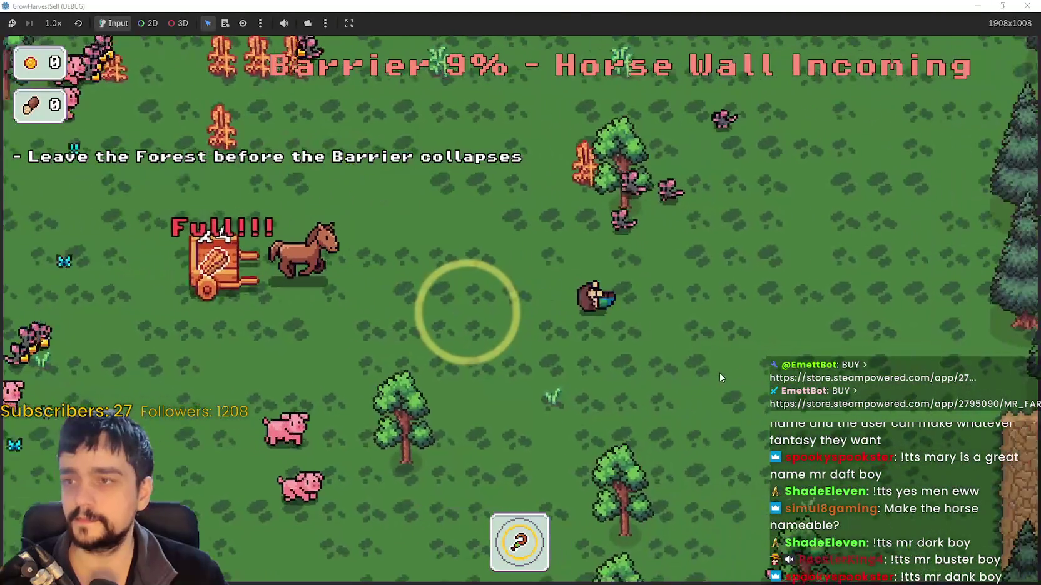
key(a)
key(s)
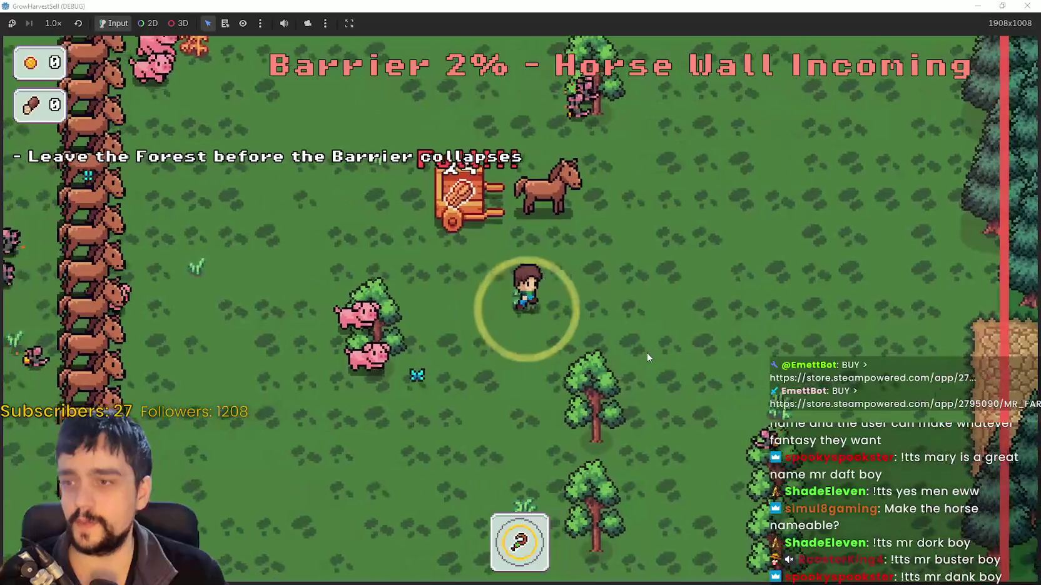
key(d)
key(d)
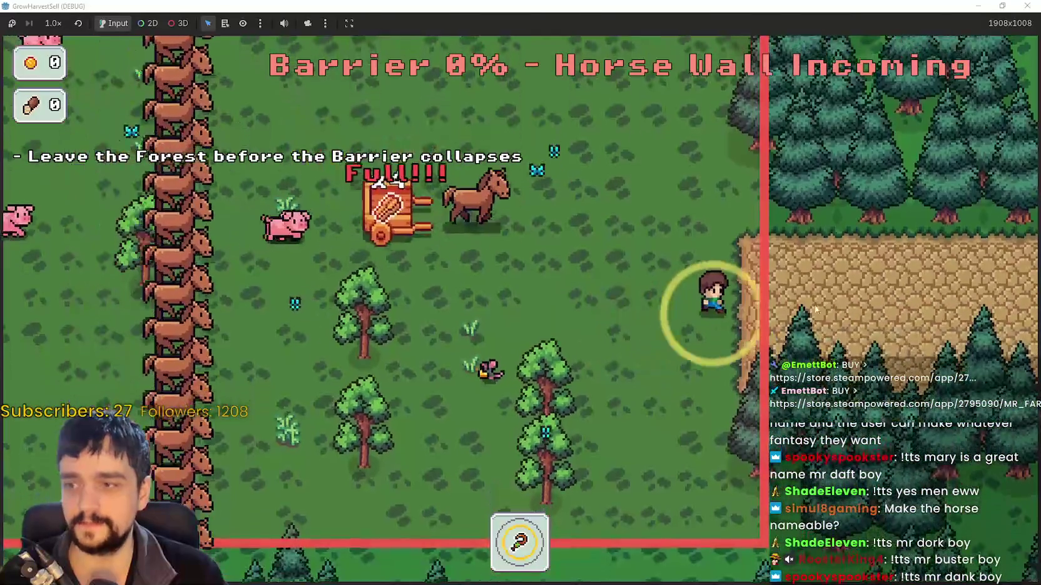
key(a)
key(d)
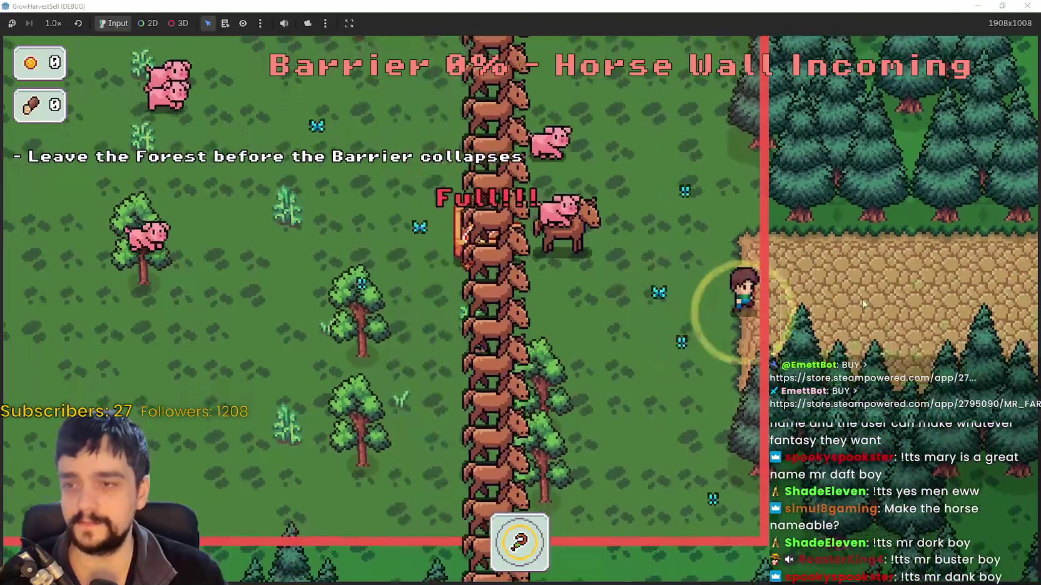
Continue to The Village, carry the four cart crops to the market counter, and restore the window size
key(Return)
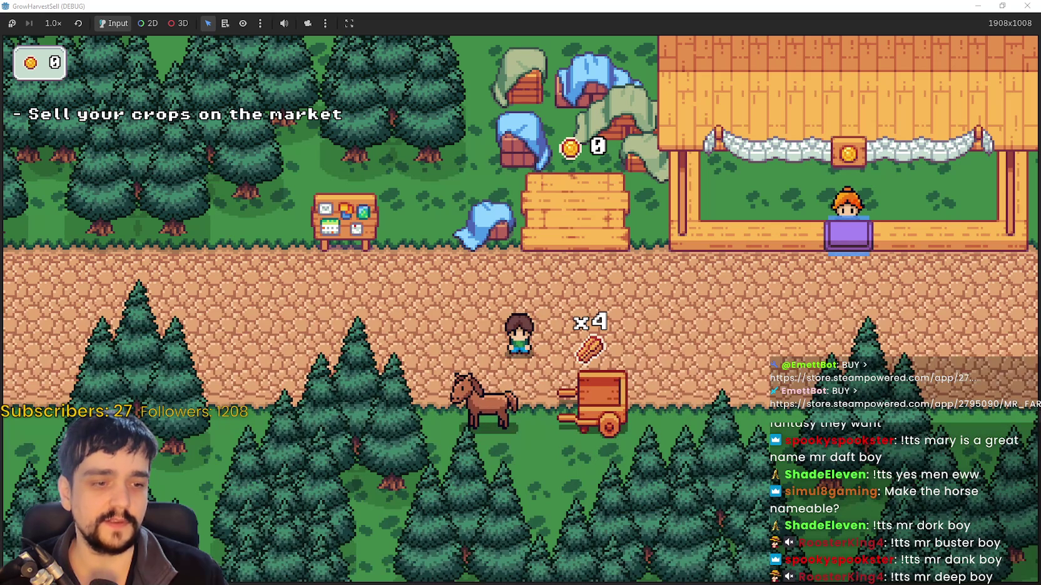
key(d)
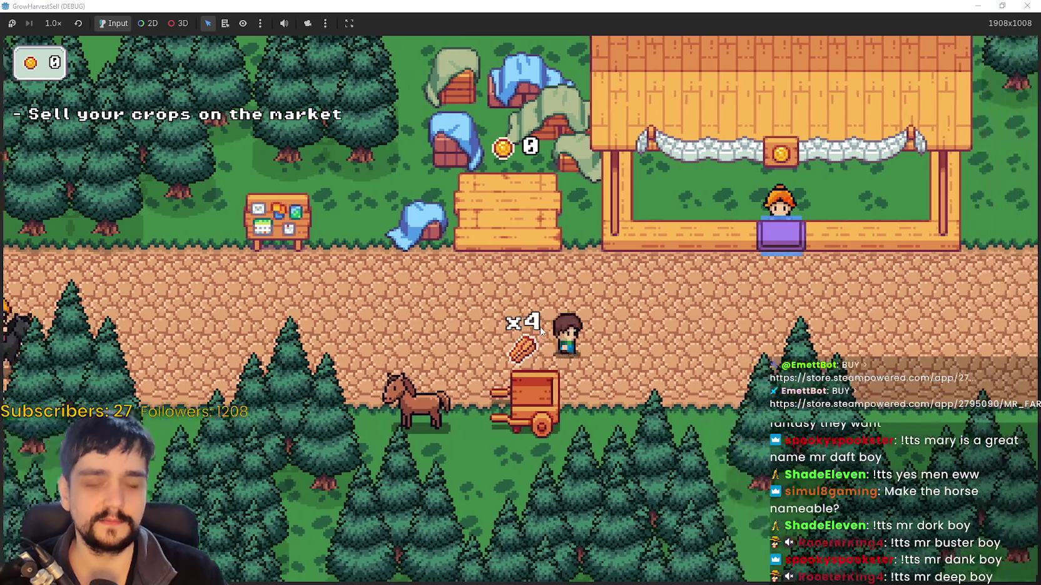
key(a)
key(s)
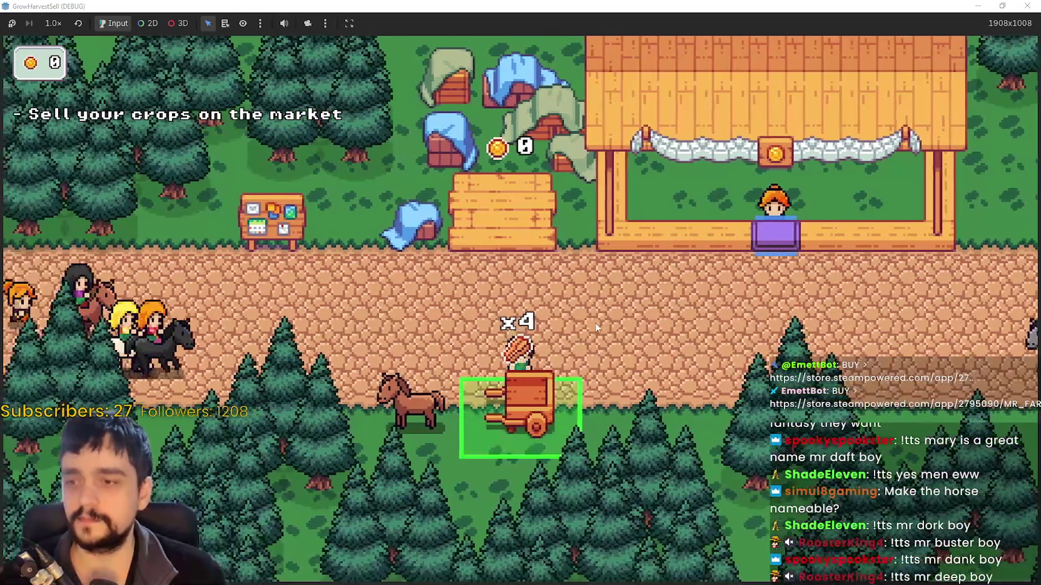
key(d)
key(w)
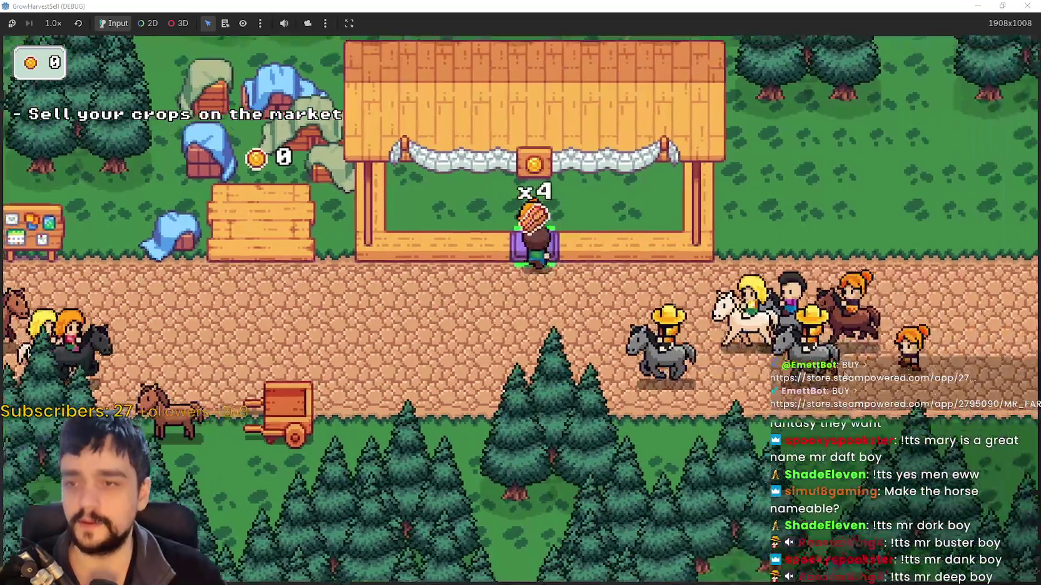
key(s)
key(a)
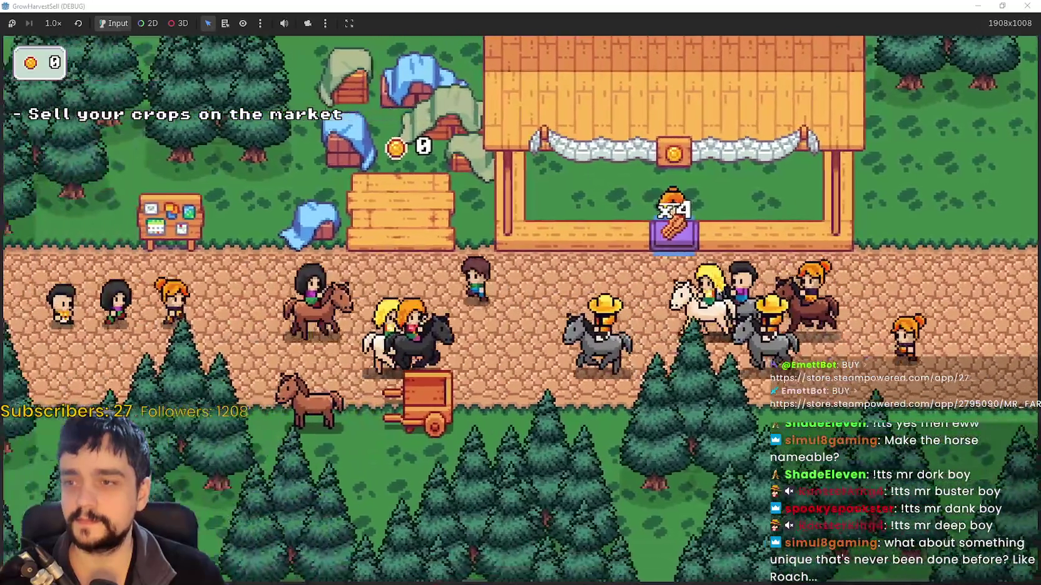
double_click(881, 8)
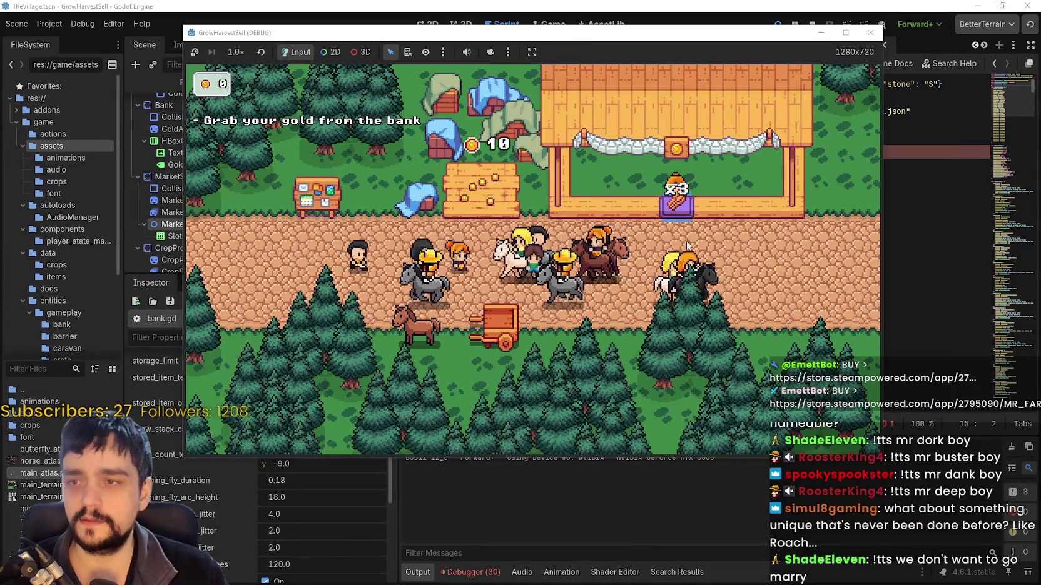
Walk the farmer further right, then undo the stray character on line 15 of PrestigeTreeSpec.gd
key(d)
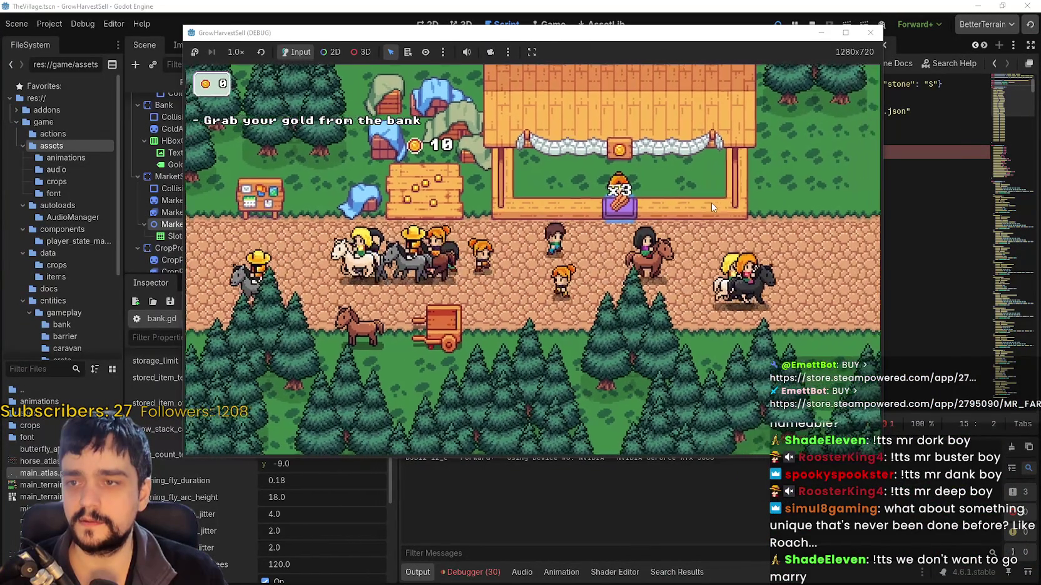
key(d)
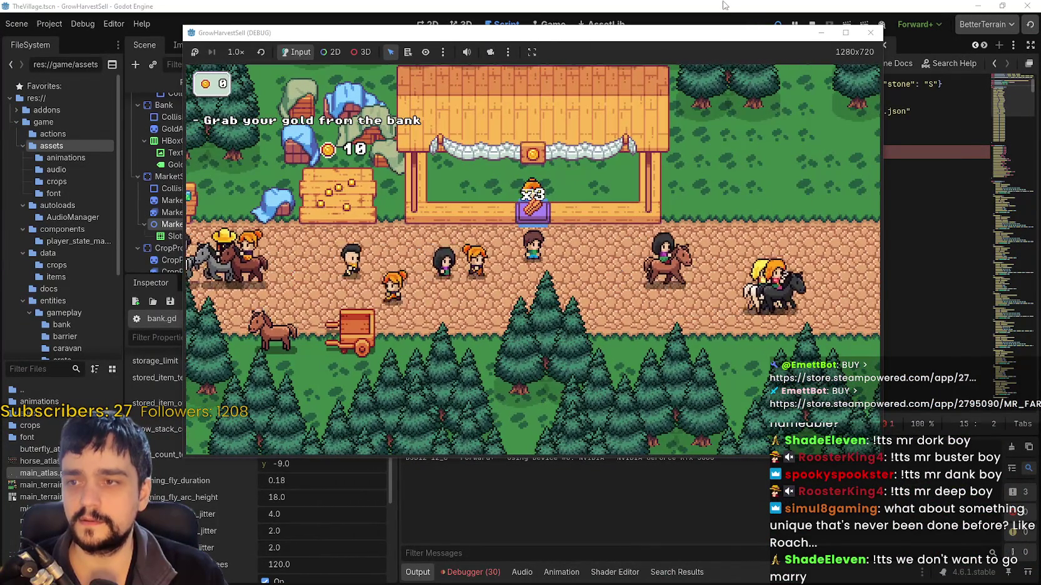
click(723, 5)
key(ctrl+z)
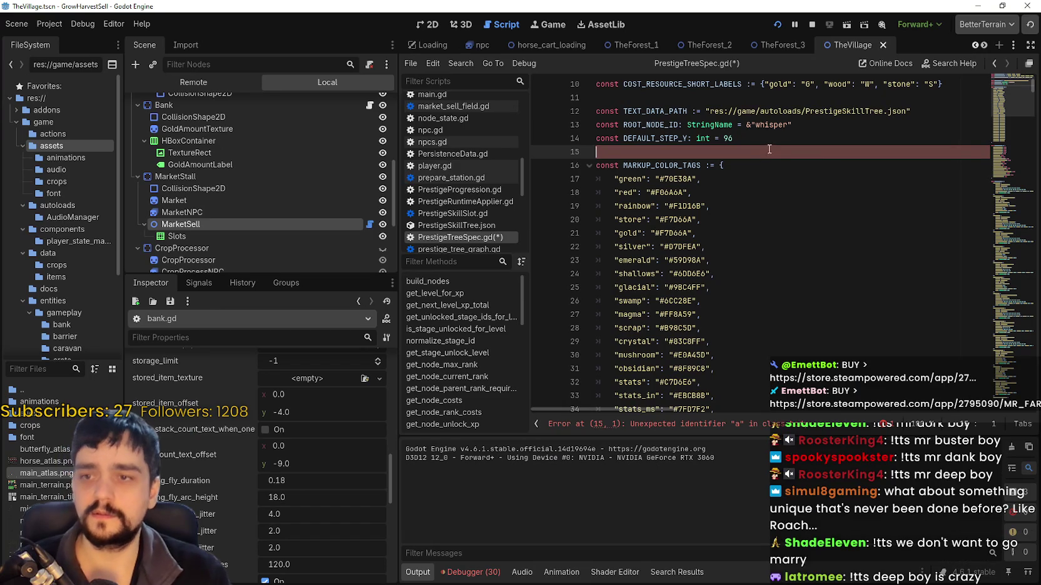
Restart the game and walk the farmer from the bank around the village to collect gold
click(811, 25)
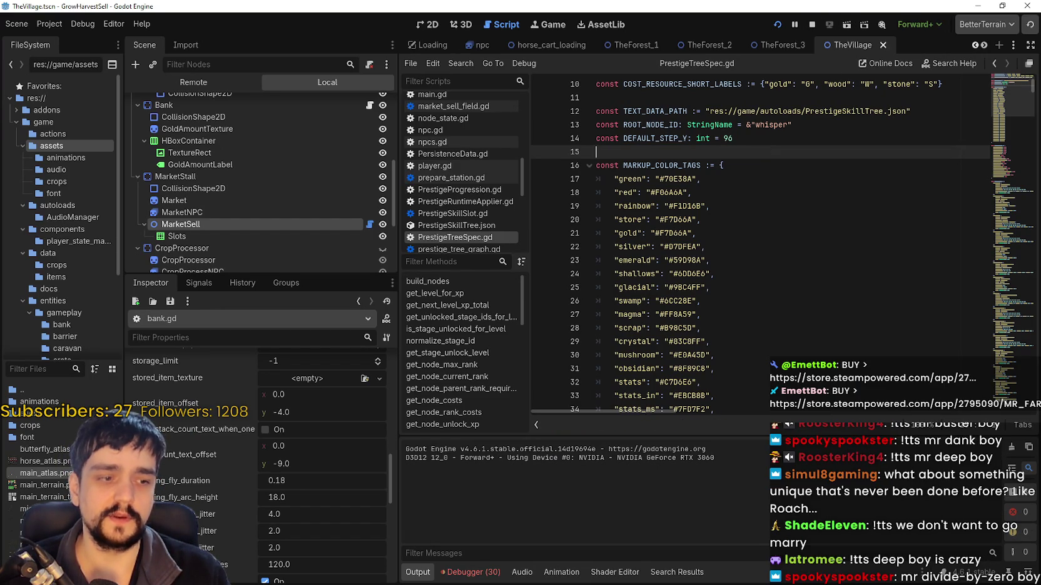
key(F5)
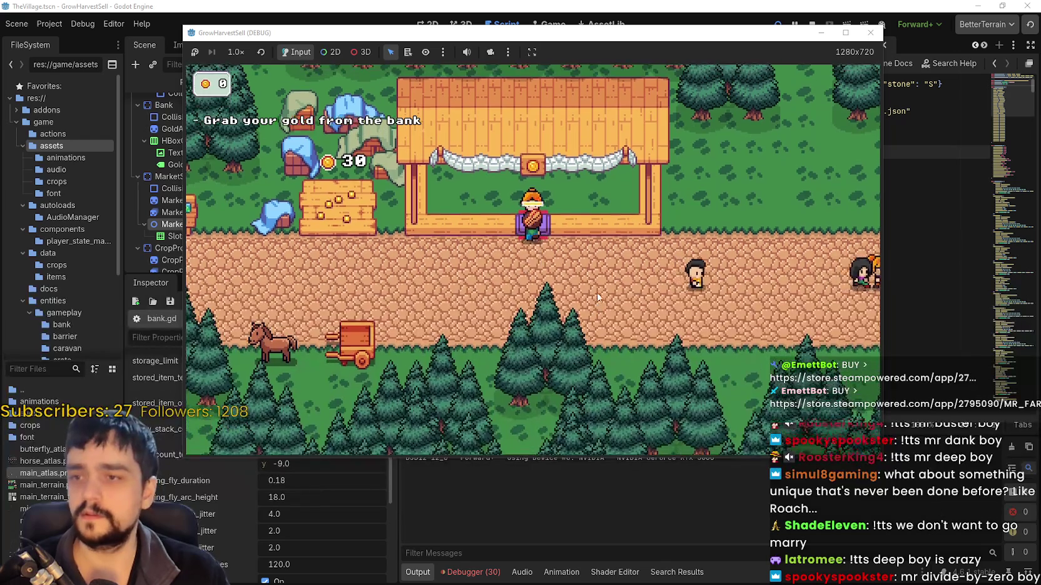
key(Left)
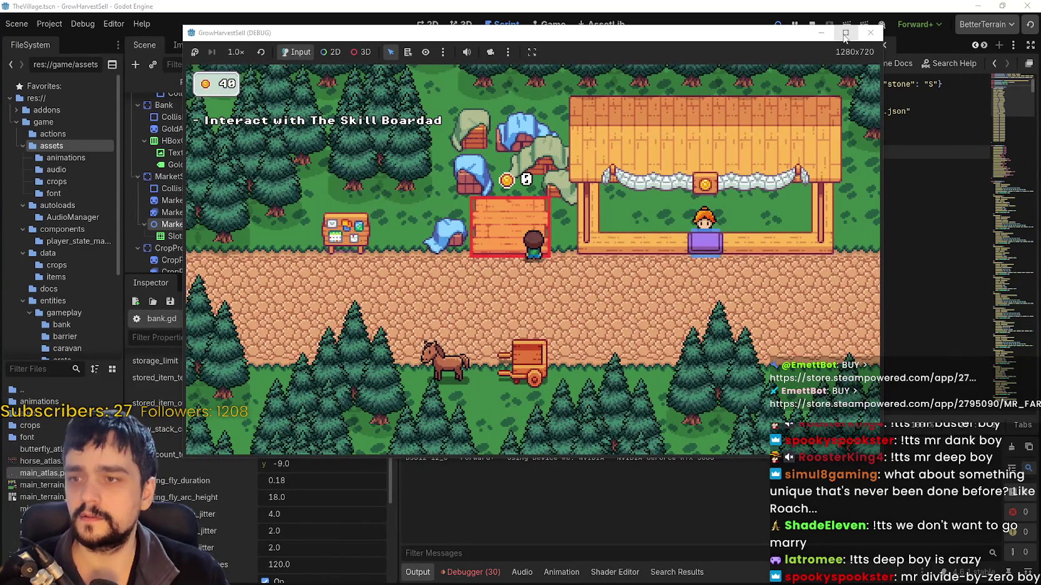
key(super+Up)
key(Down)
key(Up)
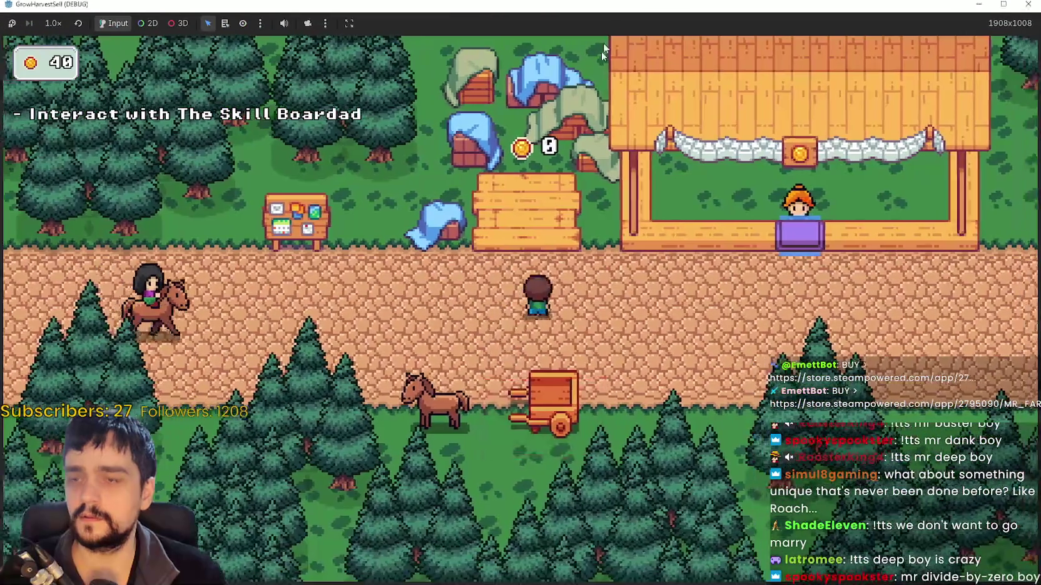
Close the running game and show TheVillage scene's market stall in the 2D view
double_click(848, 5)
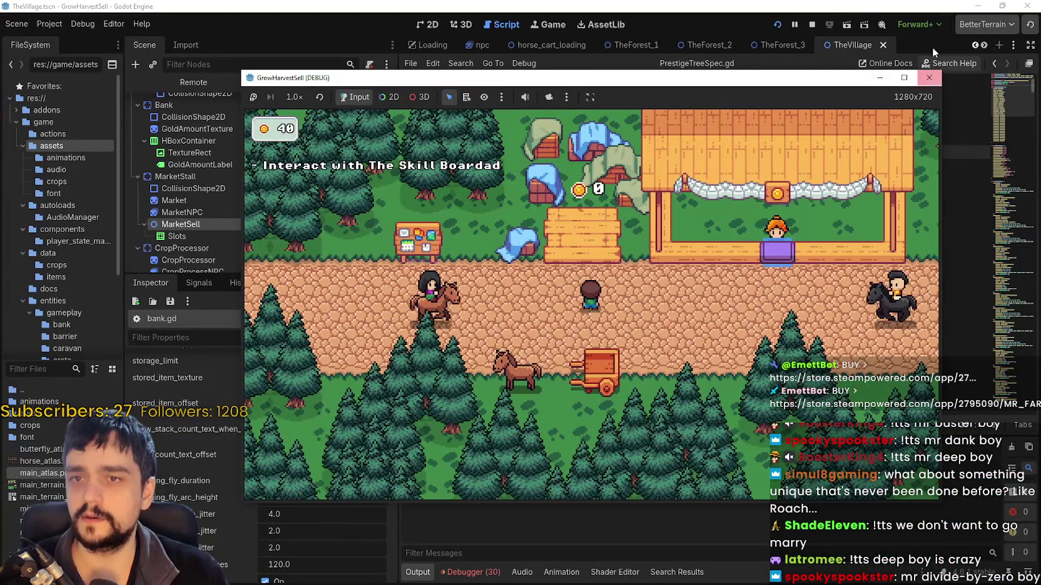
key(F8)
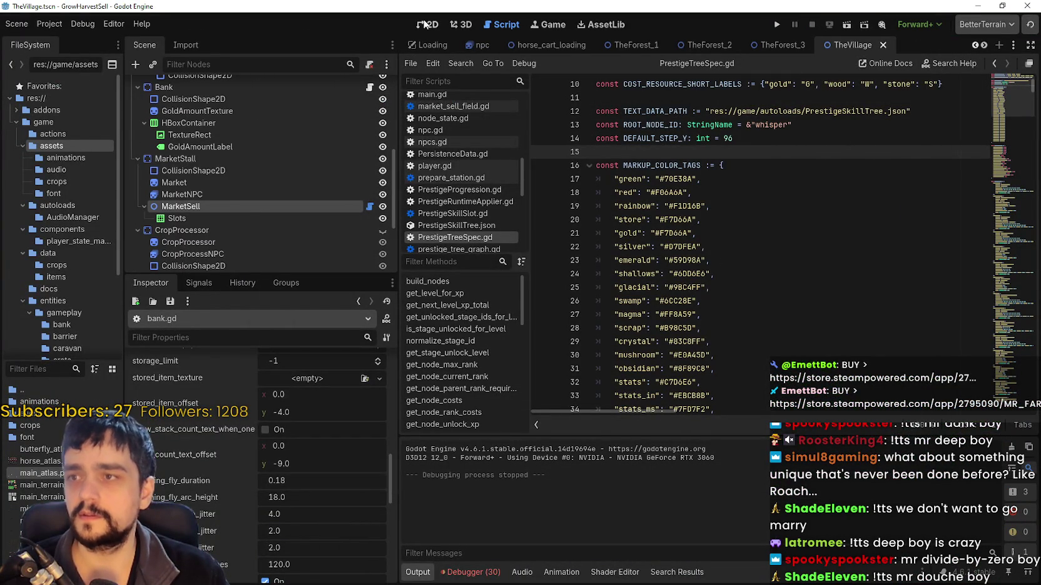
key(ctrl+F1)
scroll(242, 500, down, 5)
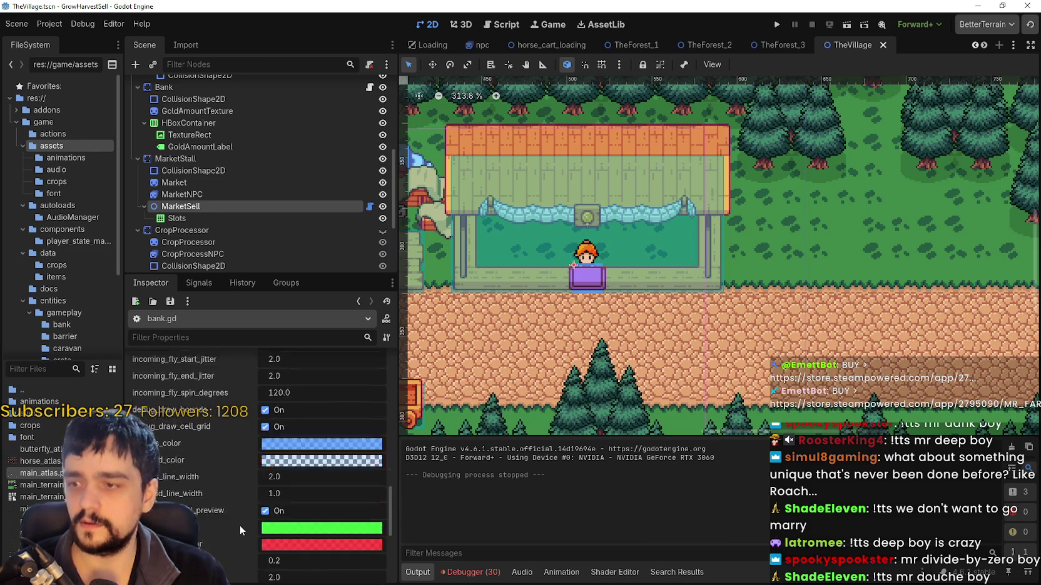
scroll(254, 511, down, 10)
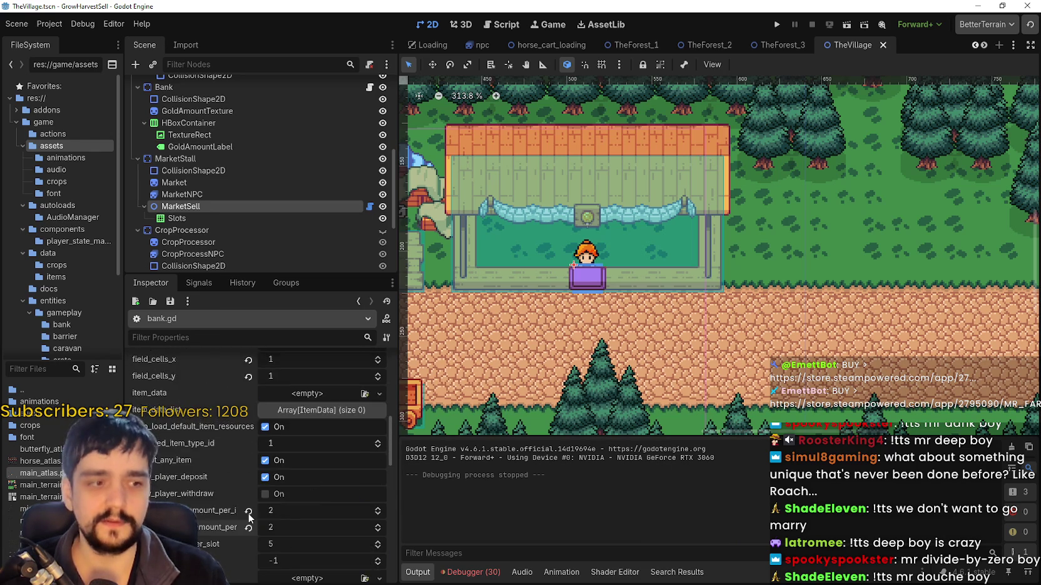
scroll(246, 517, down, 8)
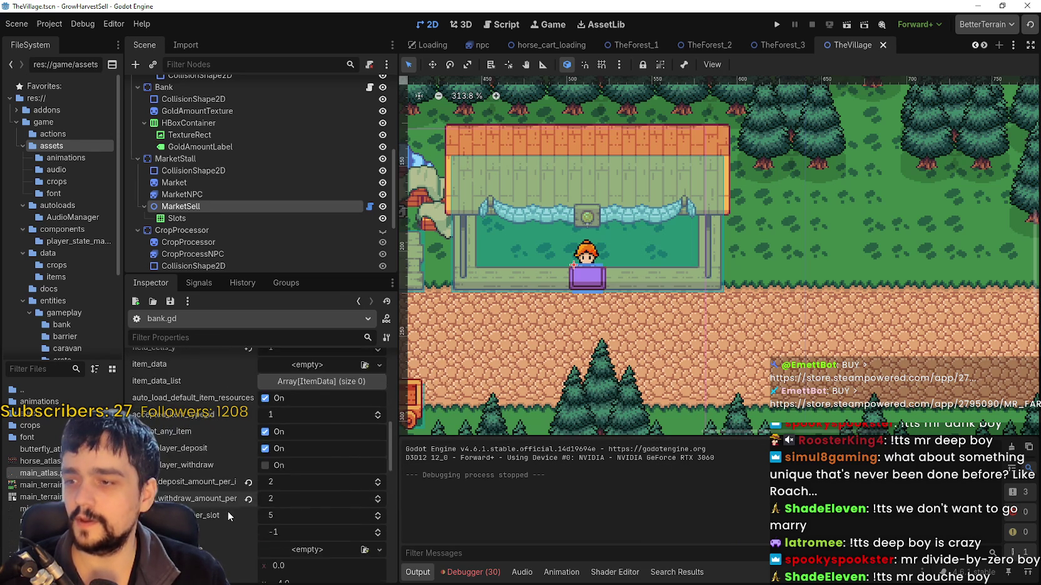
scroll(228, 509, up, 3)
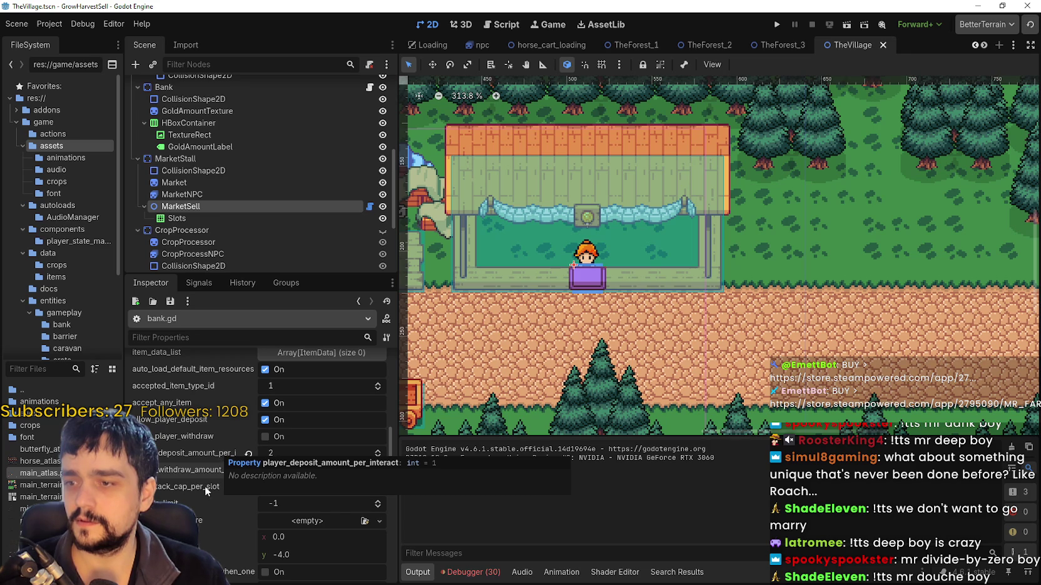
click(248, 453)
click(248, 470)
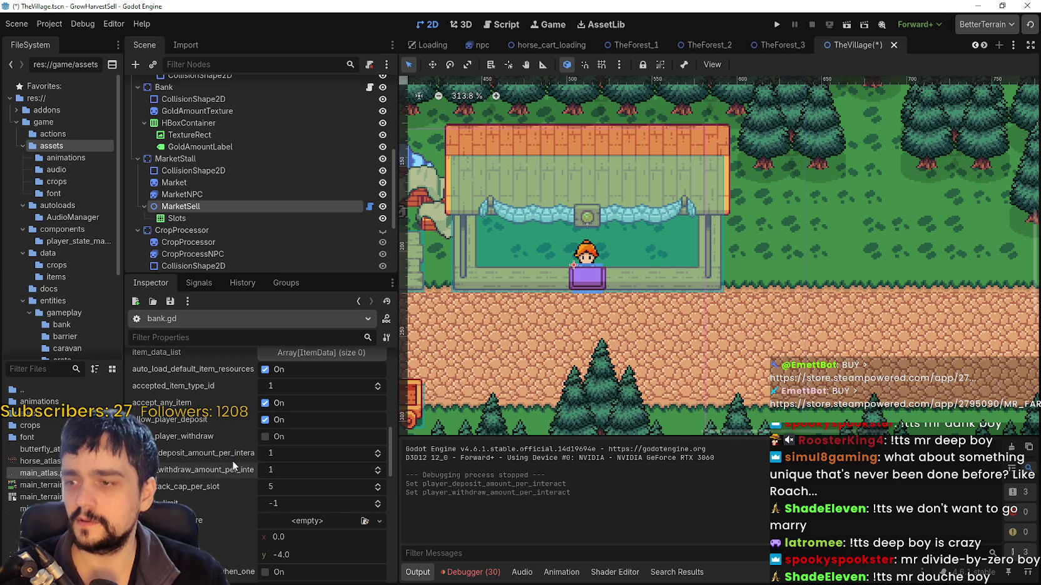
key(ctrl+s)
scroll(230, 476, down, 5)
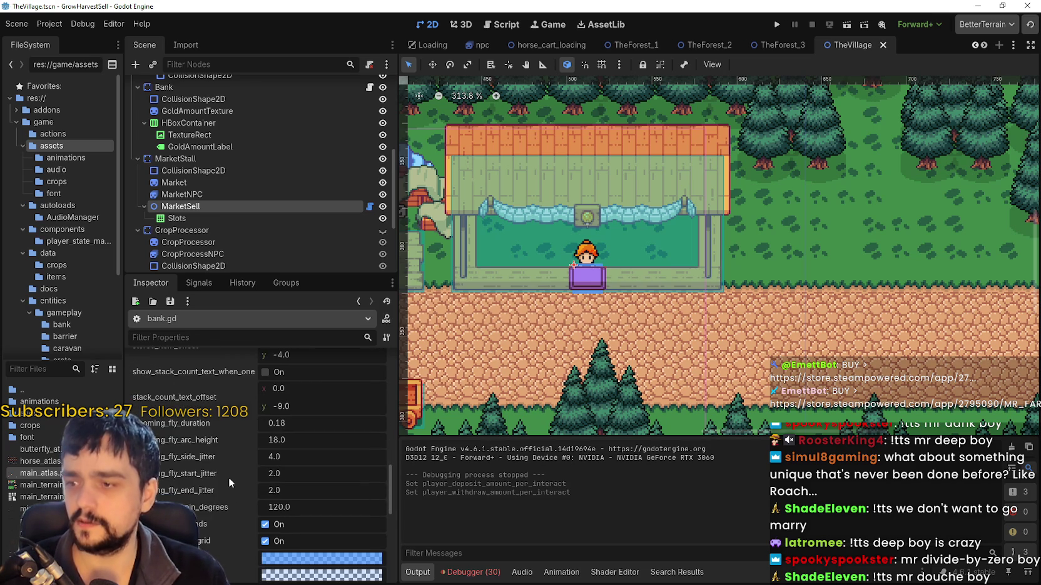
scroll(236, 485, down, 2)
scroll(235, 485, up, 2)
scroll(233, 485, up, 2)
scroll(213, 501, down, 2)
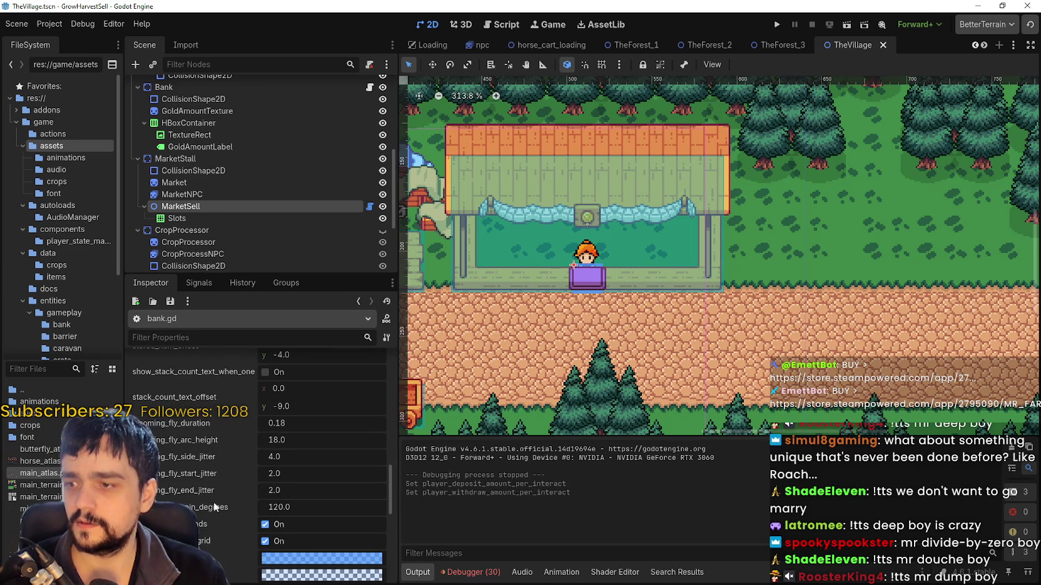
scroll(187, 500, down, 3)
scroll(354, 495, down, 3)
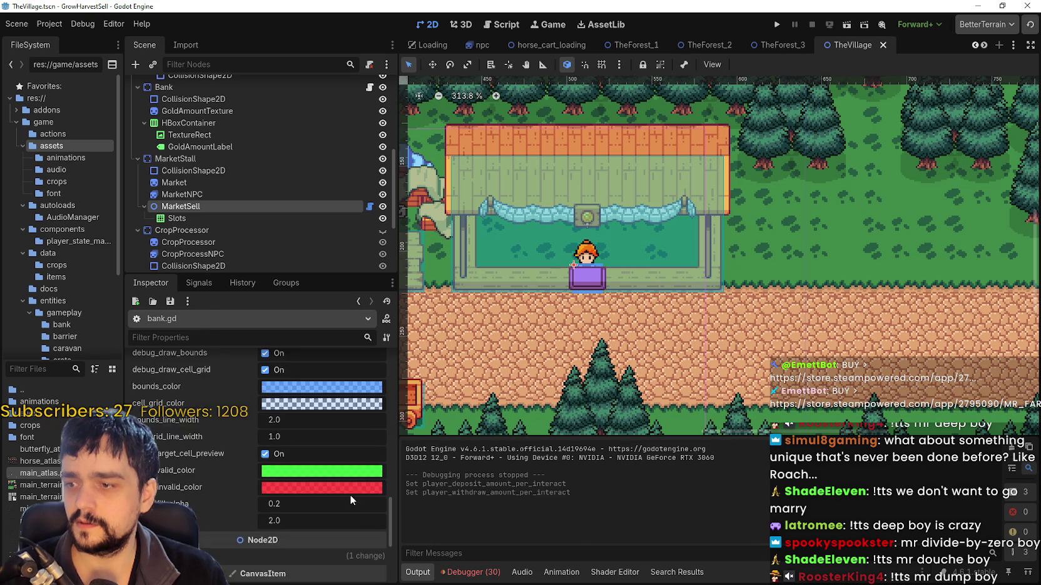
scroll(389, 518, up, 4)
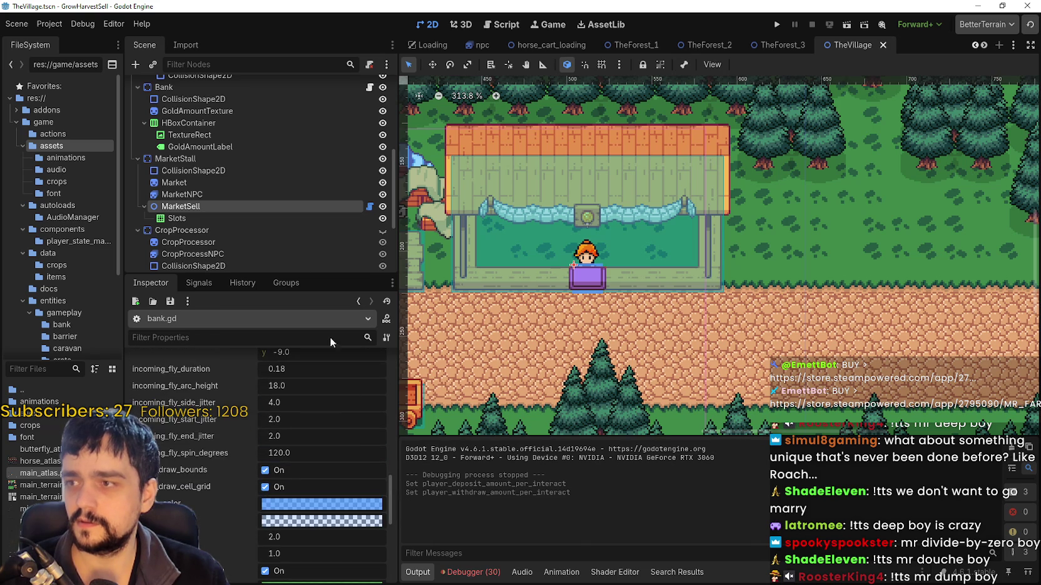
scroll(247, 169, up, 3)
scroll(244, 170, up, 3)
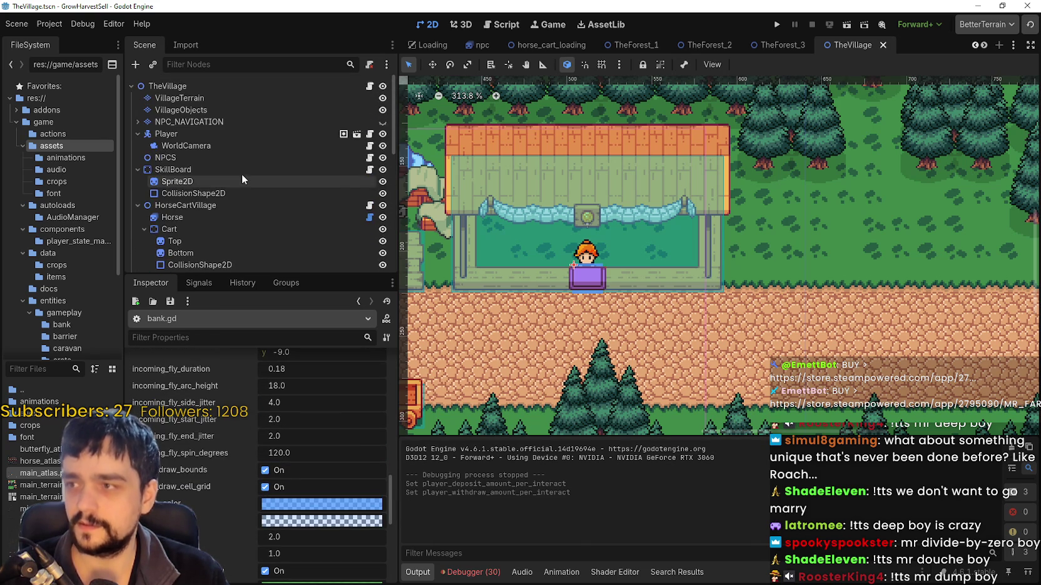
scroll(231, 182, down, 5)
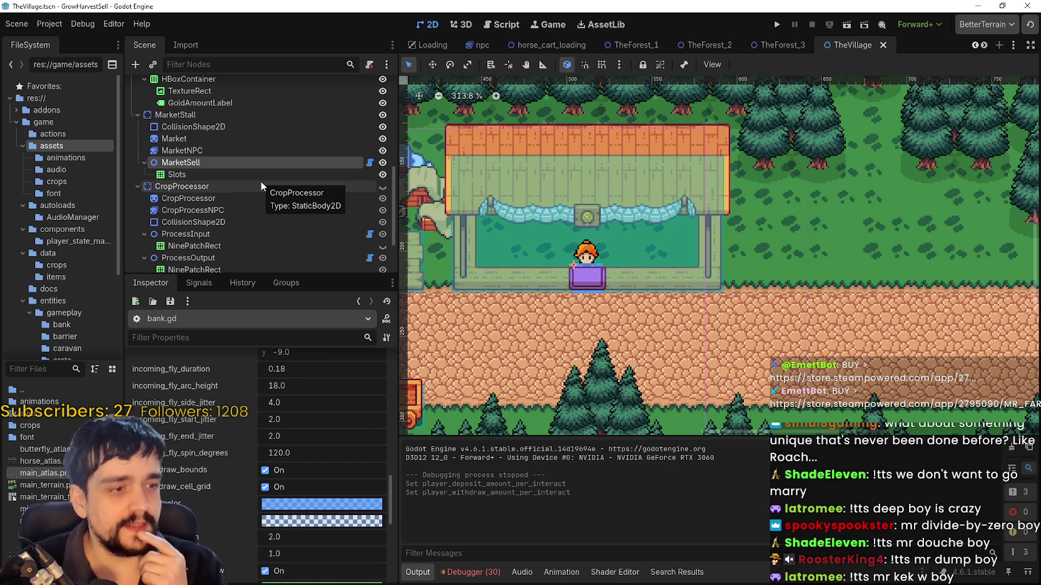
scroll(177, 452, down, 5)
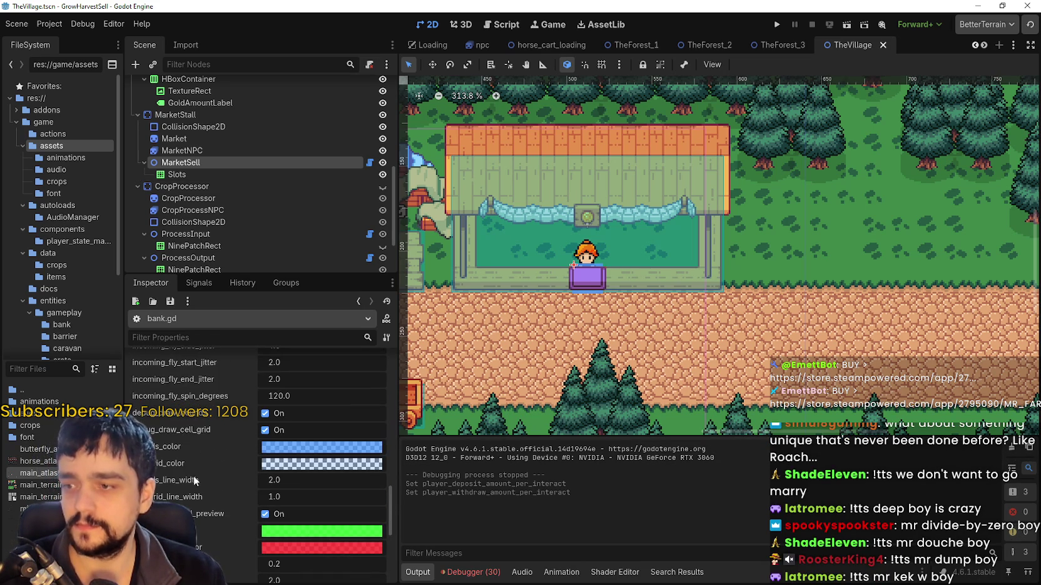
scroll(205, 503, up, 5)
scroll(630, 271, up, 4)
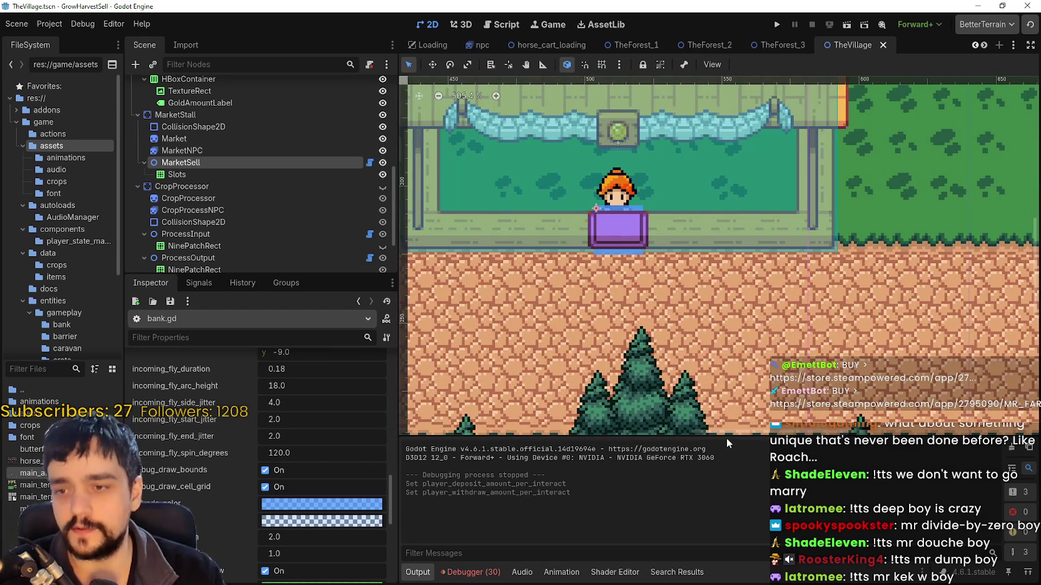
scroll(591, 296, down, 3)
drag(591, 296, 670, 334)
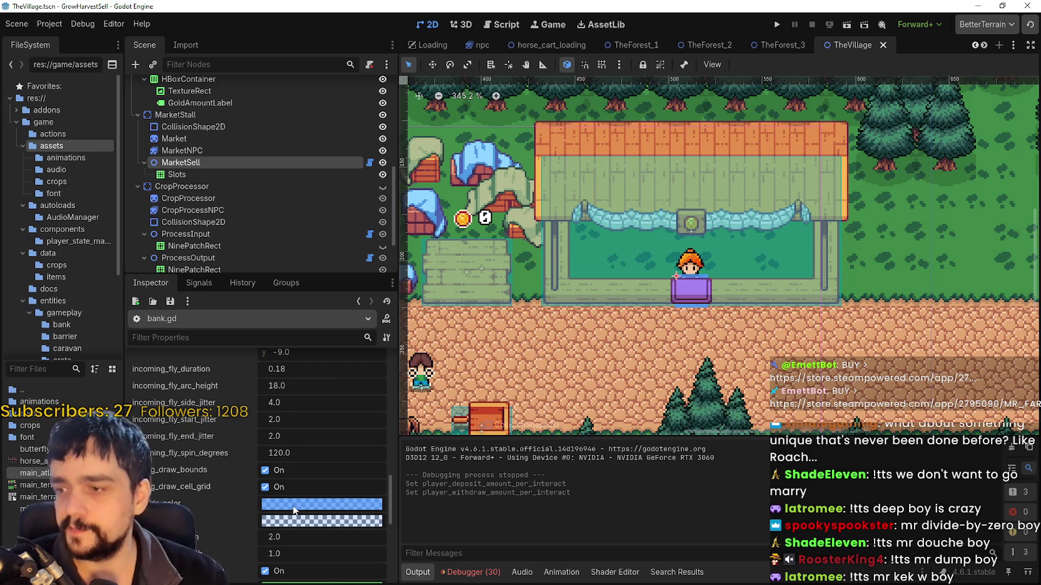
scroll(295, 502, down, 2)
scroll(294, 503, up, 3)
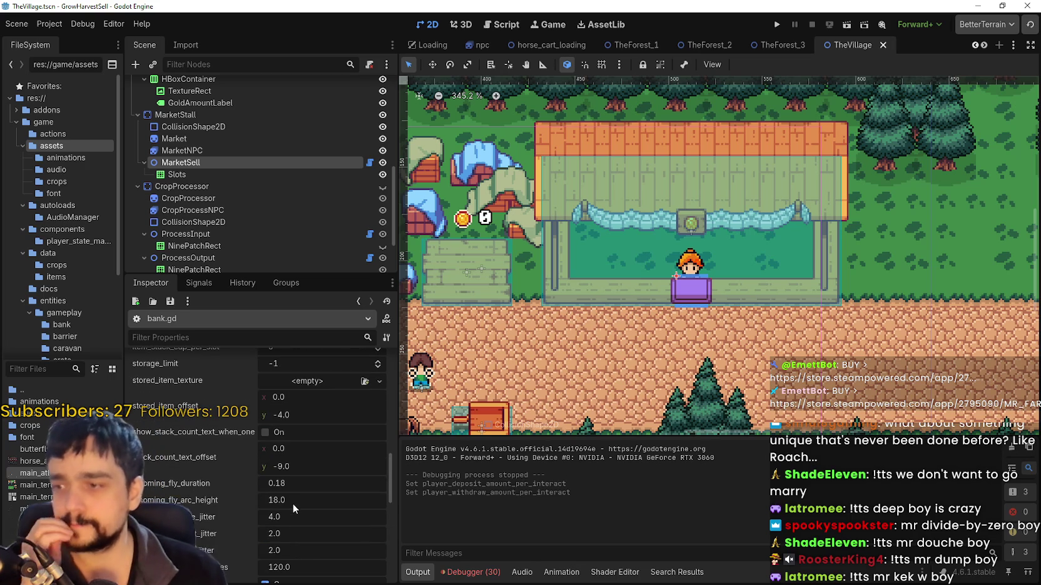
scroll(296, 502, up, 3)
scroll(296, 503, up, 3)
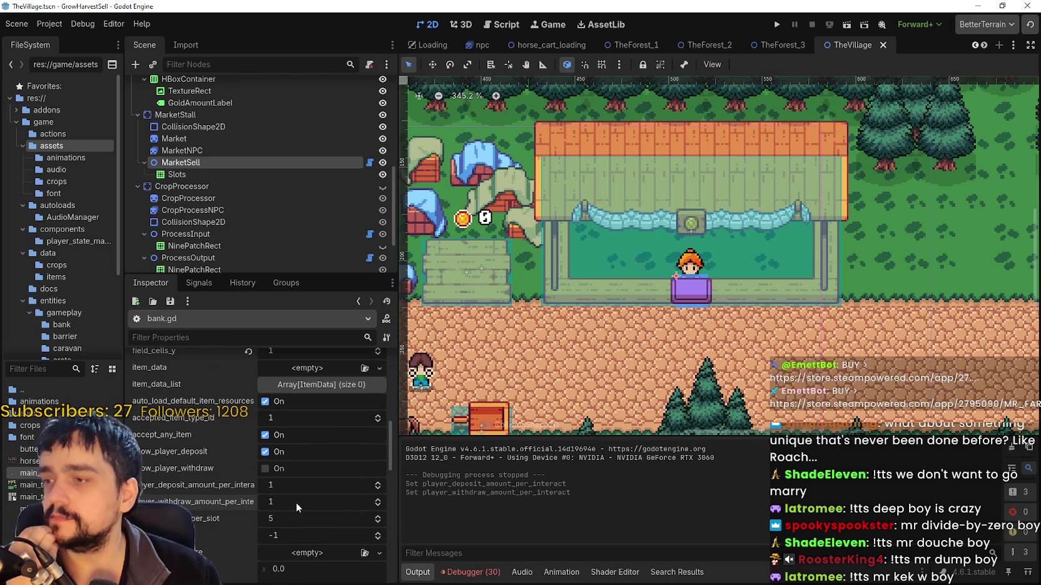
scroll(208, 419, up, 3)
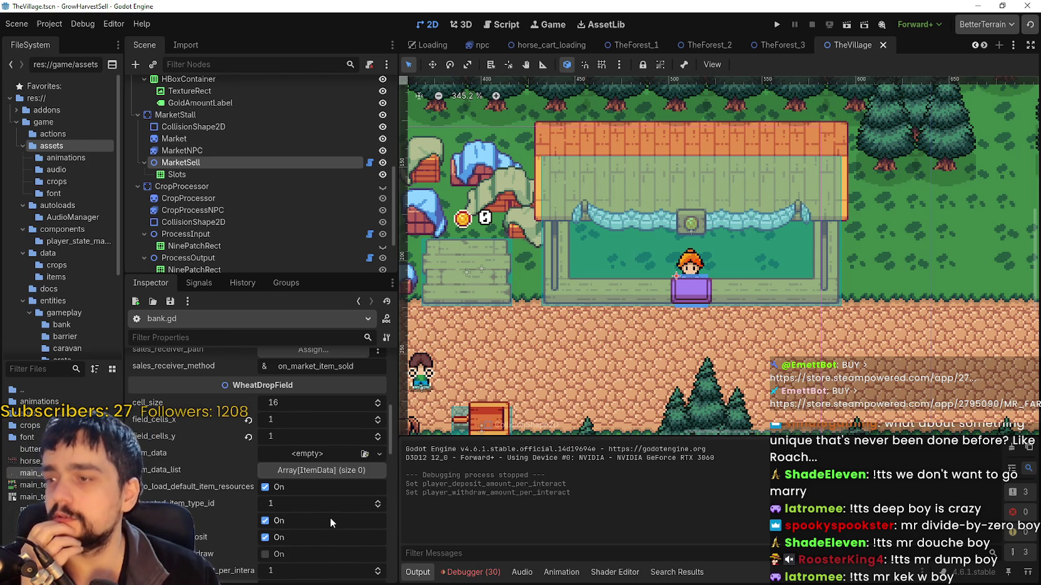
scroll(329, 517, up, 3)
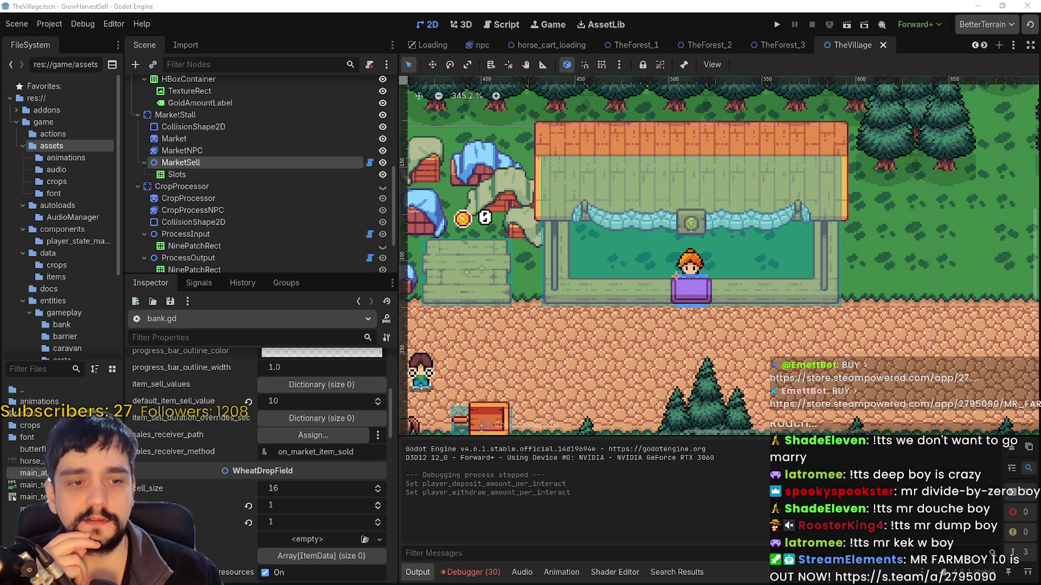
scroll(832, 282, down, 1)
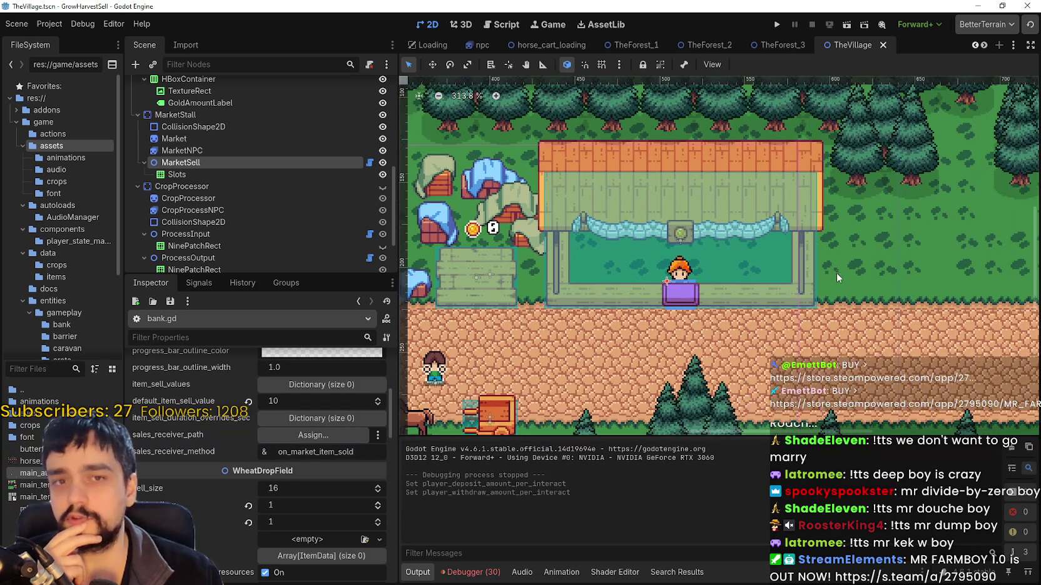
scroll(833, 271, down, 3)
scroll(782, 276, down, 1)
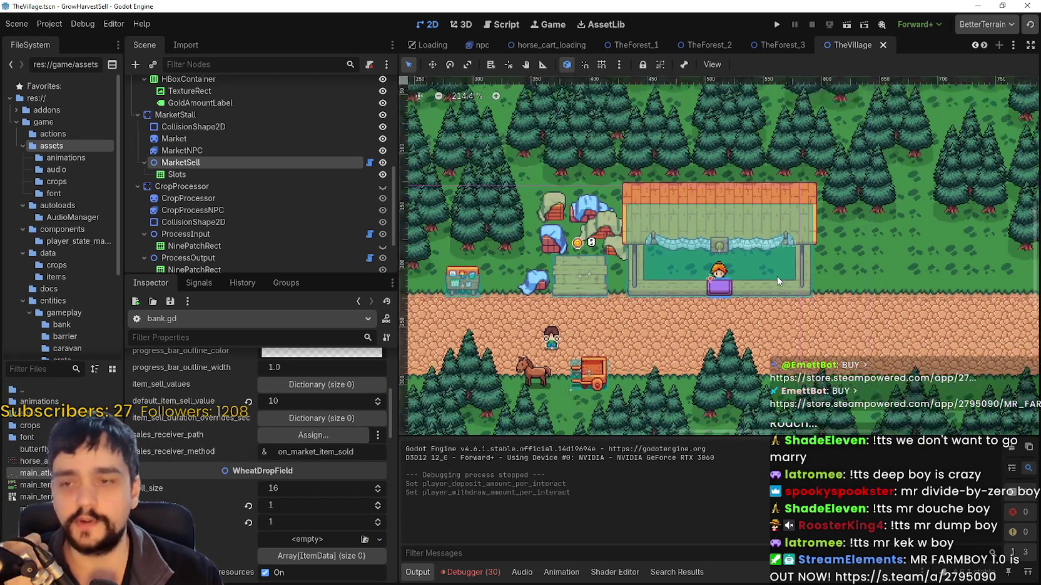
scroll(772, 278, up, 6)
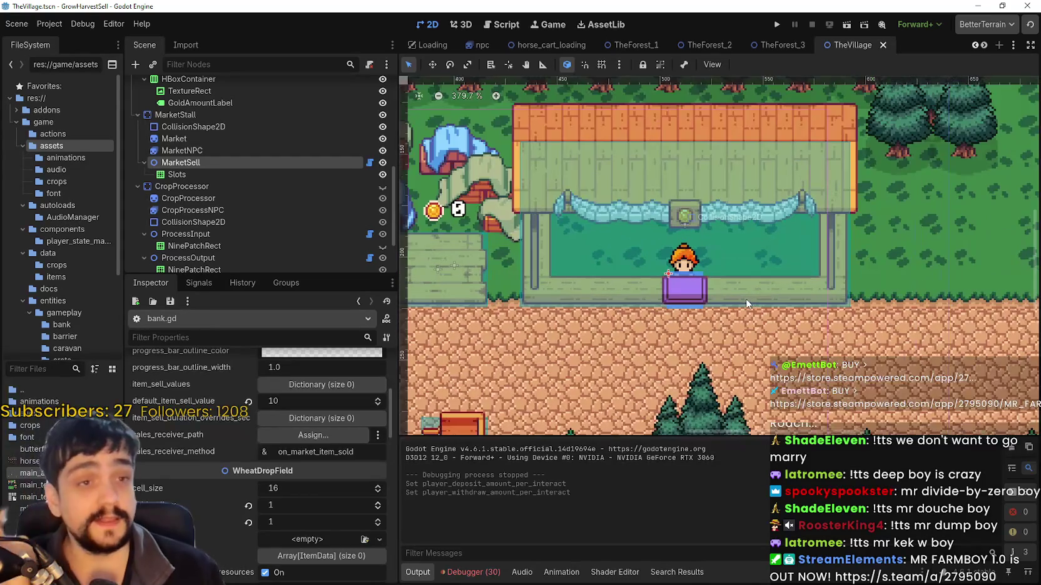
scroll(737, 295, up, 1)
scroll(736, 295, down, 1)
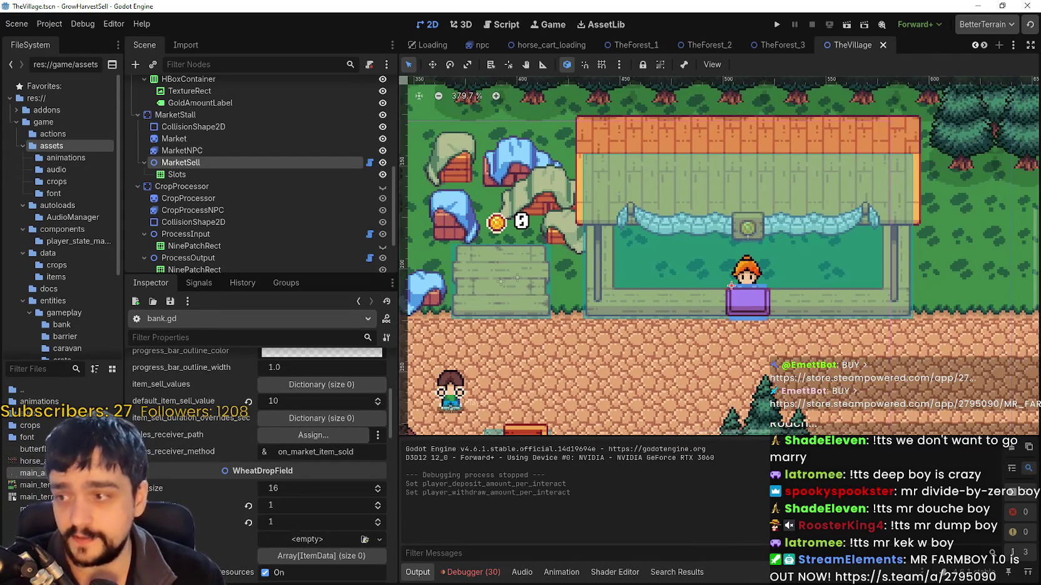
scroll(206, 488, up, 5)
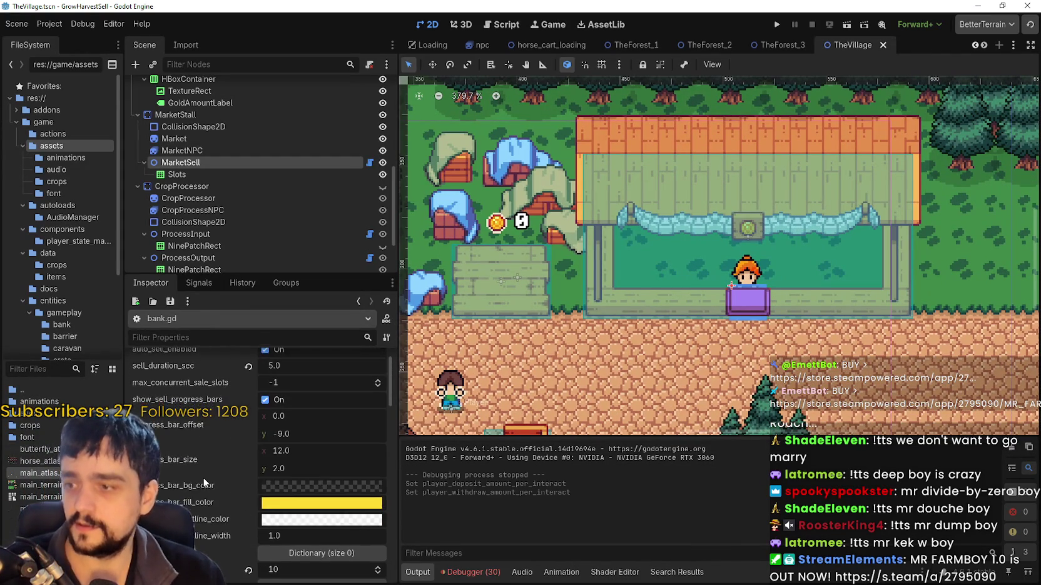
scroll(204, 482, up, 1)
scroll(710, 343, down, 2)
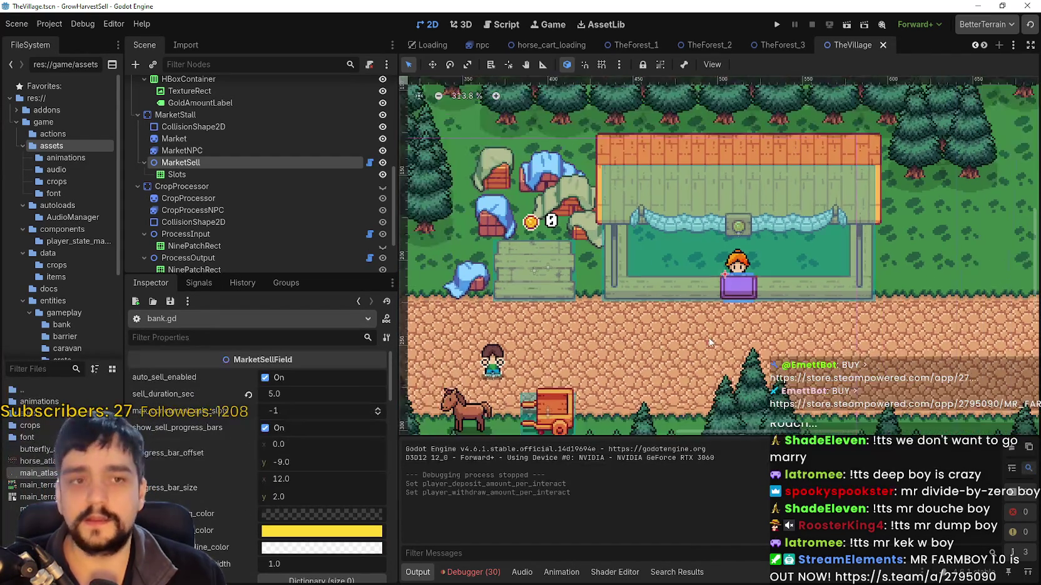
scroll(710, 342, up, 2)
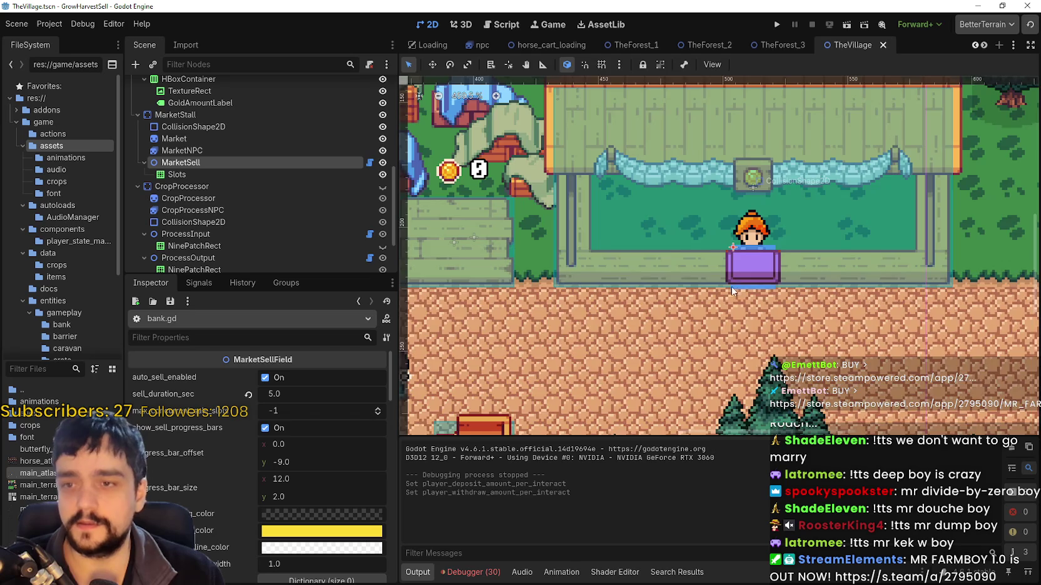
scroll(732, 286, down, 2)
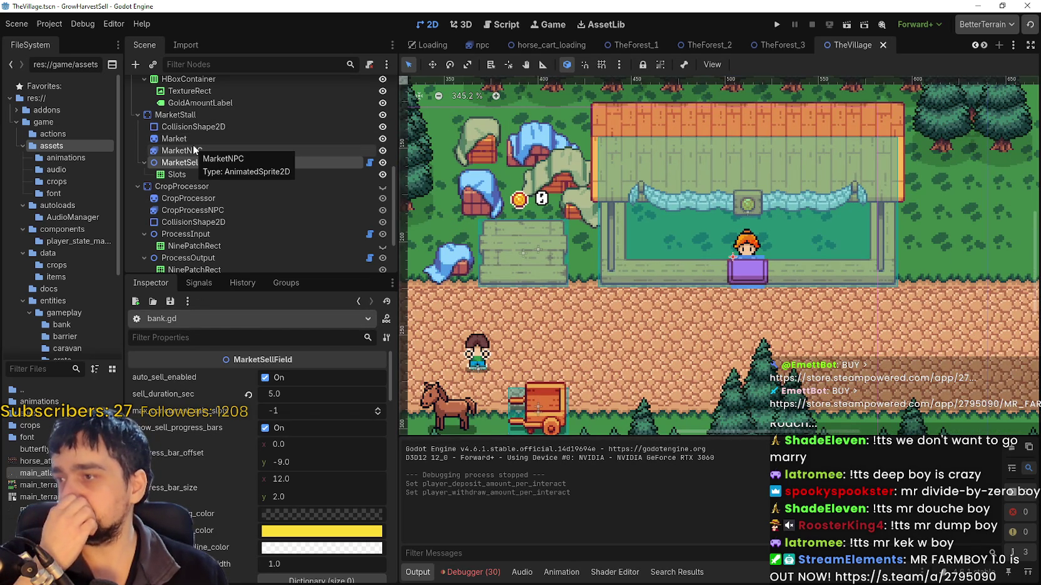
scroll(237, 175, up, 1)
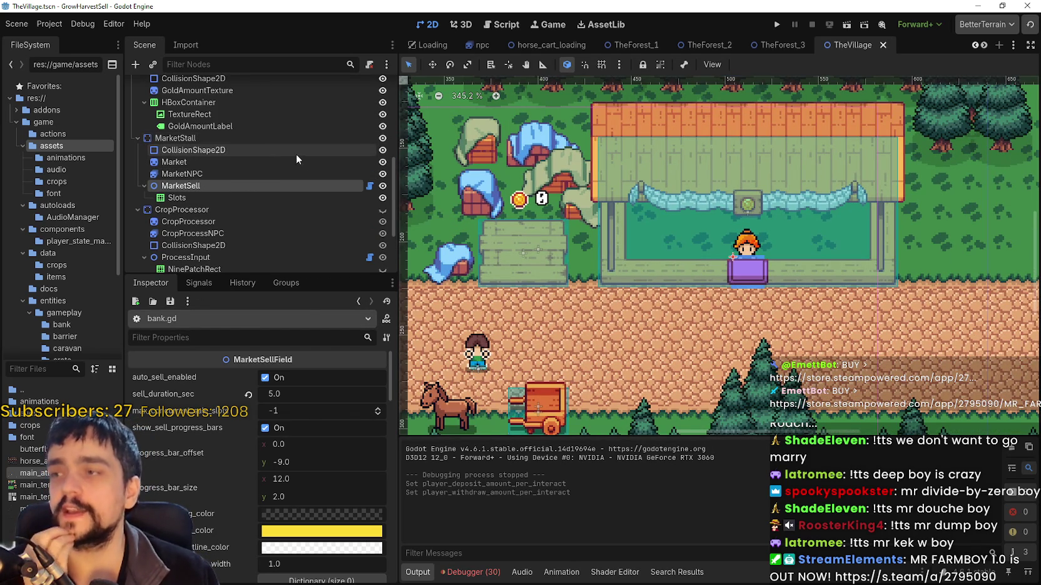
scroll(263, 167, up, 3)
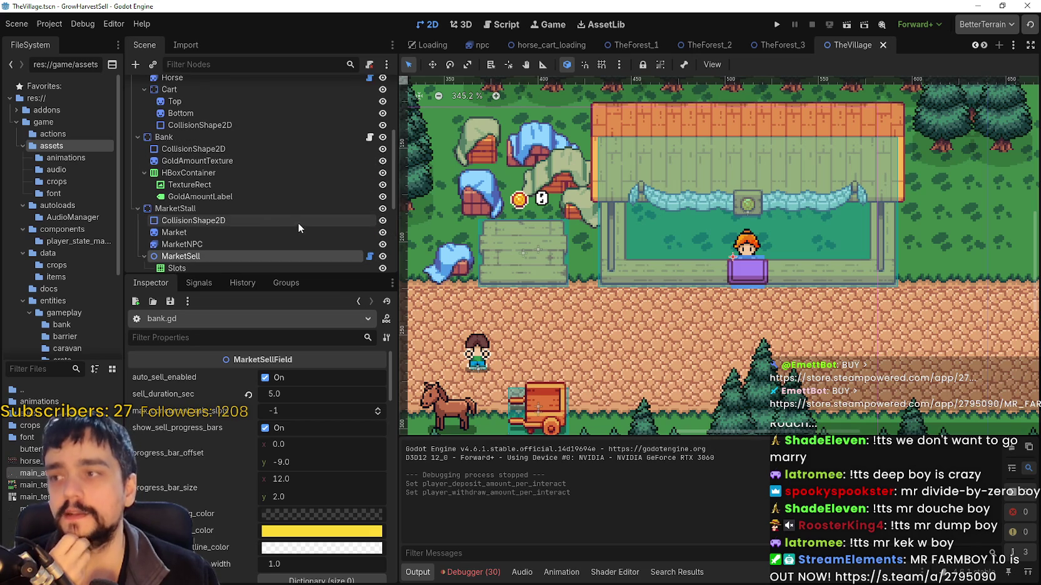
scroll(296, 219, up, 2)
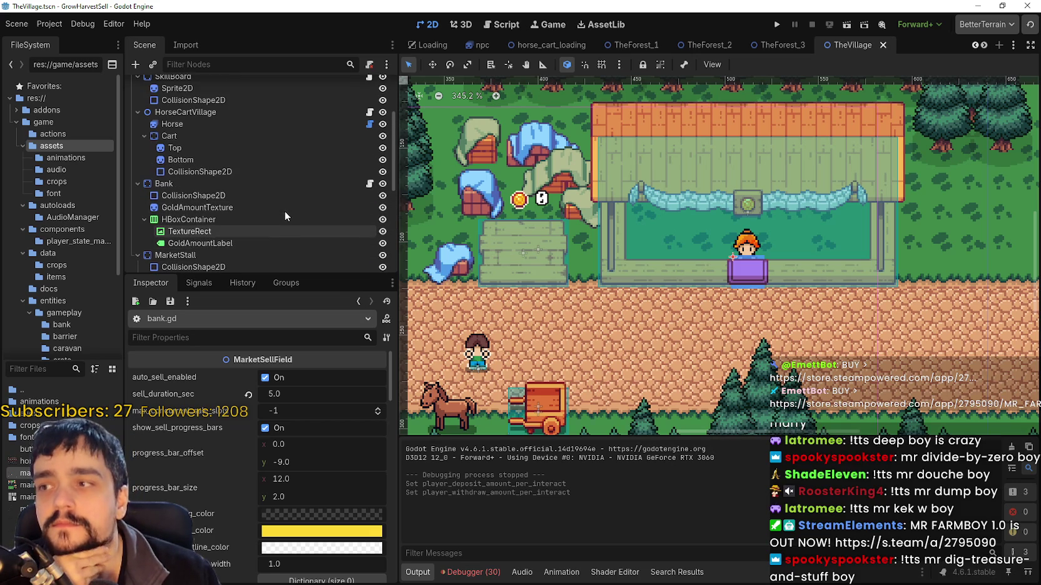
scroll(271, 181, up, 1)
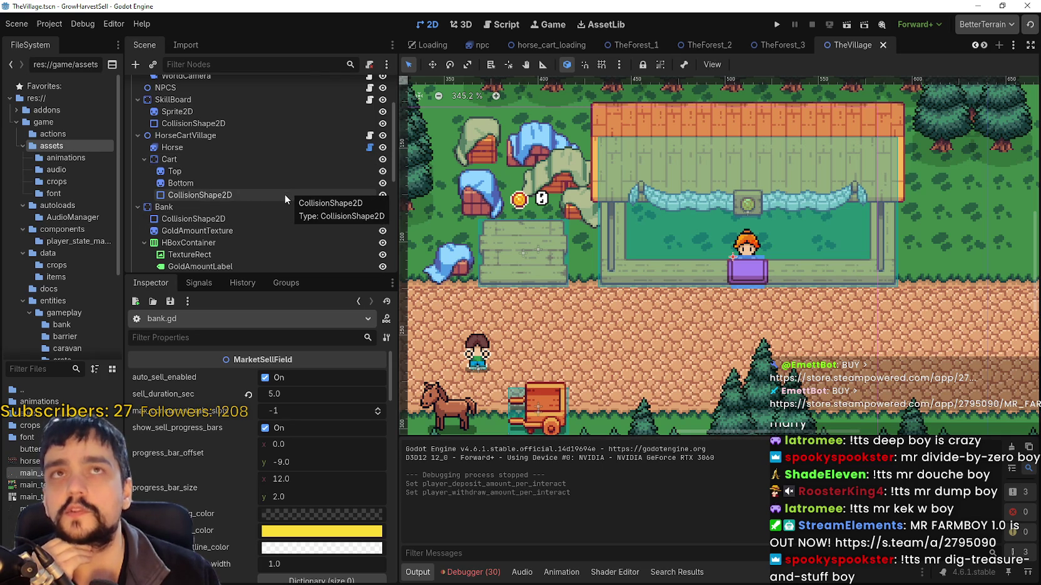
scroll(282, 199, up, 3)
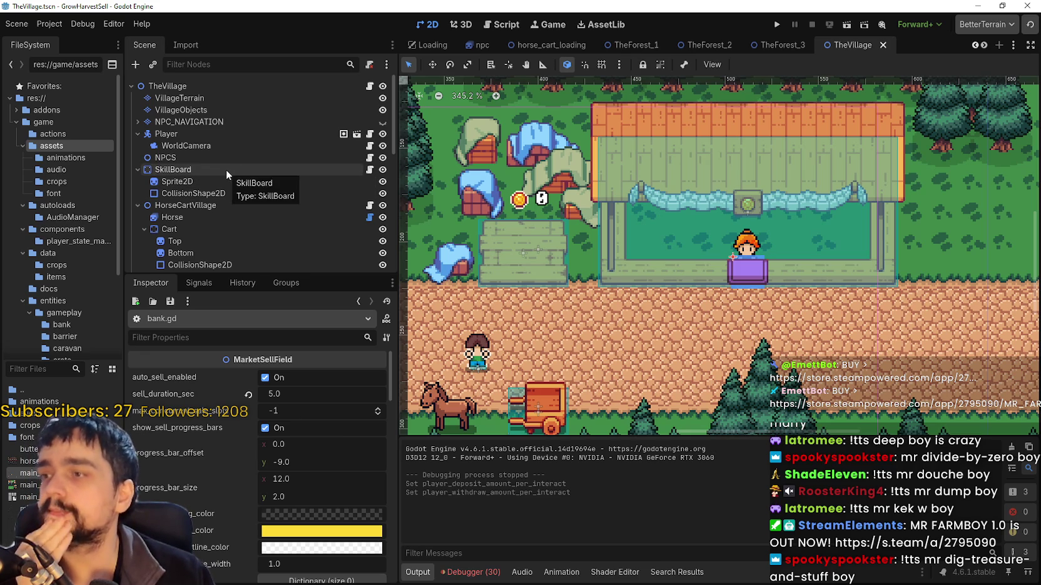
scroll(226, 169, down, 5)
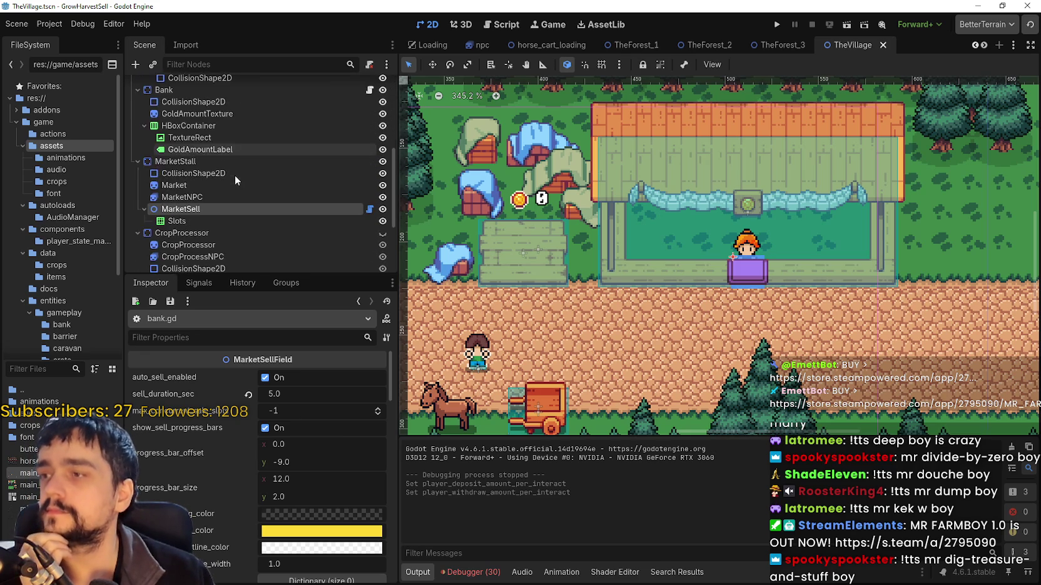
scroll(244, 217, up, 5)
scroll(225, 127, down, 10)
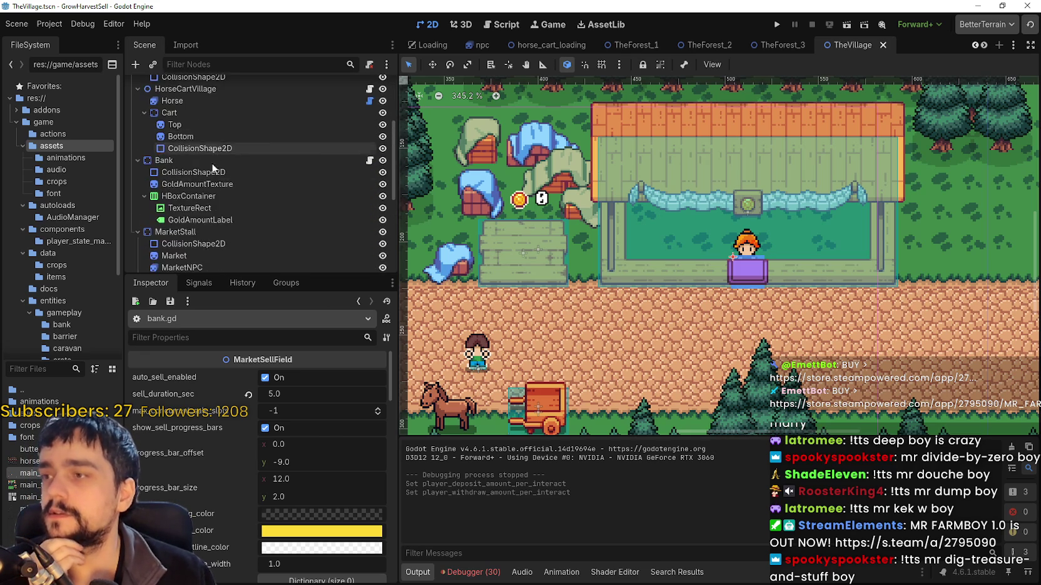
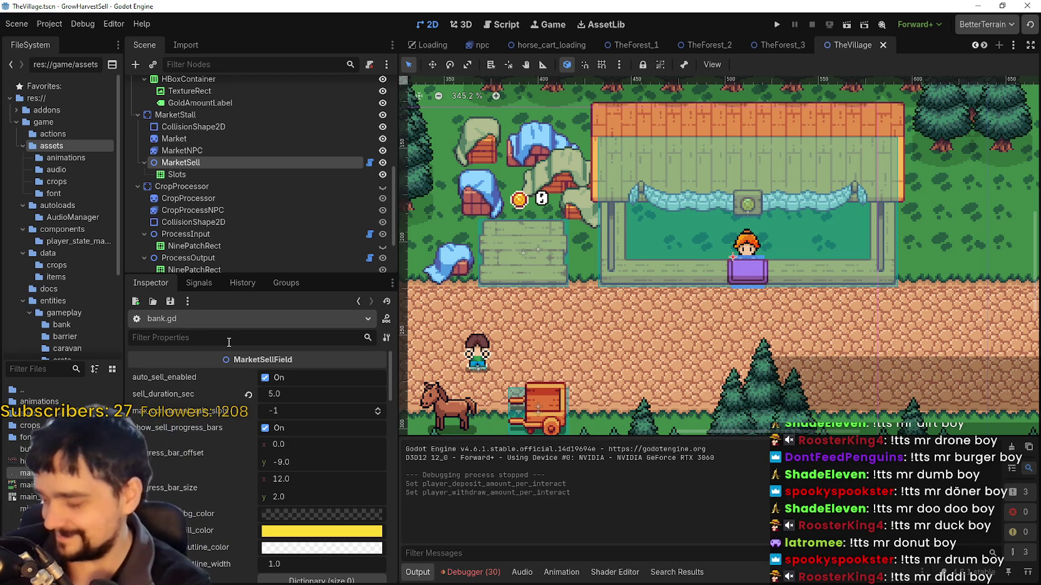
Filter the MarketSell properties by 'player' and set player_deposit_amount_per_interact to 2
click(229, 342)
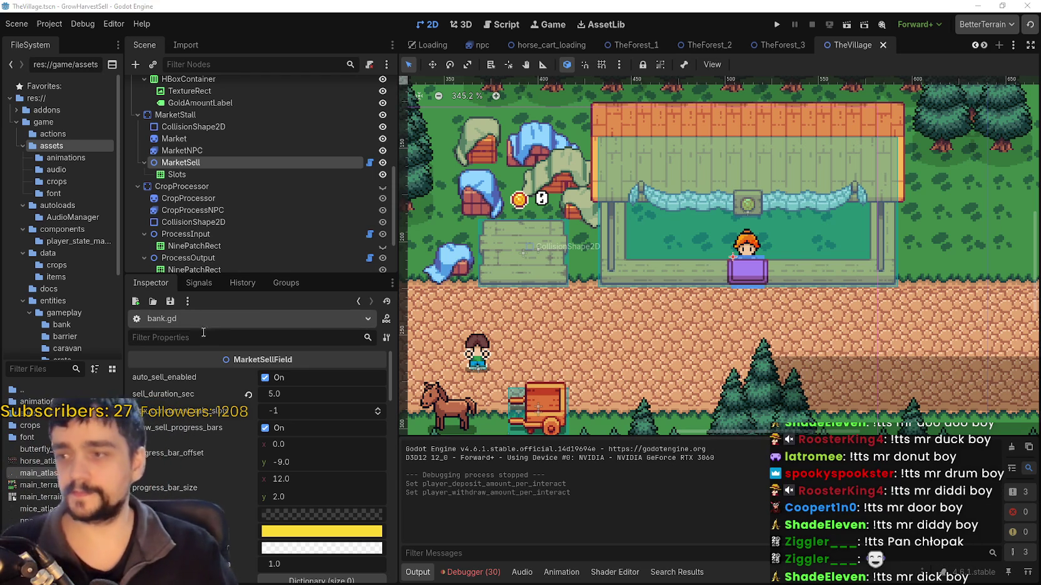
click(227, 332)
text(player)
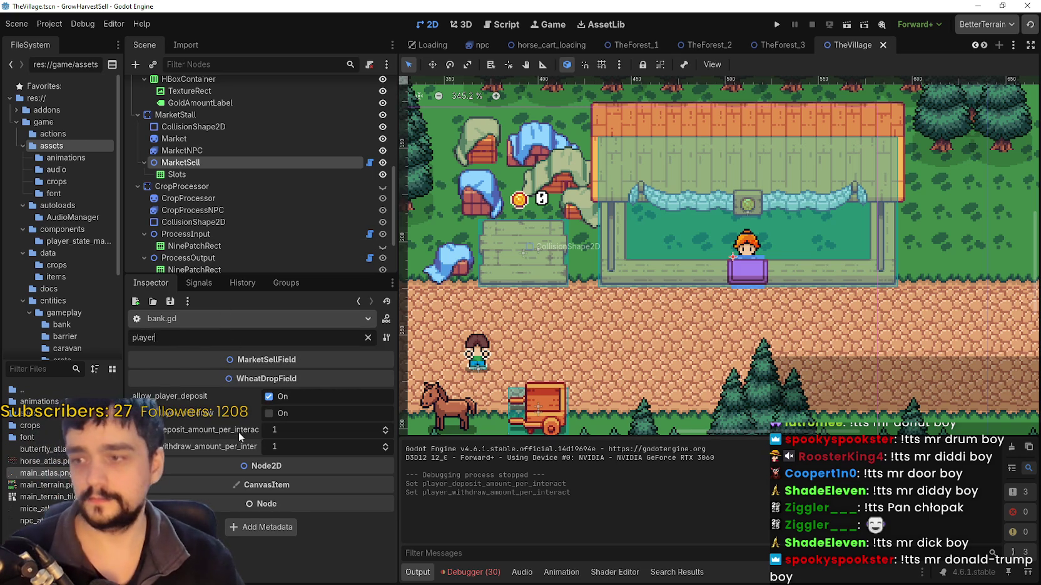
click(320, 423)
text(2)
key(Return)
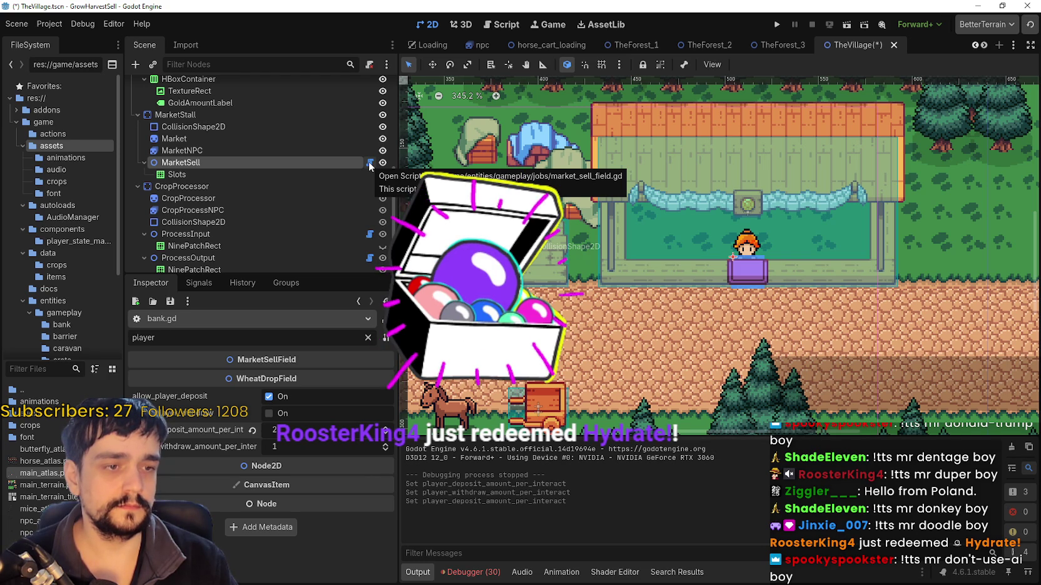
Open the script attached to TheVillage root node
scroll(368, 163, up, 10)
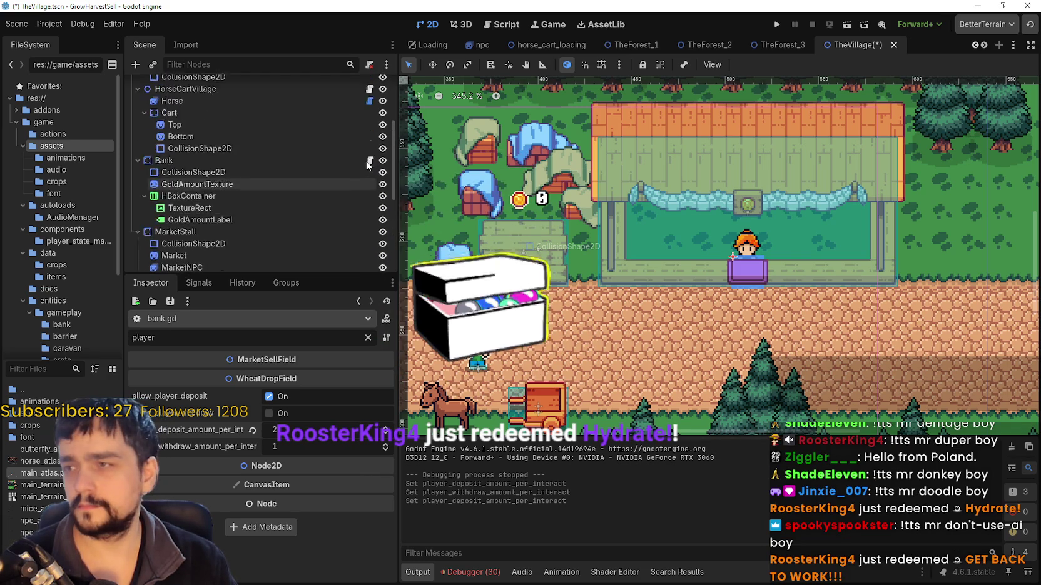
click(168, 86)
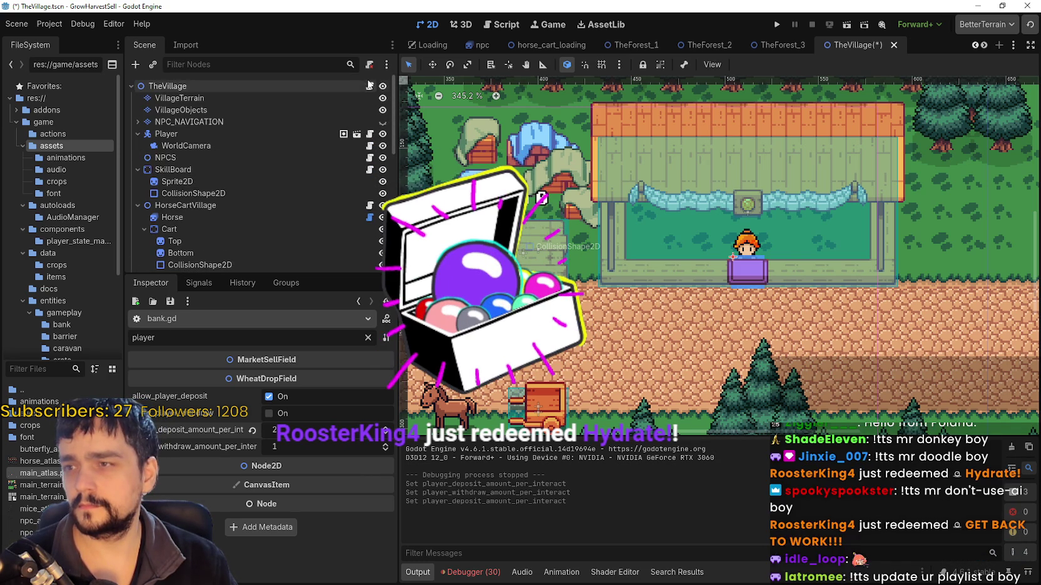
click(370, 86)
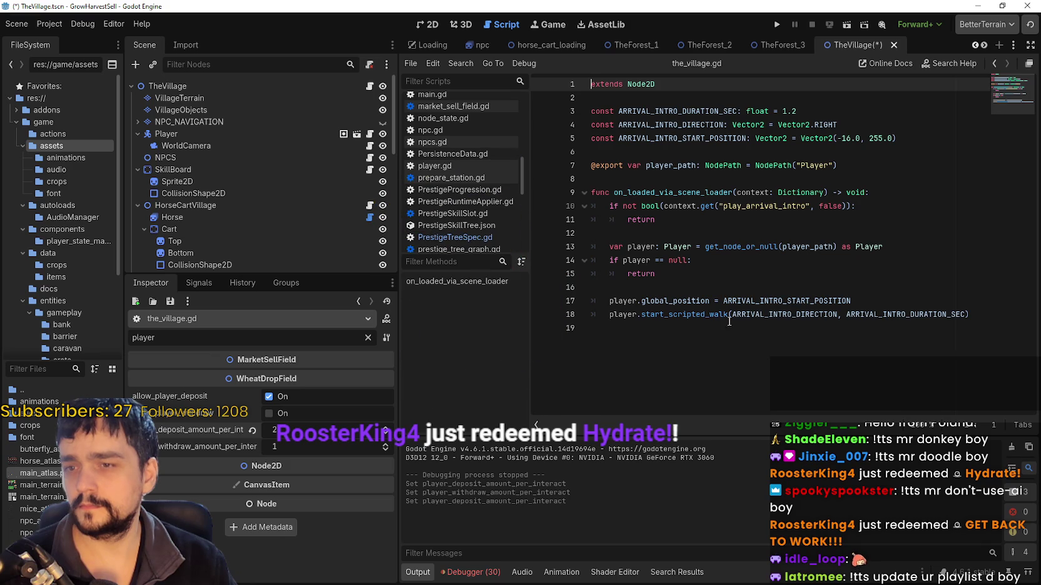
Open the MarketSell script and jump to its sale-simulation code near line 281
click(712, 338)
scroll(368, 187, down, 5)
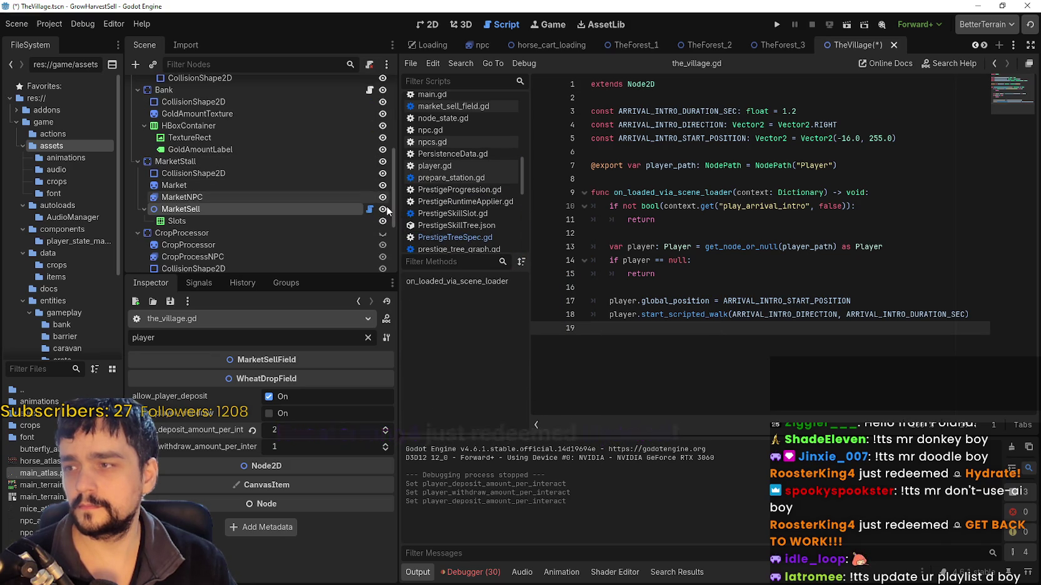
click(370, 209)
scroll(798, 328, down, 4)
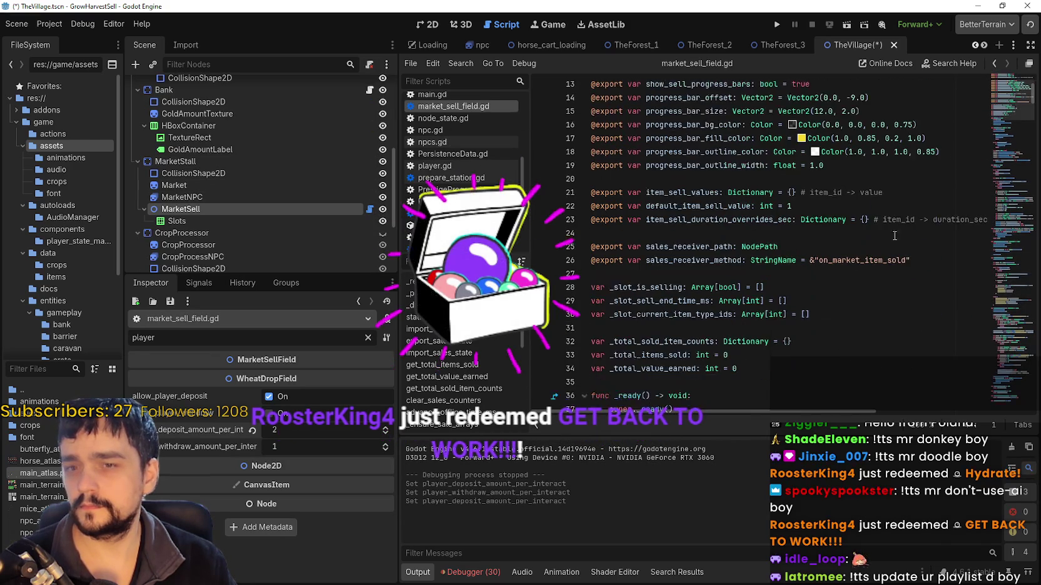
click(763, 192)
scroll(763, 192, down, 11)
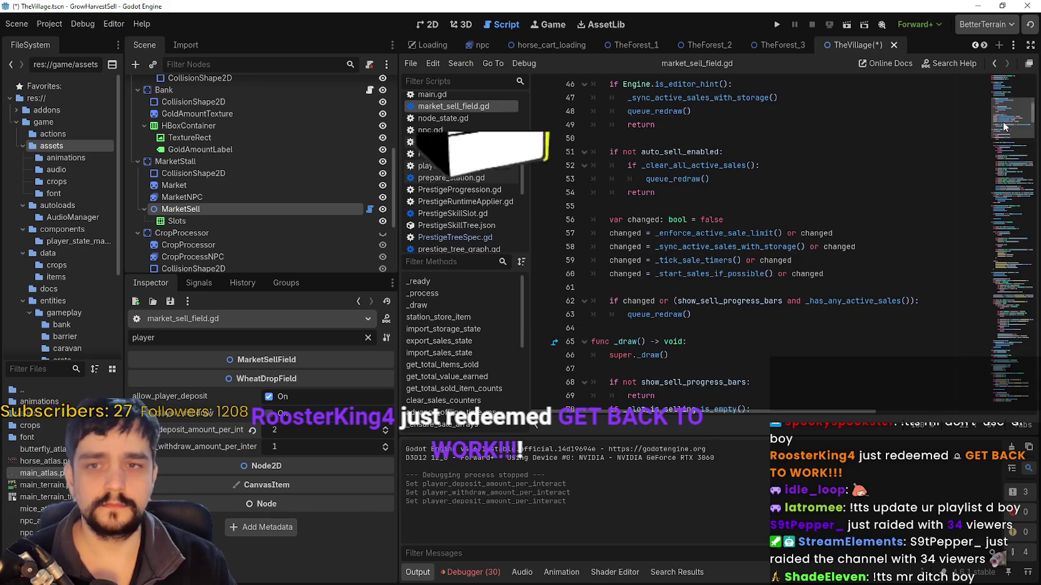
click(988, 237)
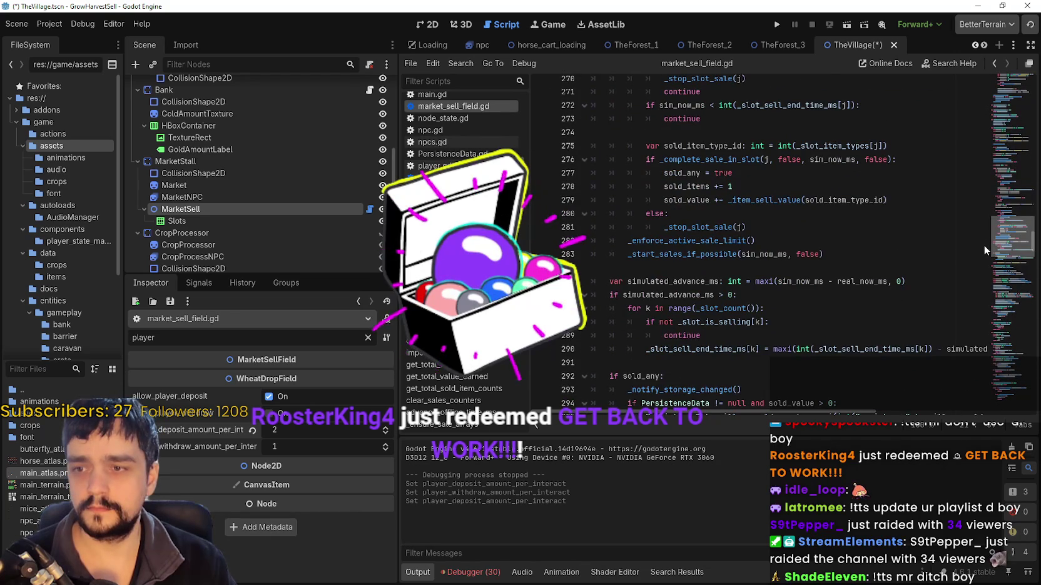
click(829, 233)
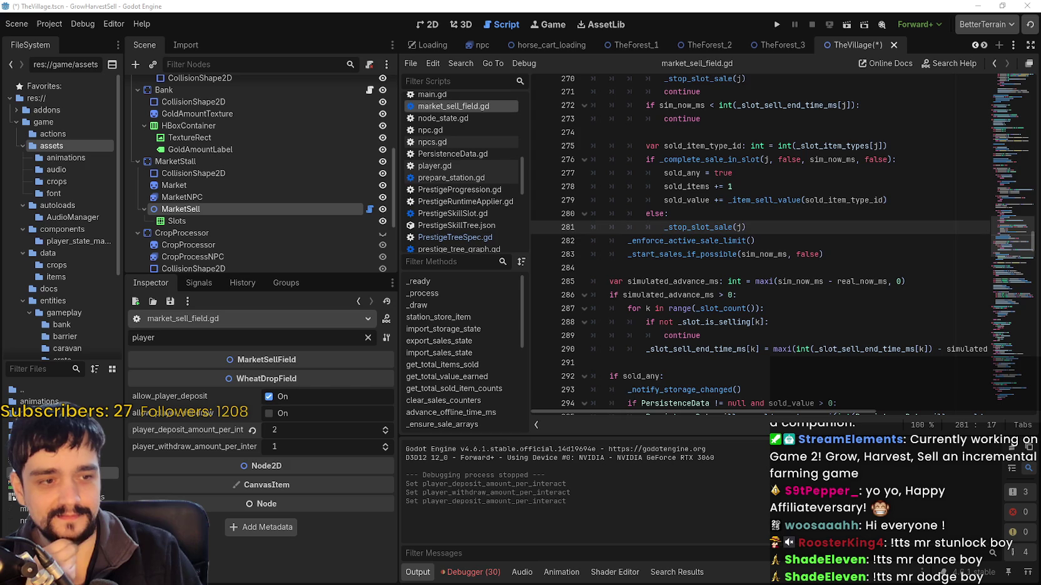
Undo the deposit amount change back to 1 and open the autoloads folder
click(766, 241)
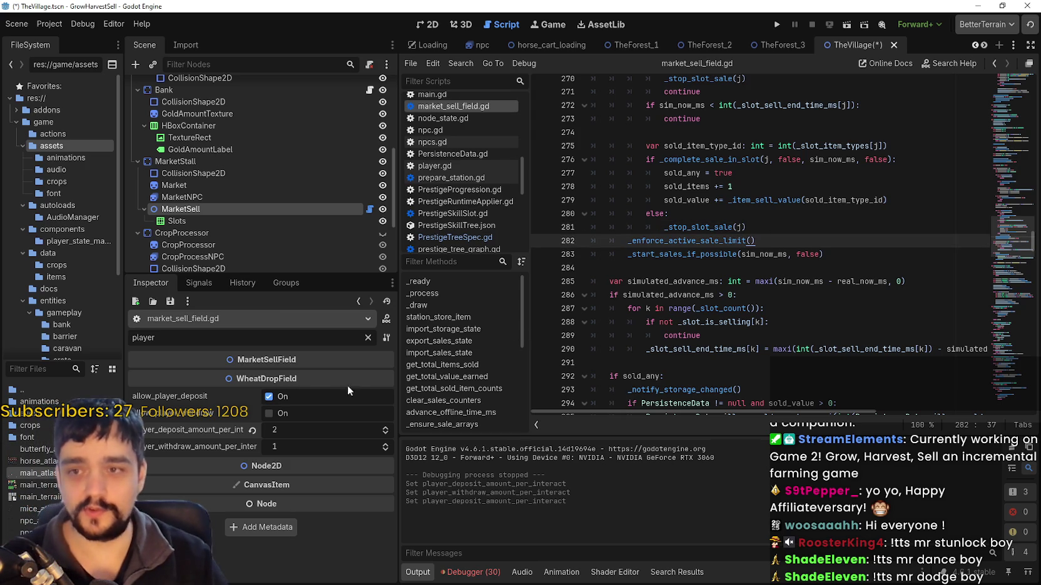
key(ctrl+z)
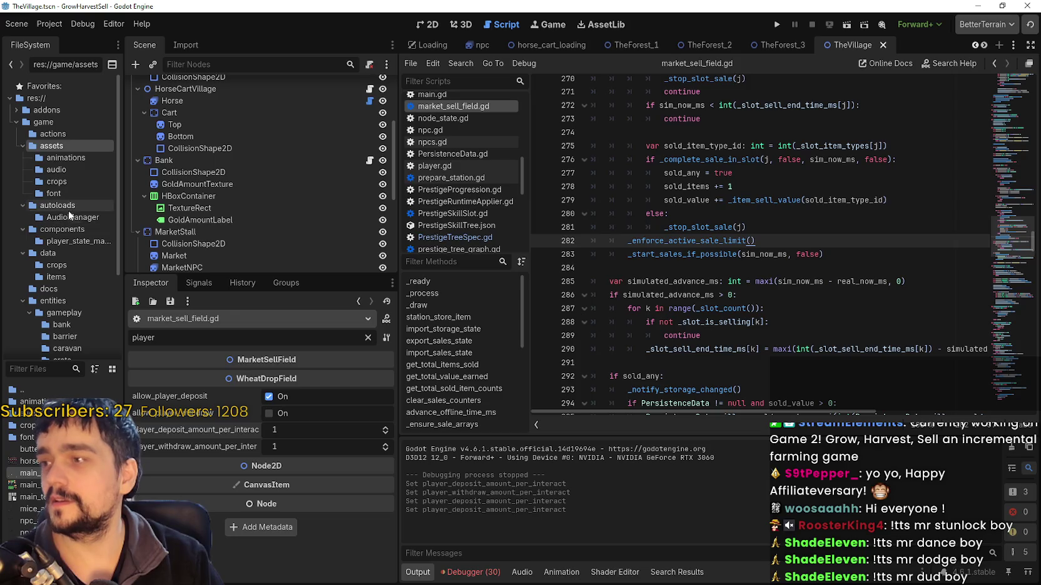
click(68, 208)
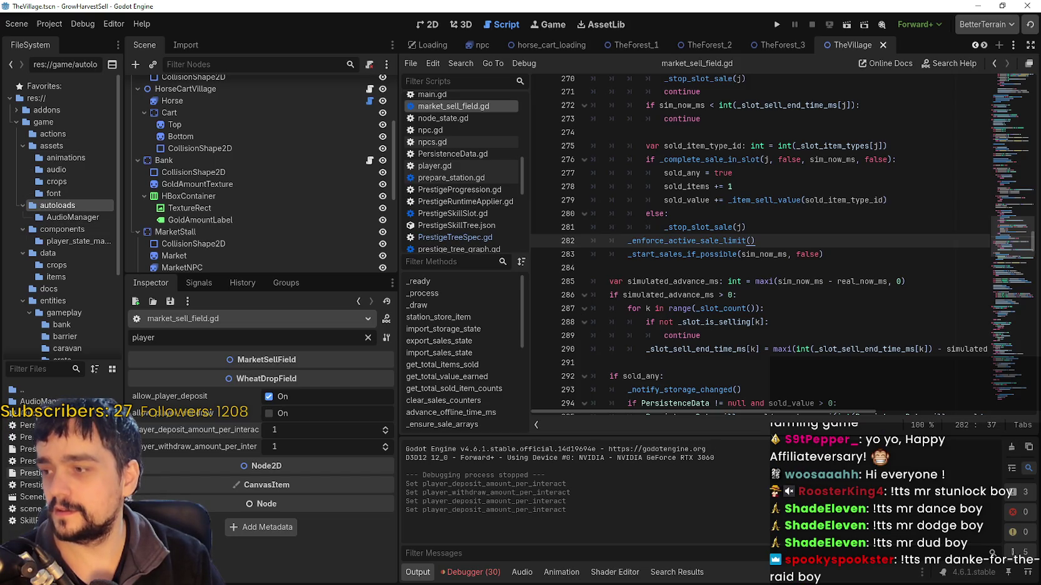
Open PrestigeRuntimeApplier.gd and scroll past the whisper unlock function to _apply_market_sell
click(466, 201)
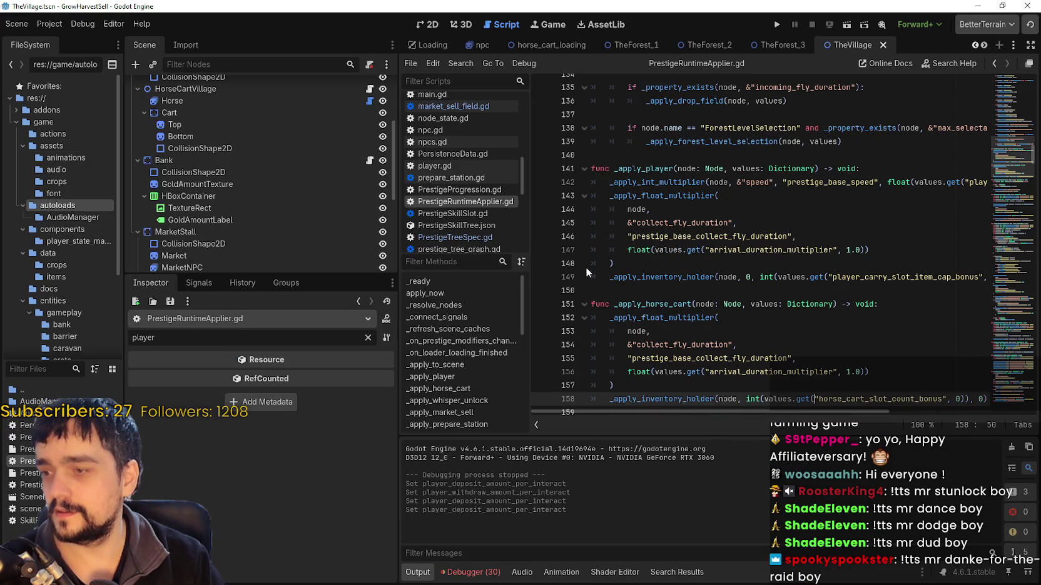
click(791, 227)
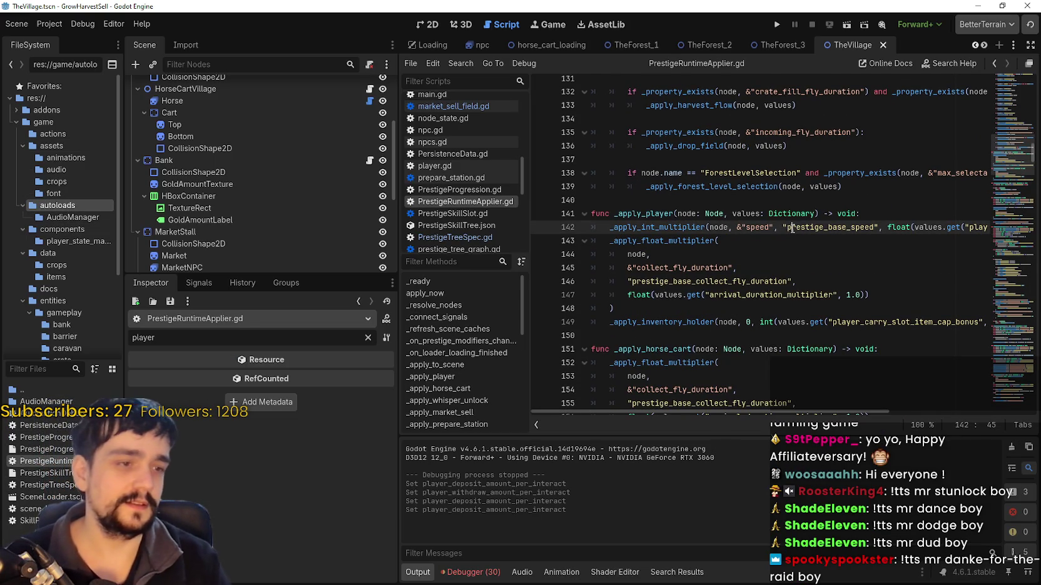
scroll(1008, 167, down, 6)
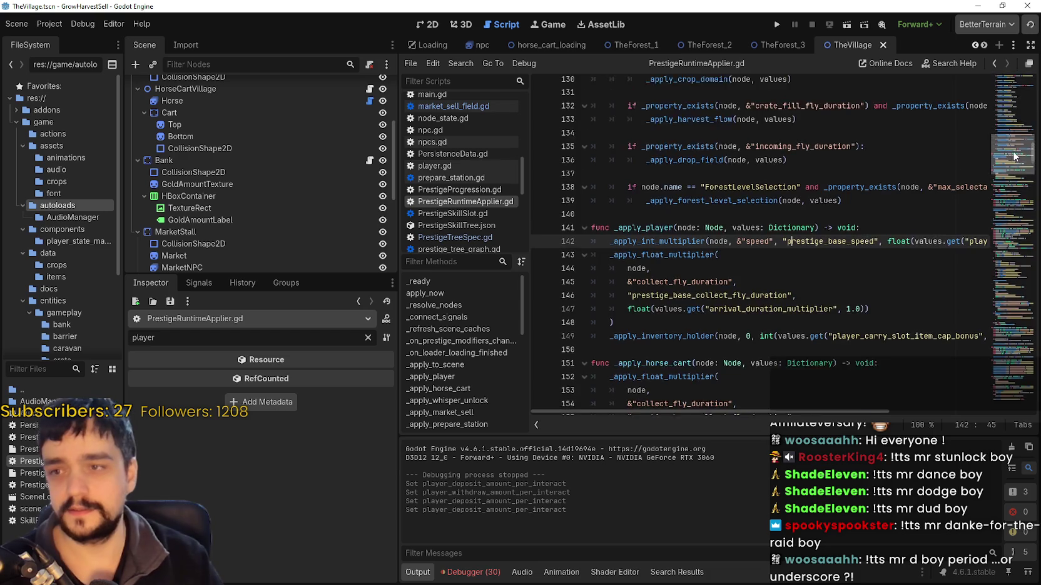
click(722, 240)
scroll(721, 268, down, 1)
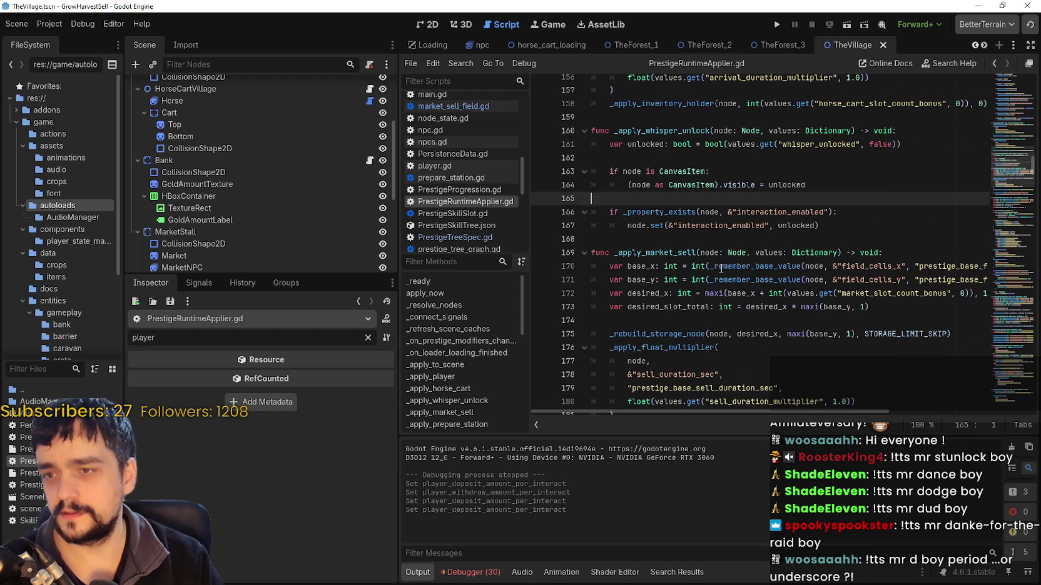
scroll(679, 230, up, 2)
click(650, 229)
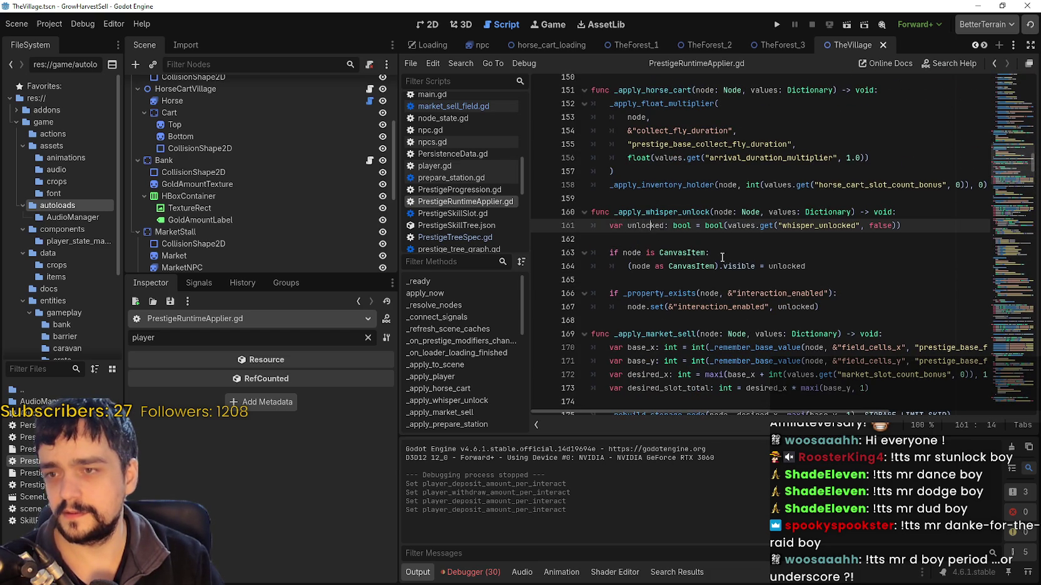
click(725, 242)
mouse_move(705, 230)
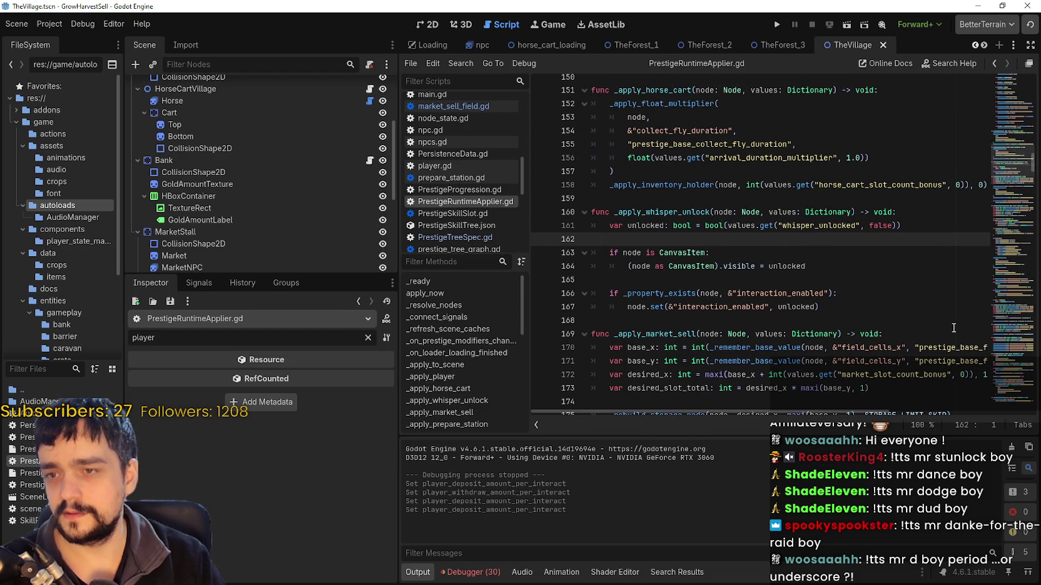
scroll(855, 323, down, 1)
click(668, 280)
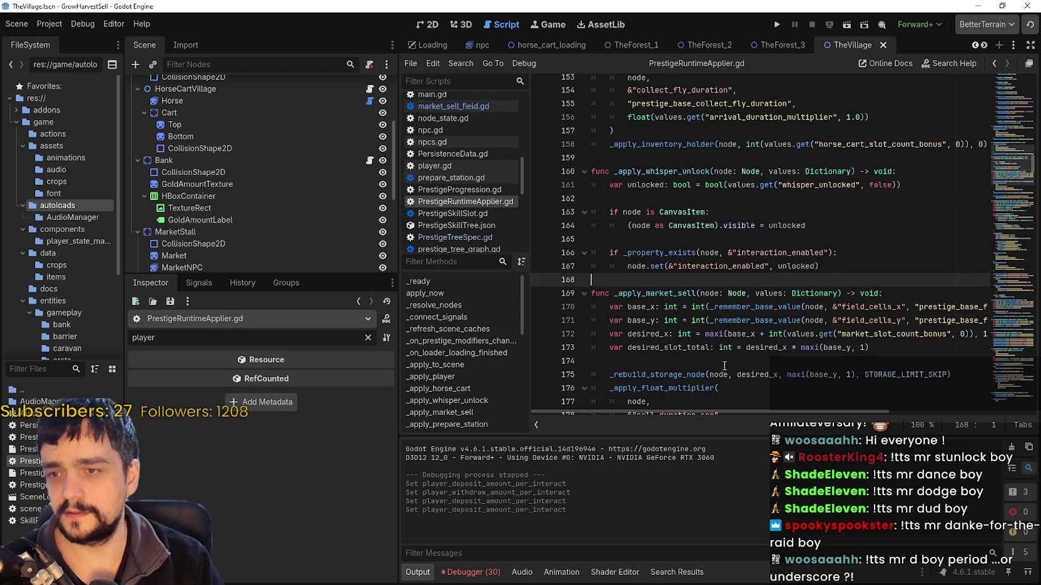
scroll(713, 340, down, 1)
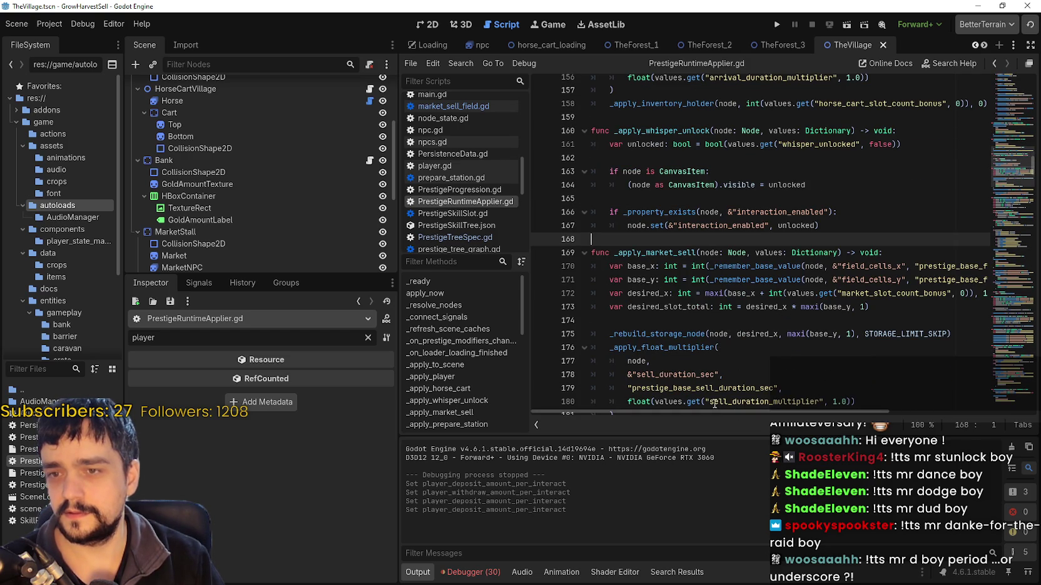
Inspect _apply_market_sell, selecting prestige_base_sell_duration_sec and the STORAGE_LIMIT_SKIP constant
mouse_move(718, 412)
mouse_down()
mouse_move(847, 400)
mouse_move(691, 389)
mouse_up()
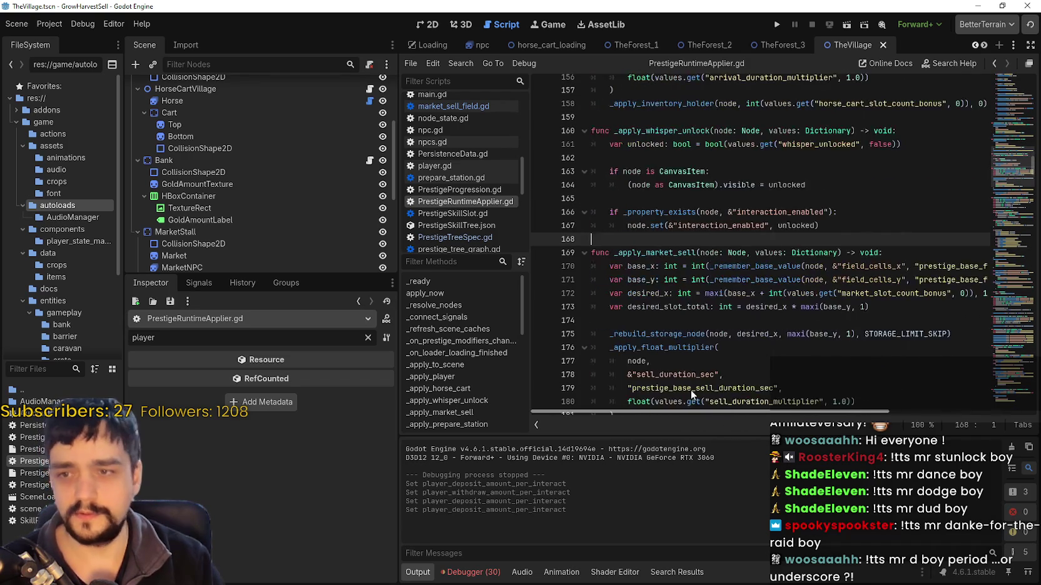
scroll(694, 388, right, 2)
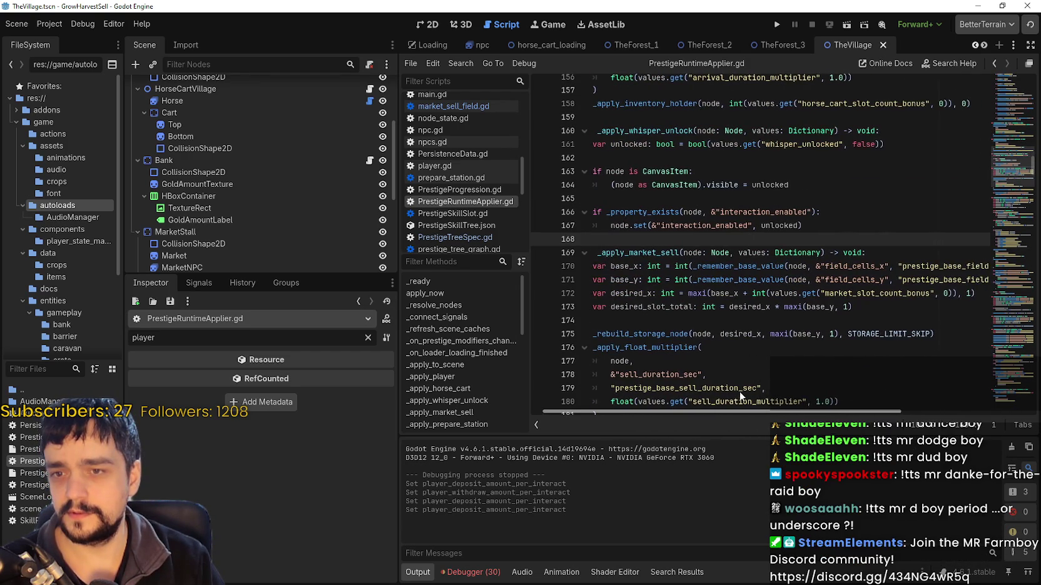
scroll(747, 392, right, 5)
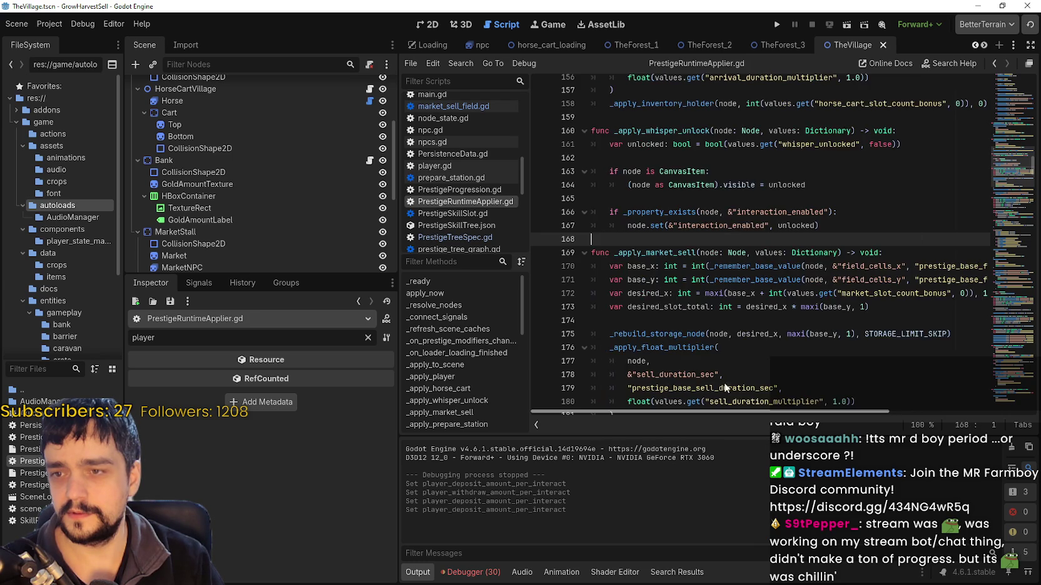
scroll(675, 371, left, 7)
scroll(685, 349, down, 2)
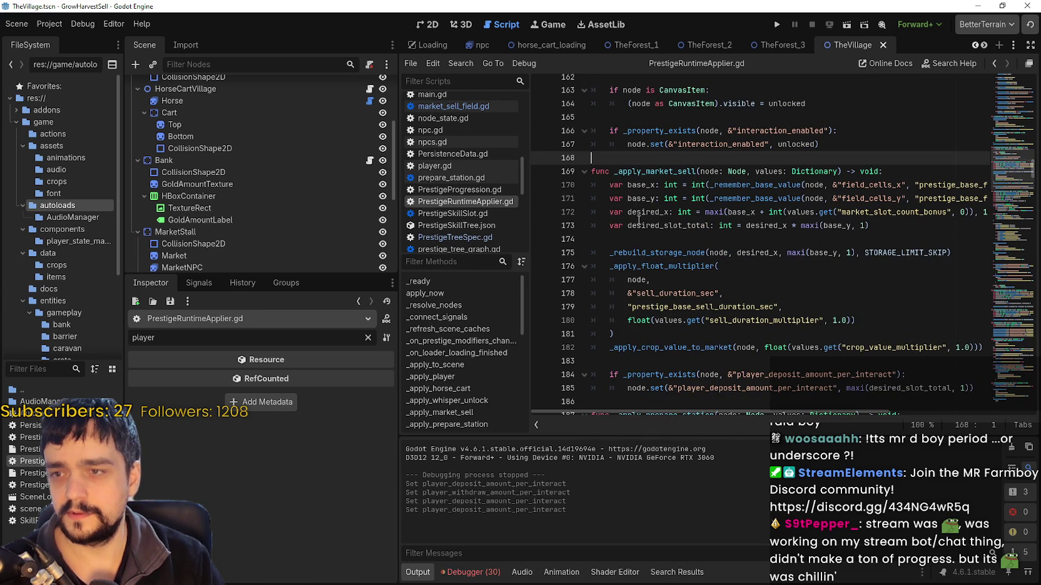
scroll(631, 217, down, 1)
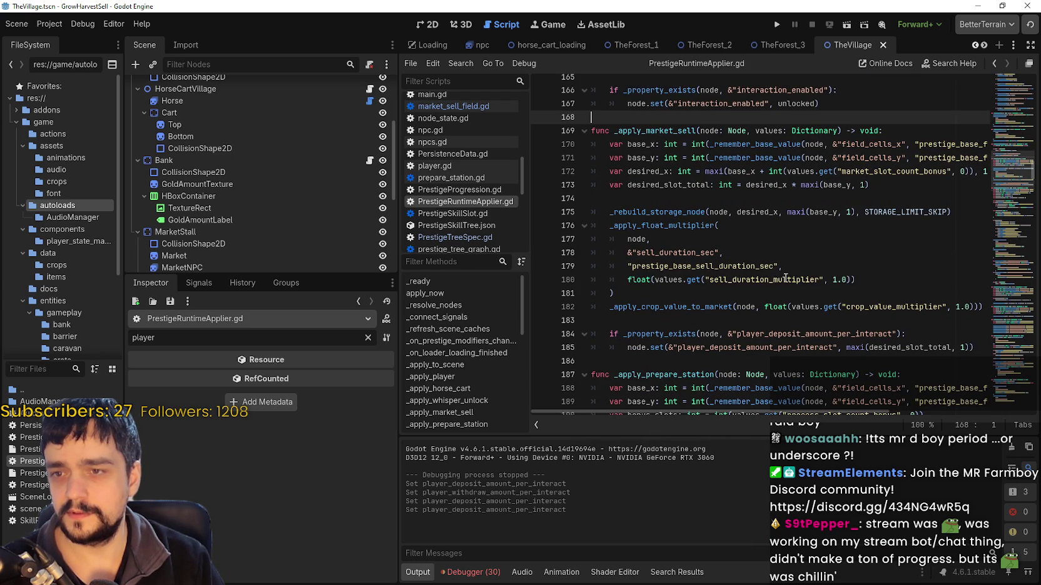
double_click(677, 266)
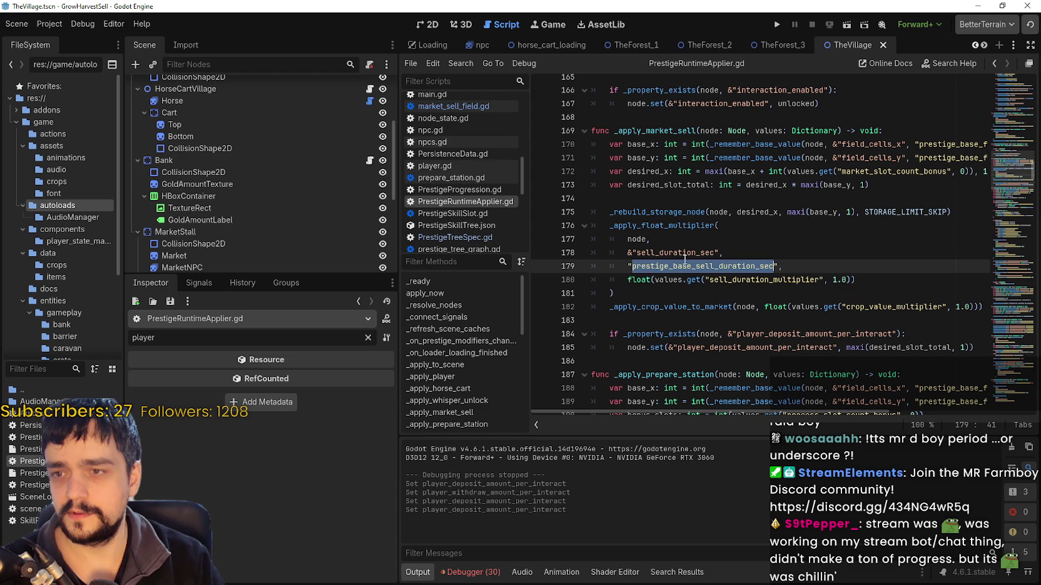
click(669, 213)
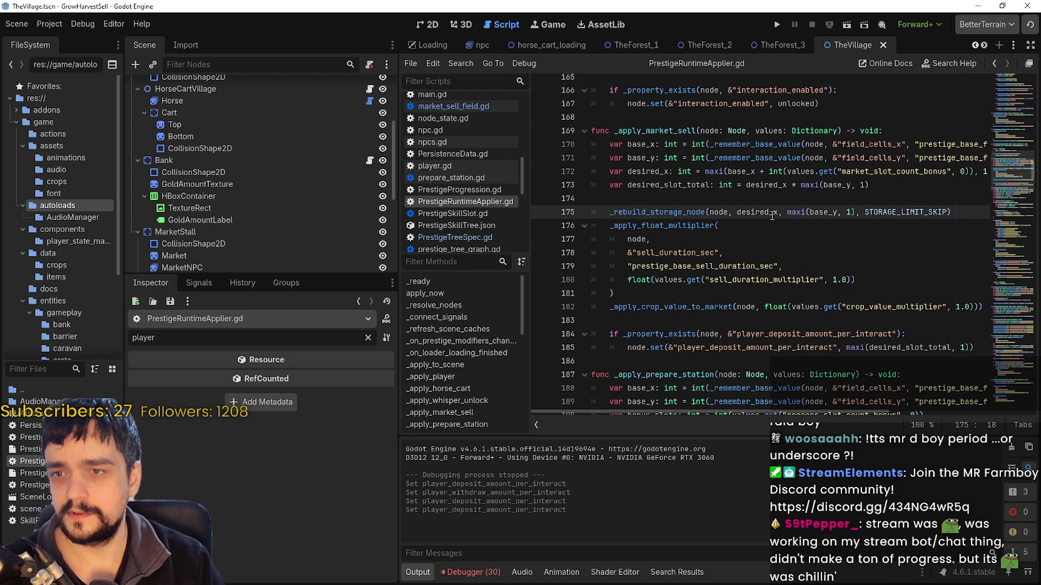
click(898, 213)
double_click(896, 212)
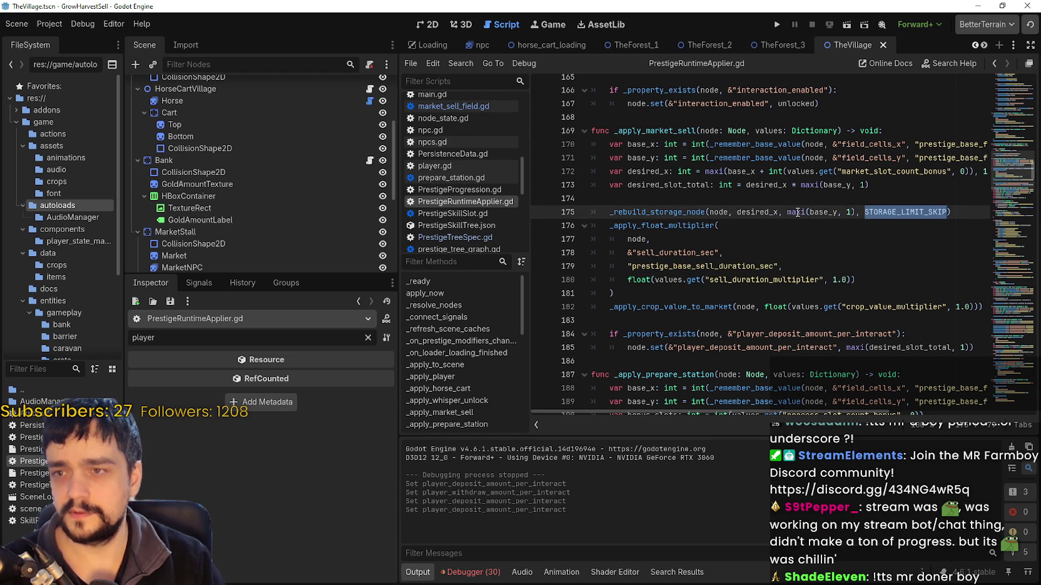
Review the _apply_market_sell signature with its Dictionary parameter on line 169, then switch to Steam
click(673, 214)
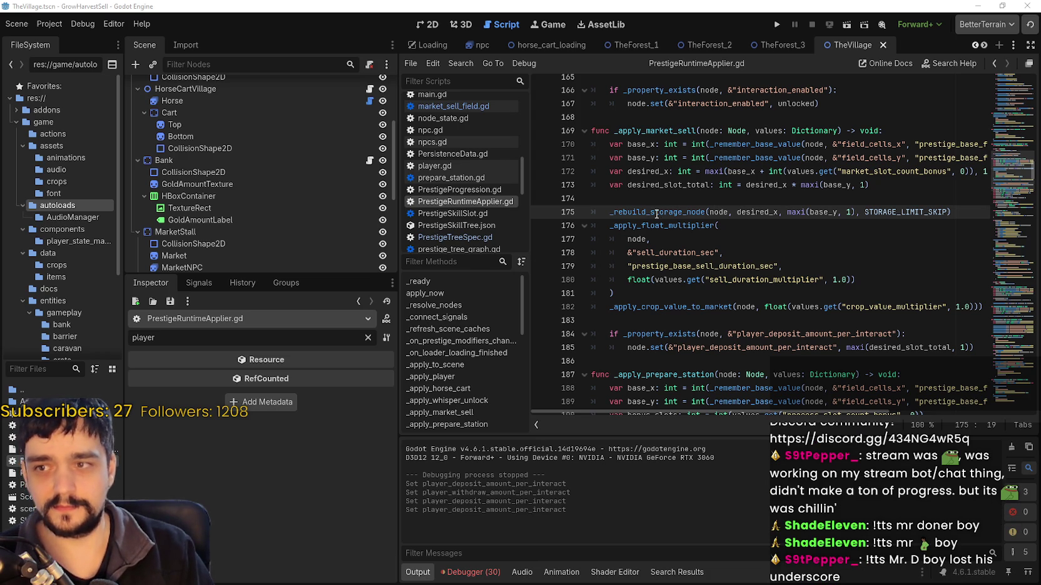
scroll(655, 188, up, 1)
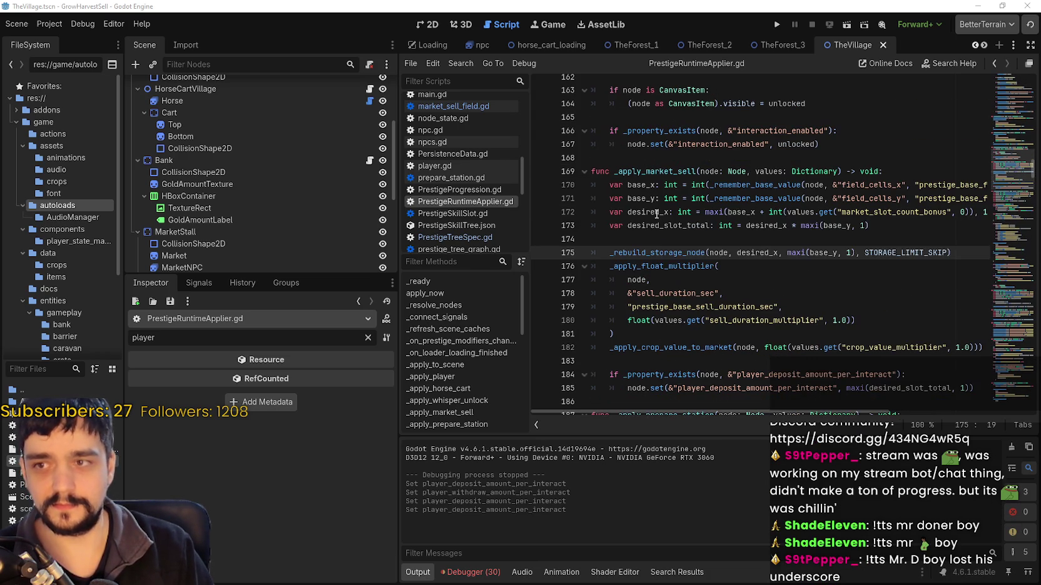
click(654, 172)
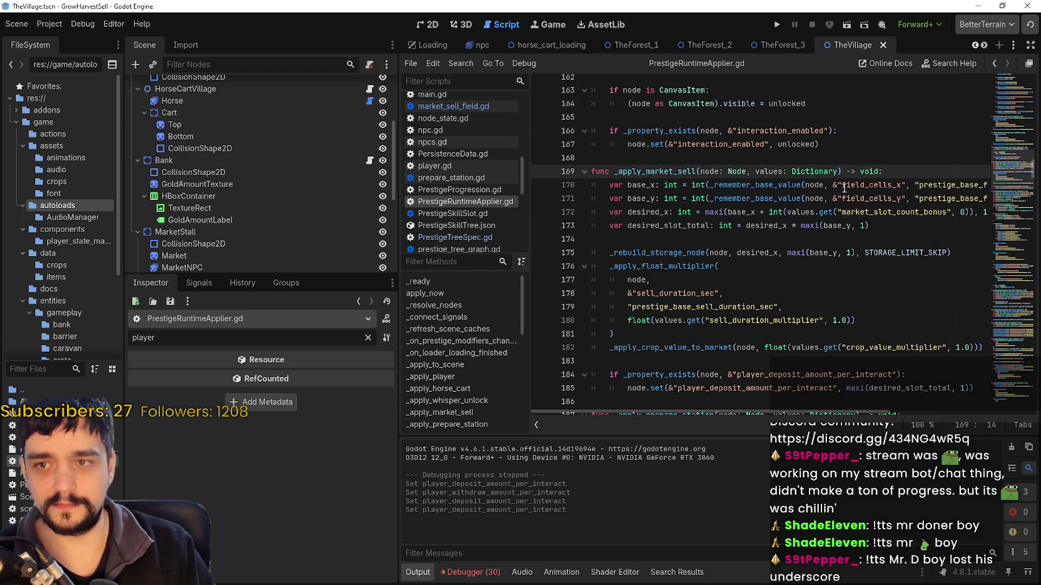
double_click(805, 172)
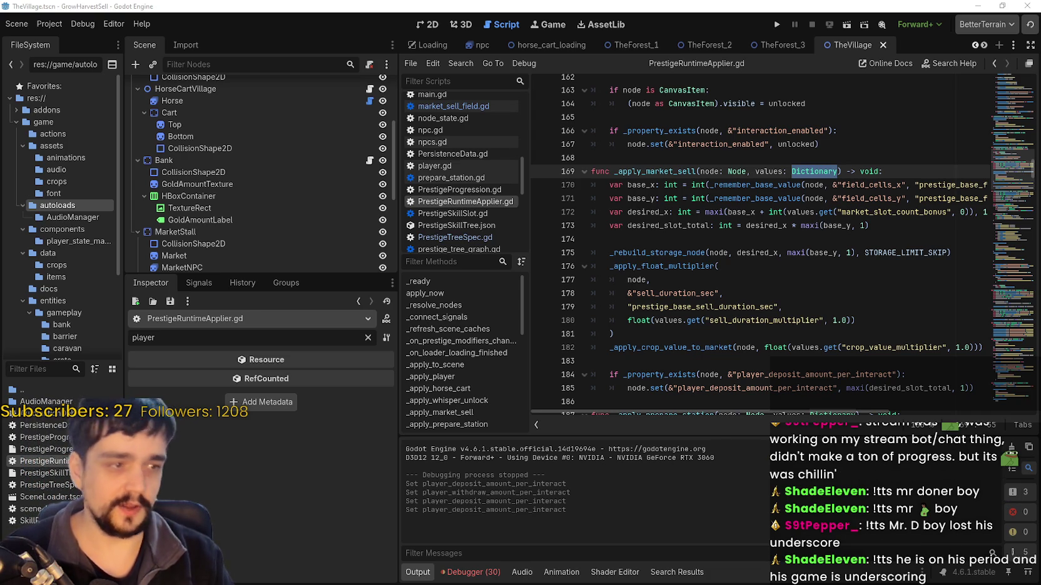
click(809, 188)
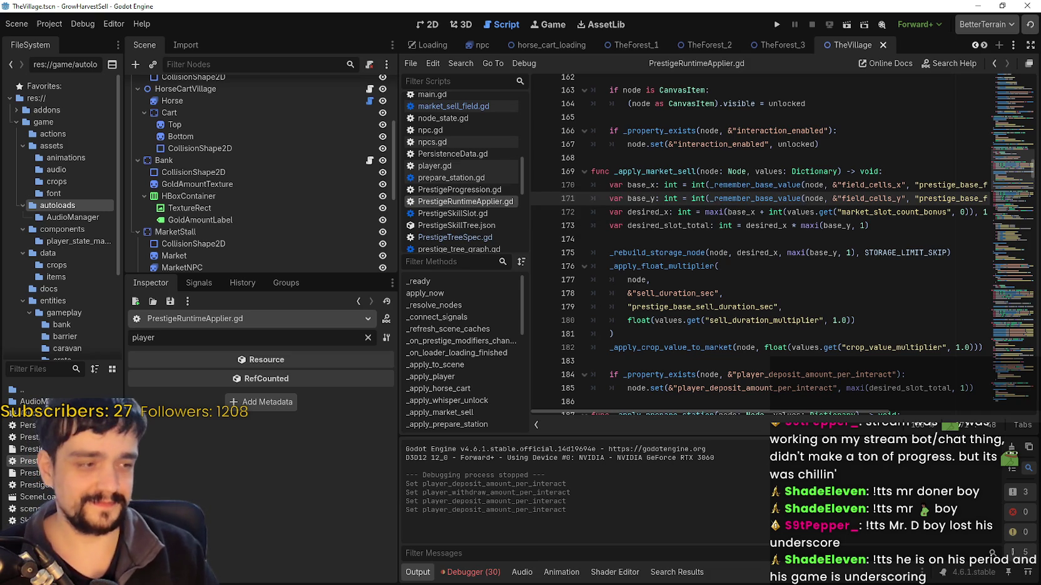
key(alt+Tab)
Return to the MR FARMBOY store page and copy its page URL
click(408, 41)
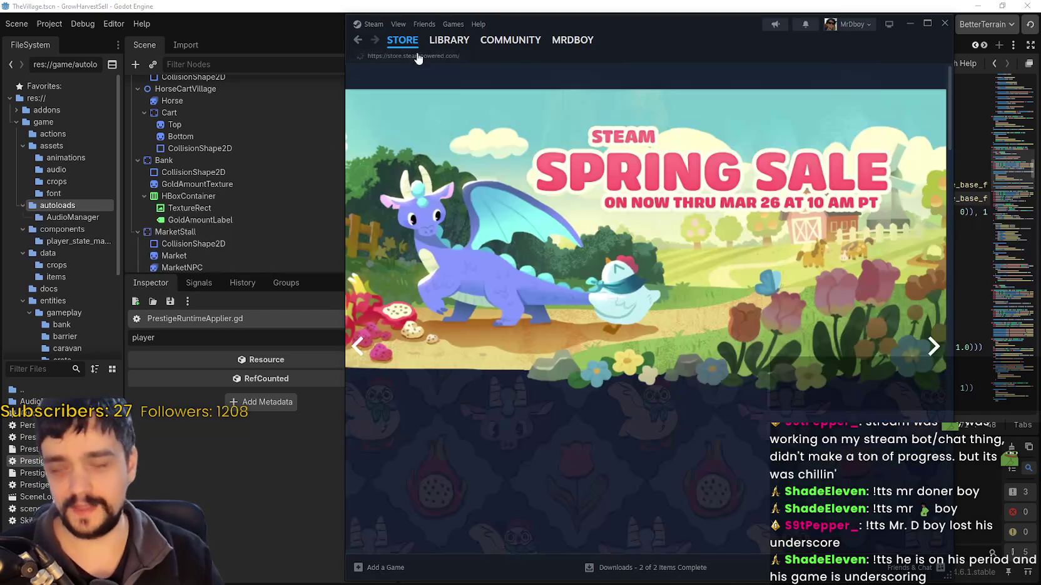
click(358, 40)
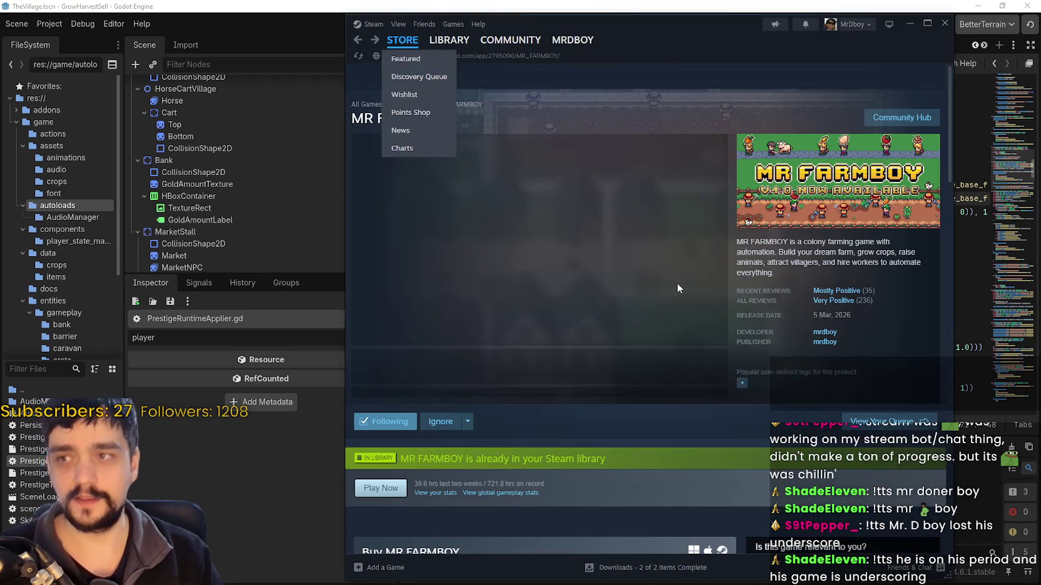
right_click(780, 275)
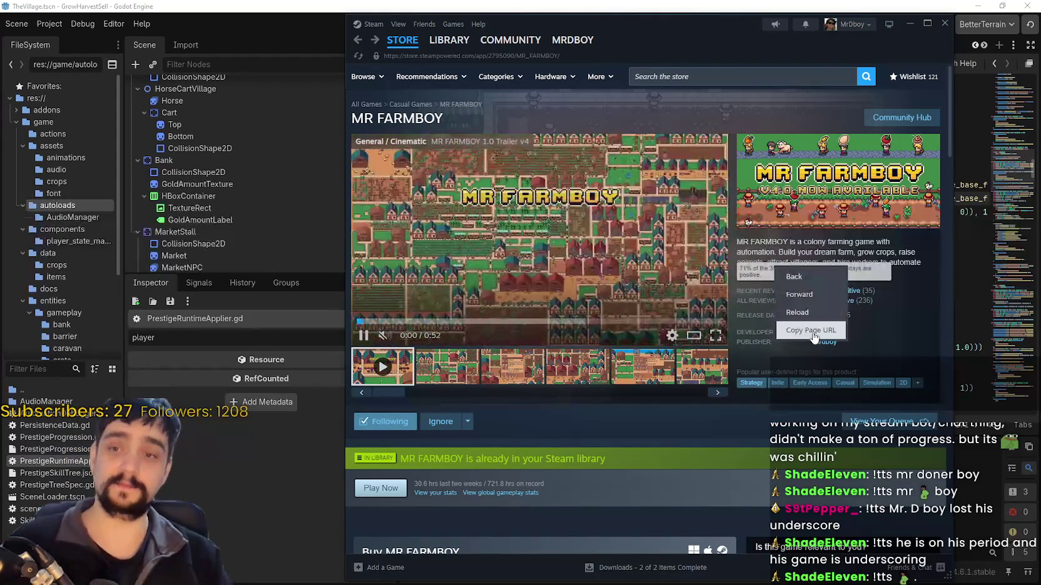
click(811, 331)
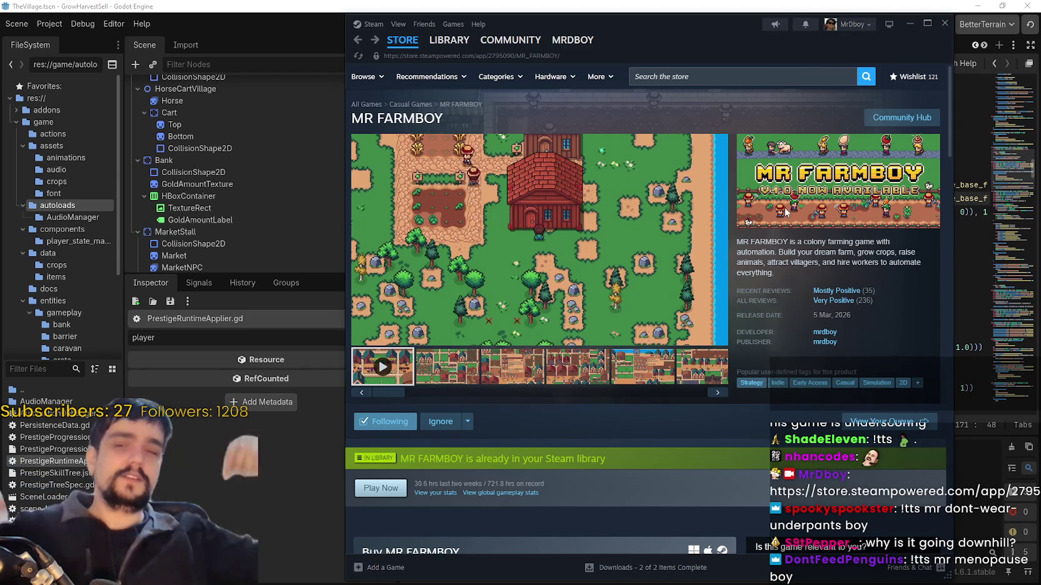
mouse_move(863, 296)
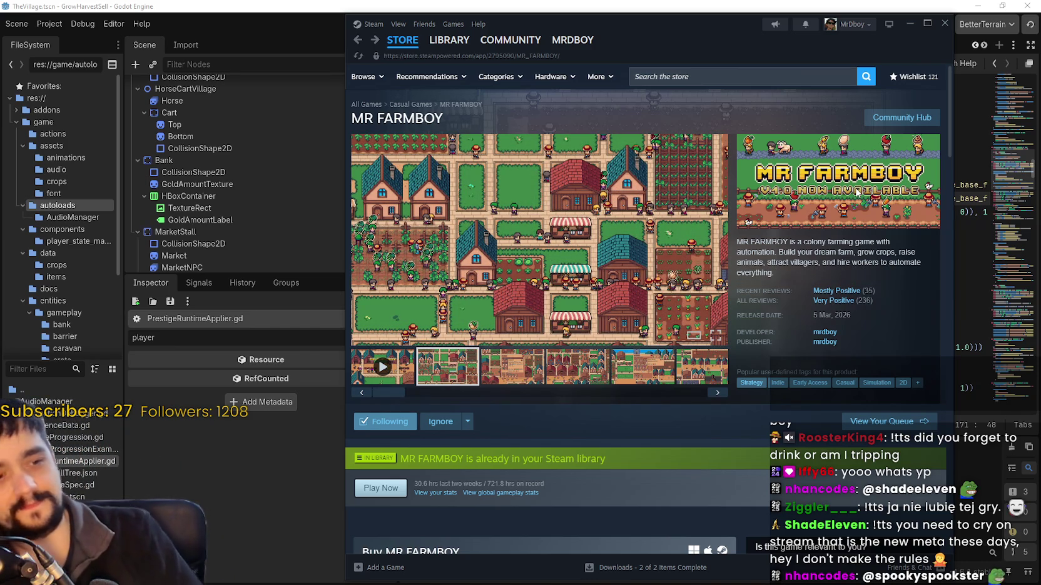
Browse the MR FARMBOY screenshots and scroll through the purchase options
click(576, 368)
click(654, 373)
click(688, 374)
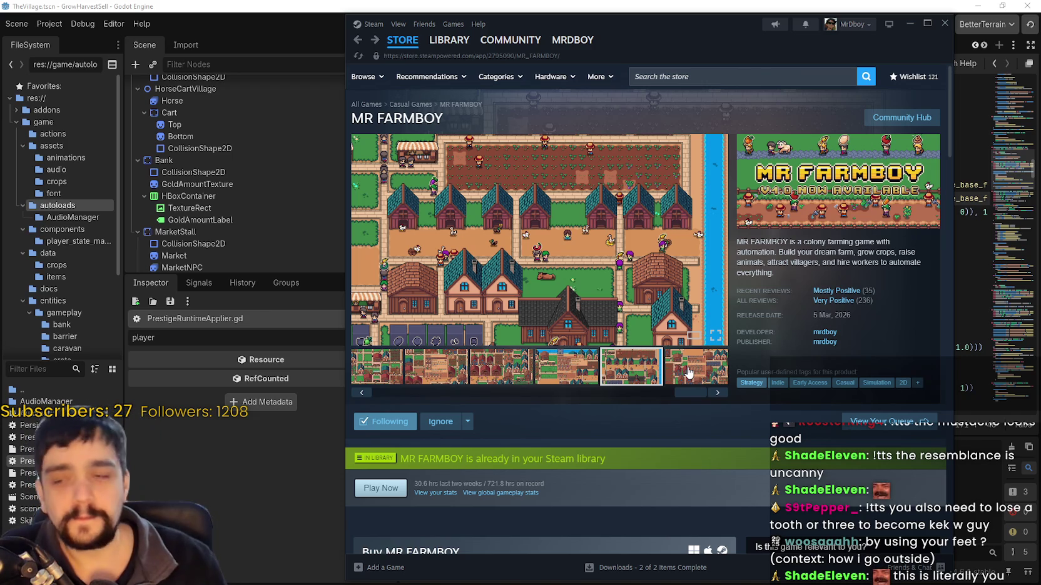
scroll(810, 403, down, 3)
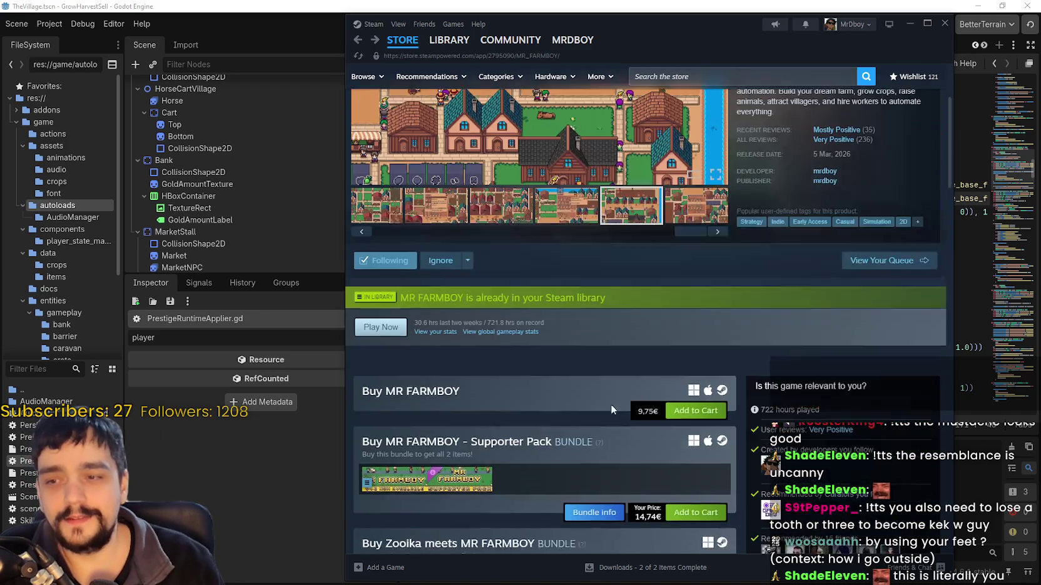
scroll(774, 391, up, 3)
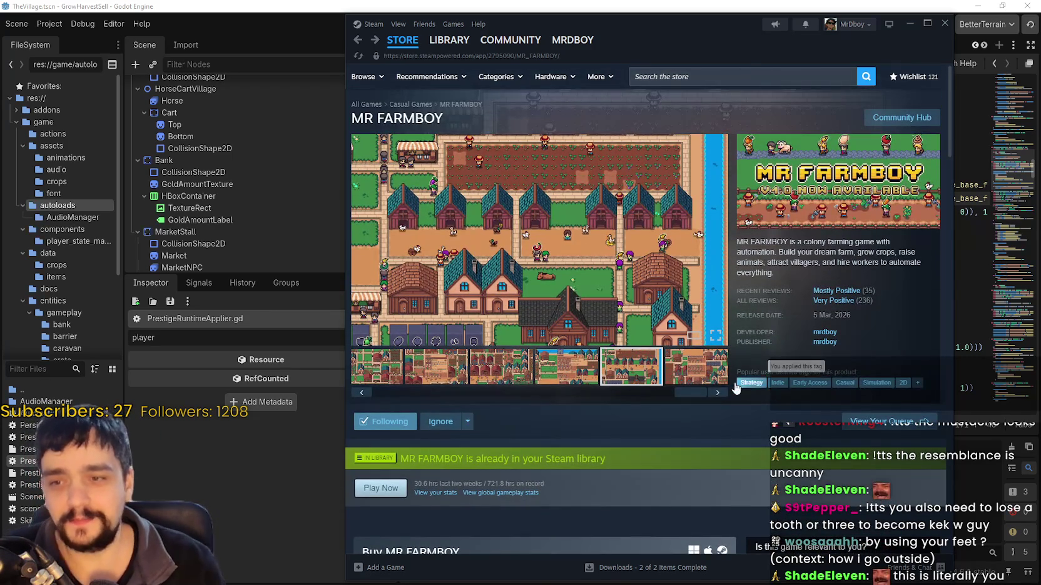
scroll(652, 392, down, 5)
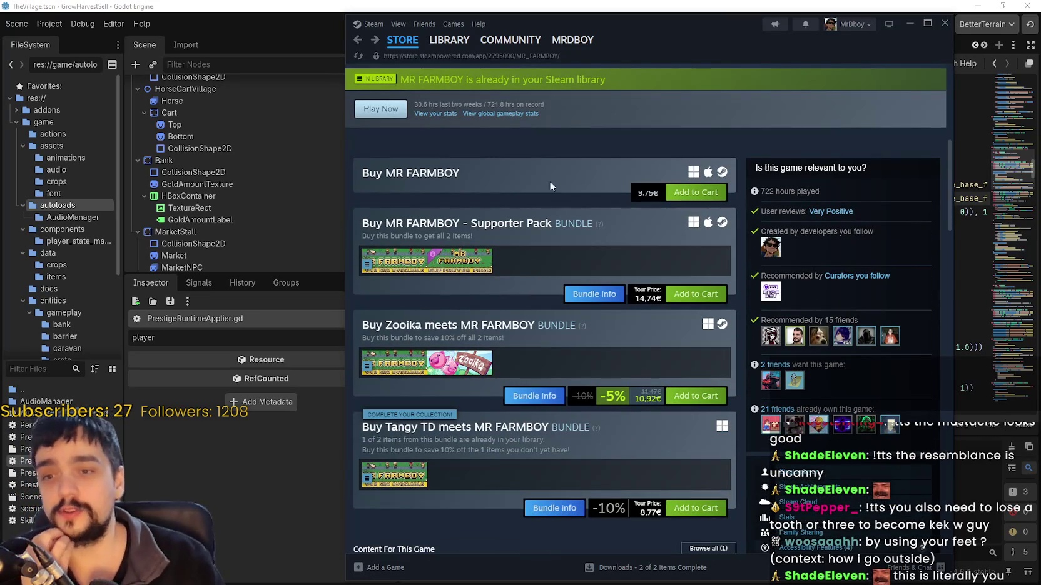
scroll(534, 361, down, 2)
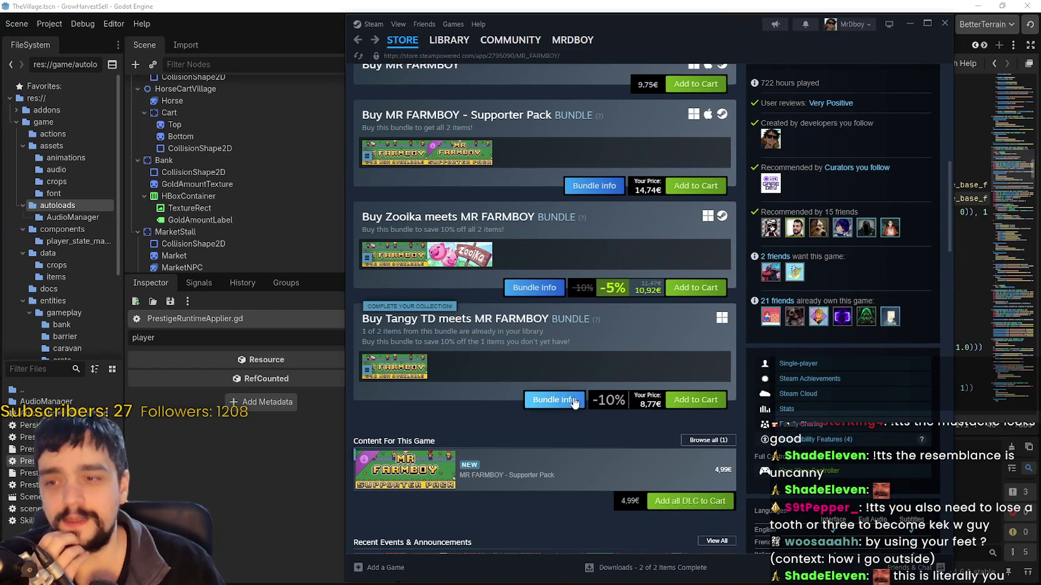
scroll(576, 402, down, 3)
scroll(577, 412, up, 8)
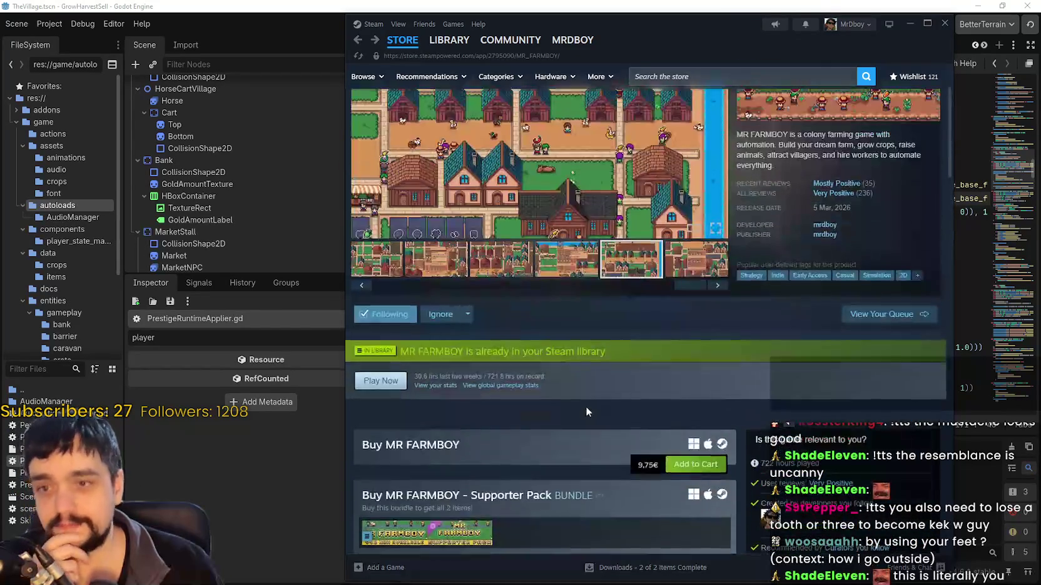
scroll(626, 425, up, 2)
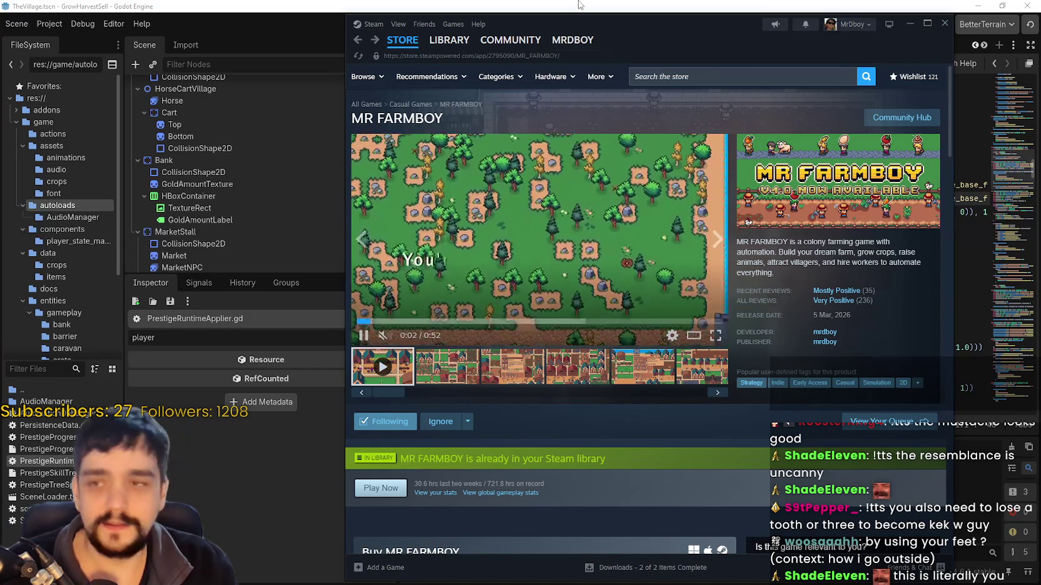
Back in Godot, select the market_slot_count_bonus and desired_slot_total lines in _apply_market_sell
key(alt+Tab)
click(814, 282)
click(828, 252)
click(846, 200)
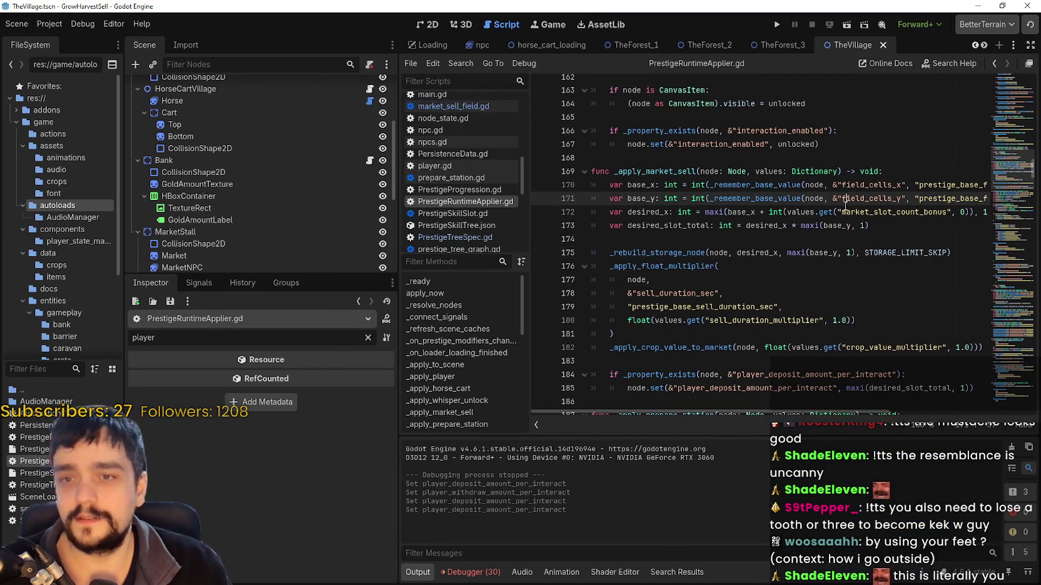
mouse_move(845, 211)
mouse_down()
mouse_move(988, 212)
mouse_move(991, 188)
mouse_up()
drag(740, 226, 517, 220)
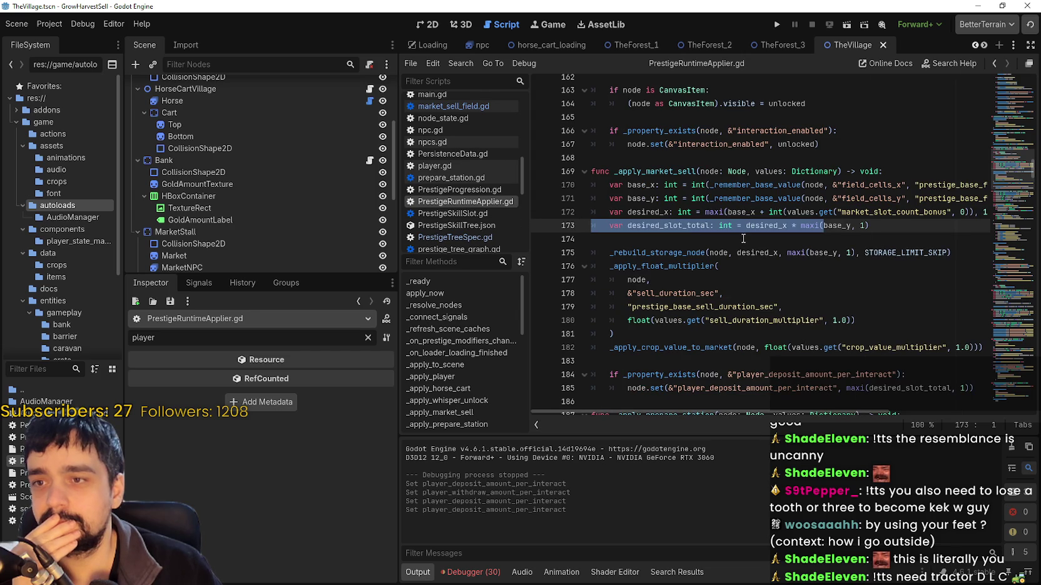
double_click(657, 171)
Scroll through the rest of _apply_market_sell down to the deposit property check on line 184
scroll(759, 398, down, 1)
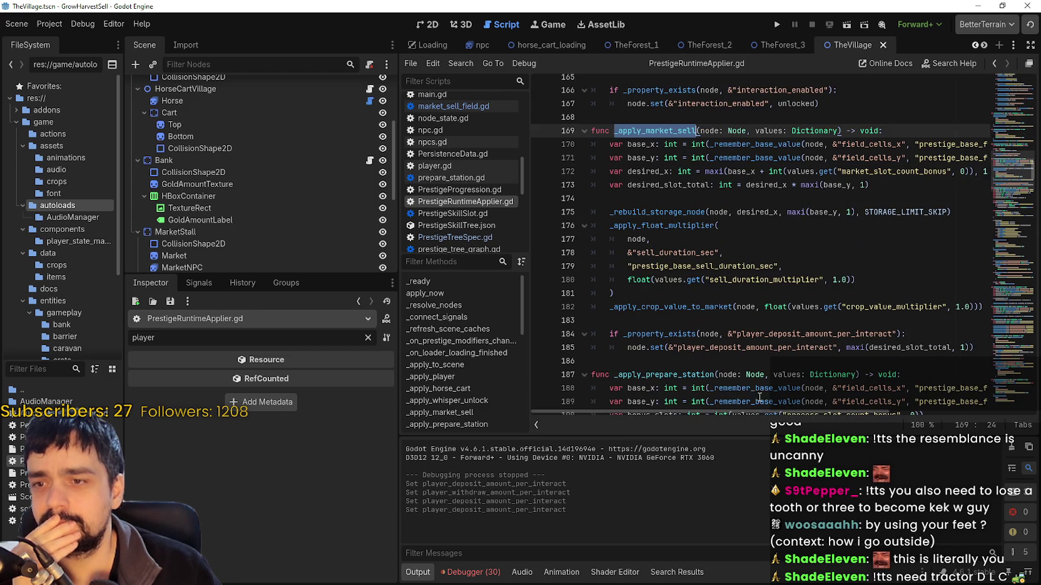
scroll(670, 348, down, 3)
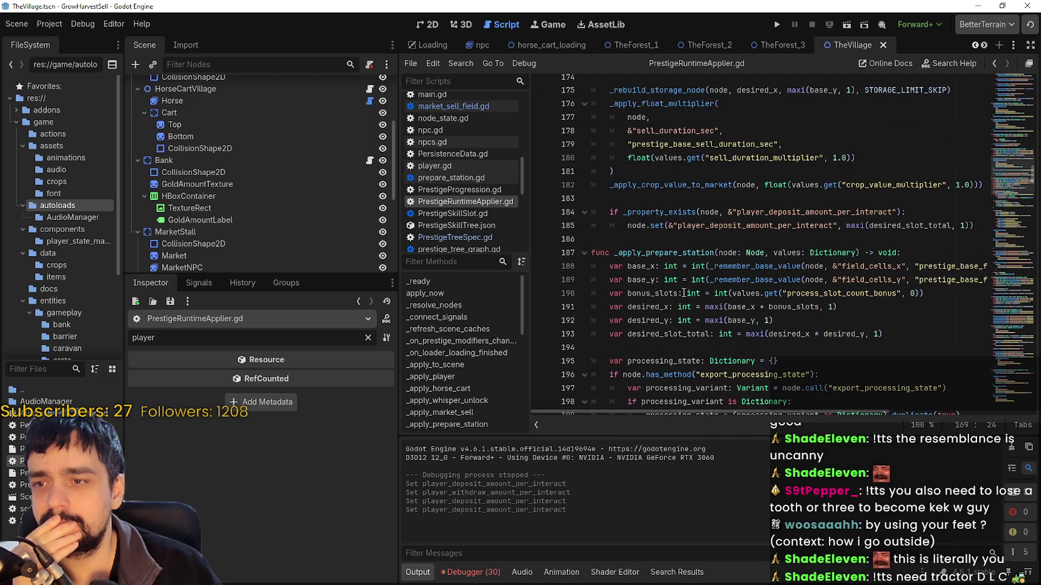
click(681, 244)
scroll(682, 256, up, 4)
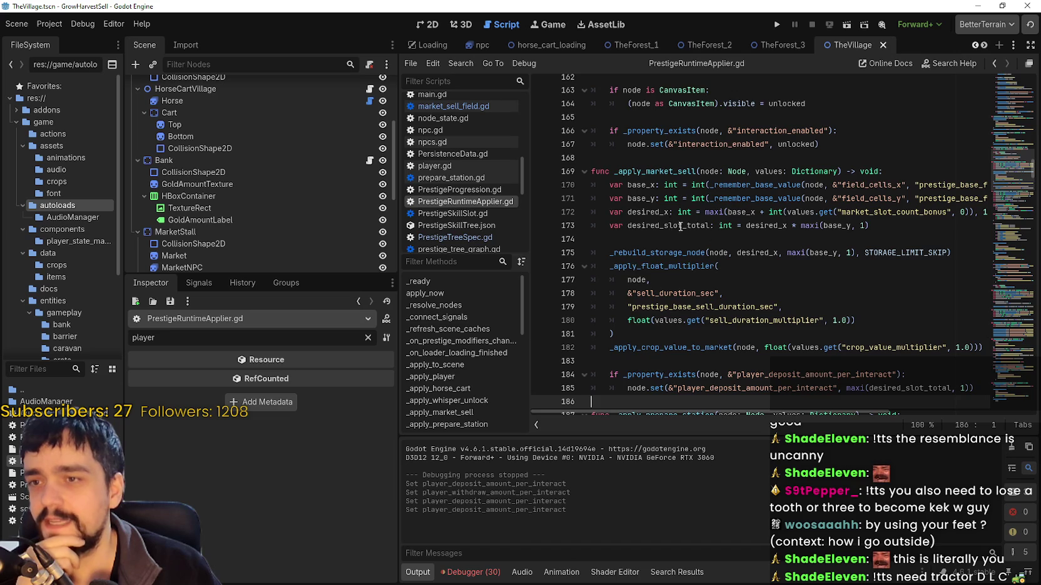
scroll(762, 271, up, 3)
scroll(719, 263, up, 2)
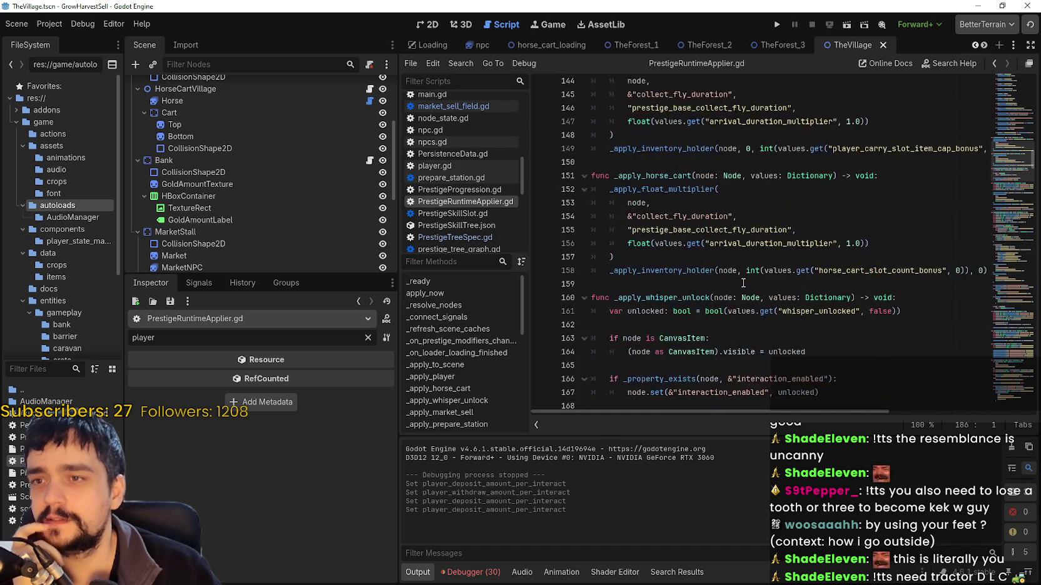
scroll(640, 204, down, 2)
scroll(749, 273, down, 2)
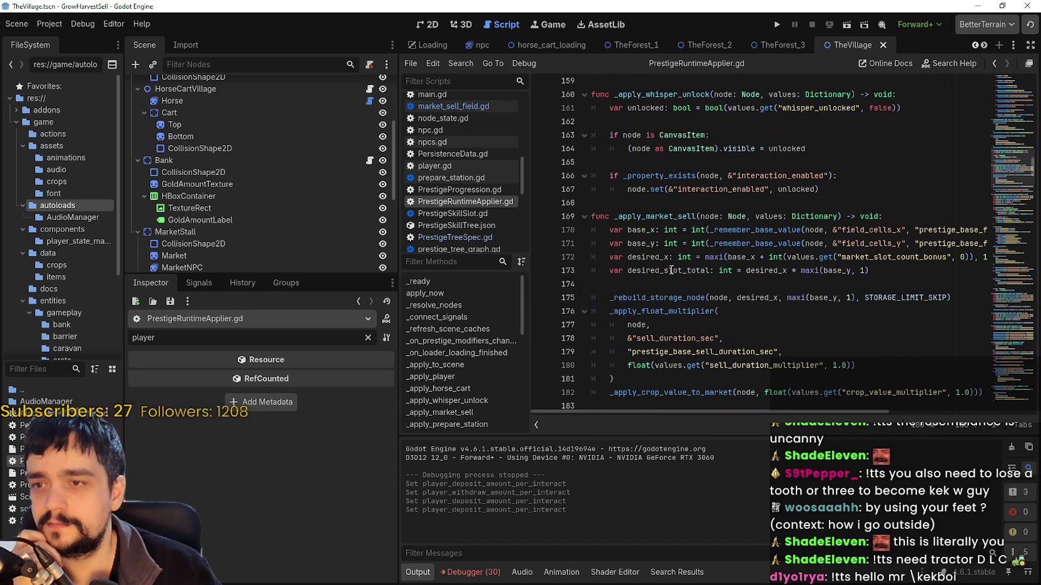
mouse_move(740, 410)
mouse_down()
mouse_move(813, 411)
mouse_move(740, 411)
mouse_up()
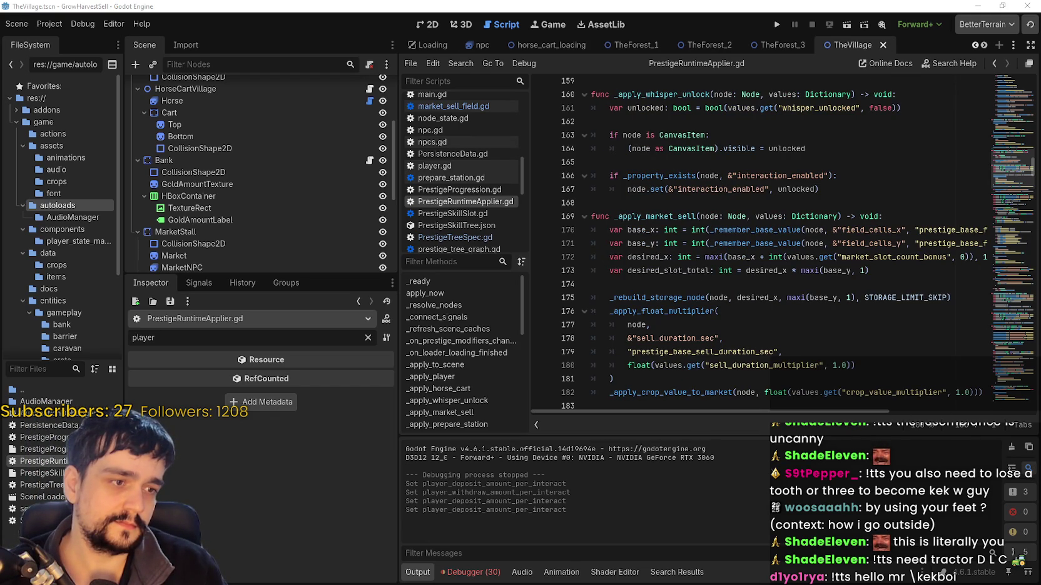
scroll(834, 337, down, 4)
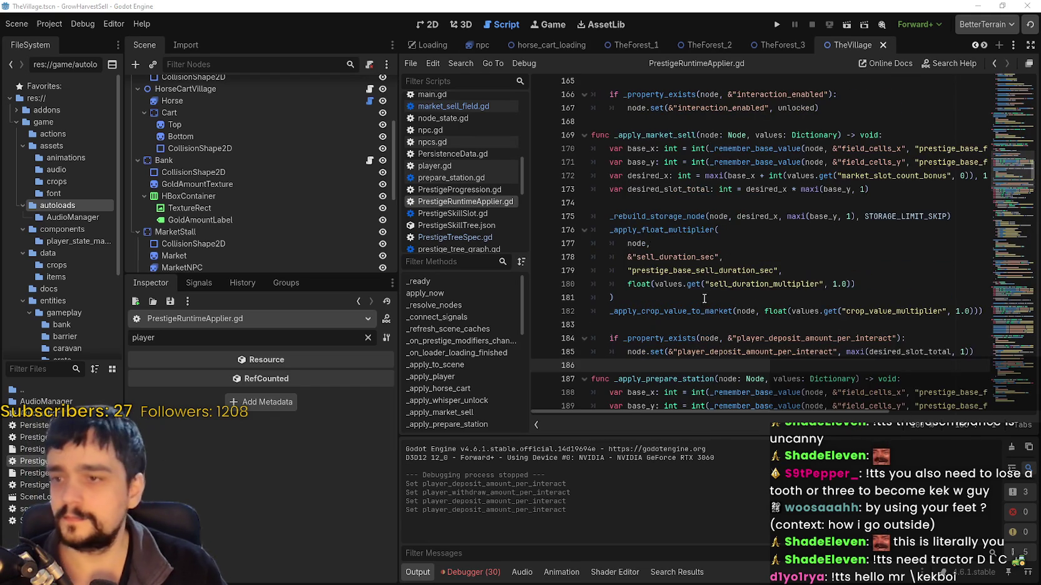
click(655, 257)
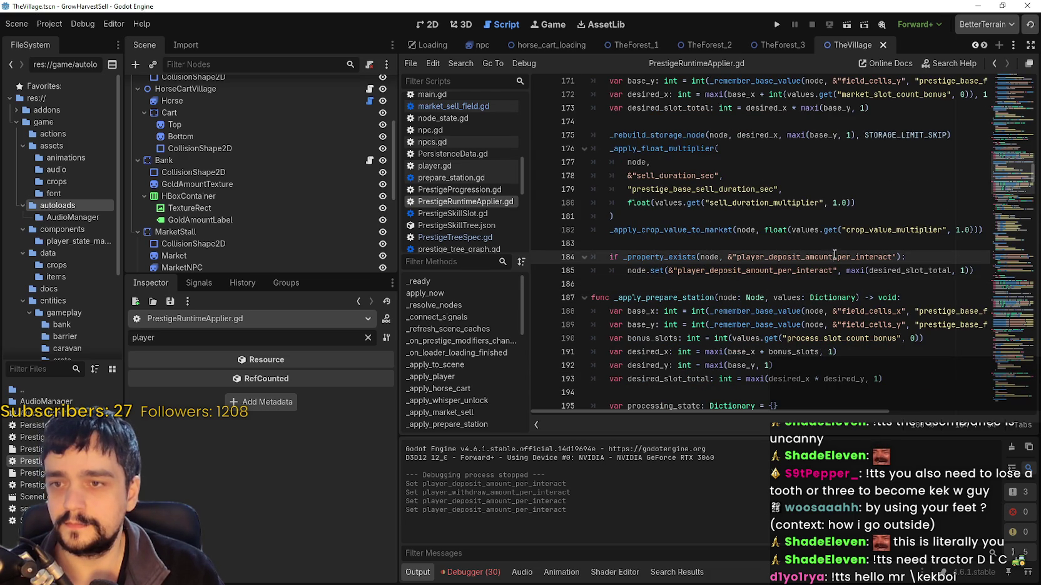
Change line 185 to maxi(desired_slot_total, 2) and run the project
click(963, 270)
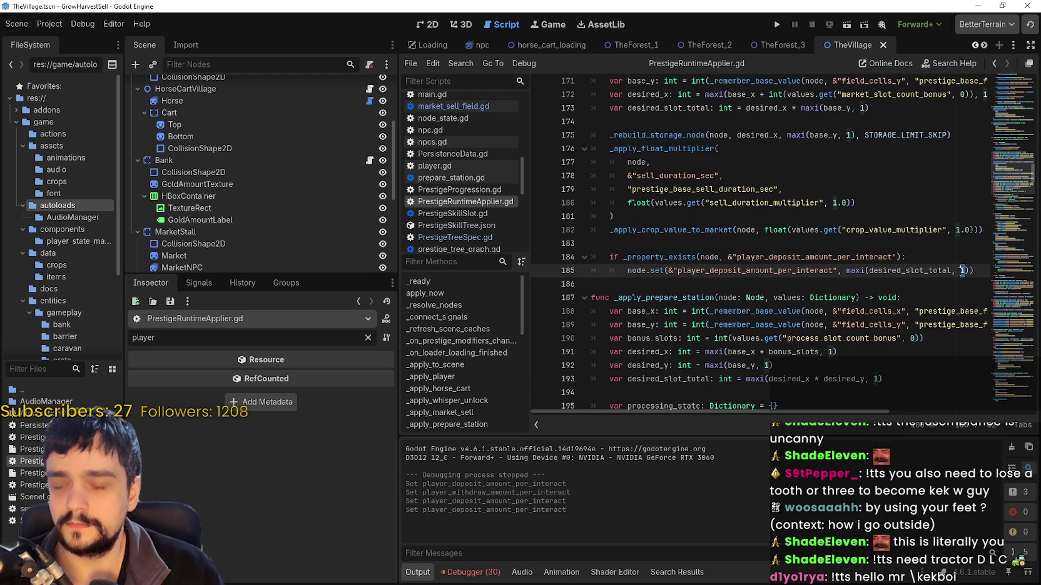
double_click(911, 270)
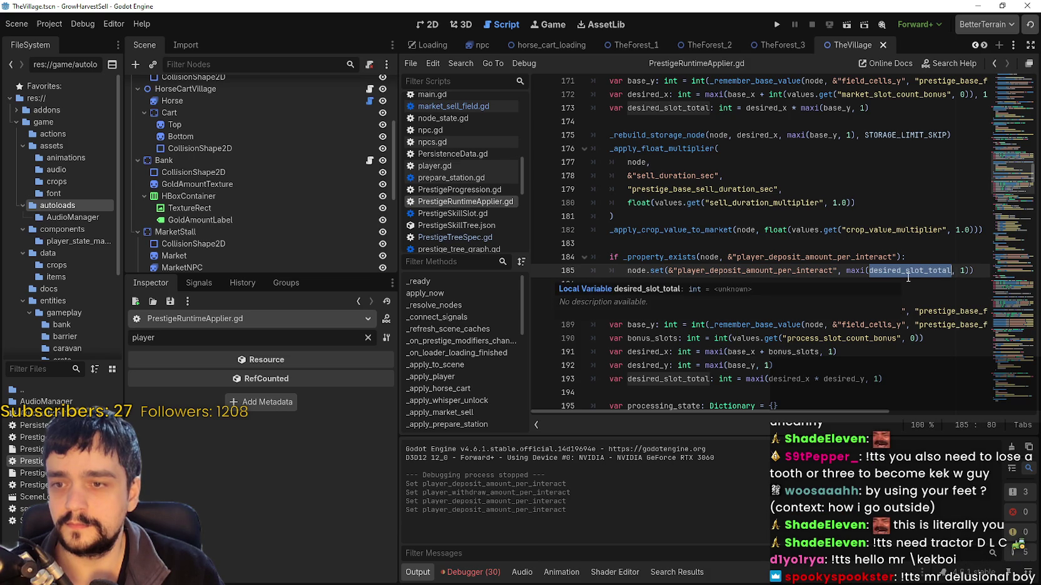
scroll(825, 256, down, 1)
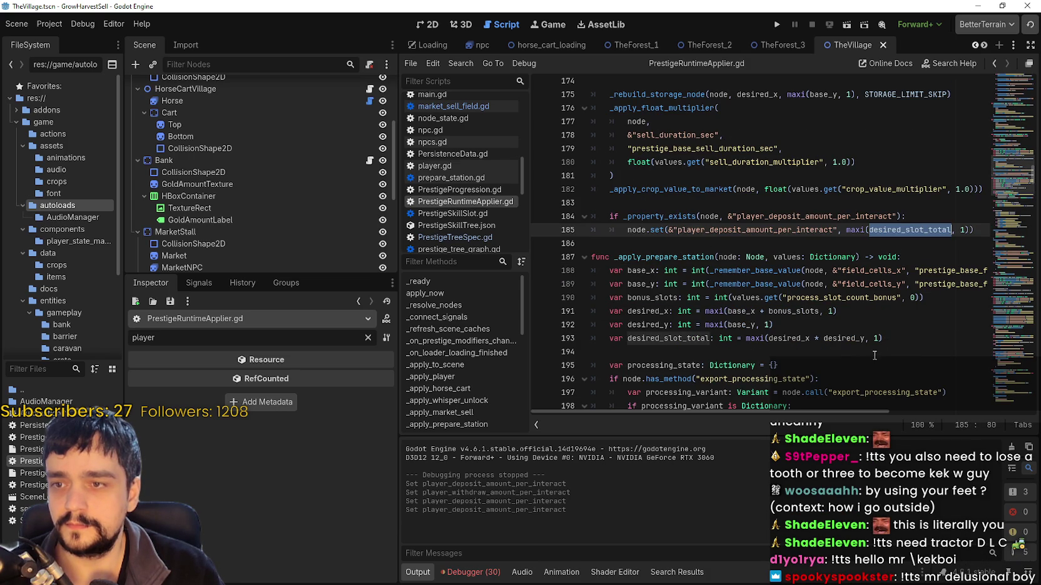
scroll(922, 346, up, 1)
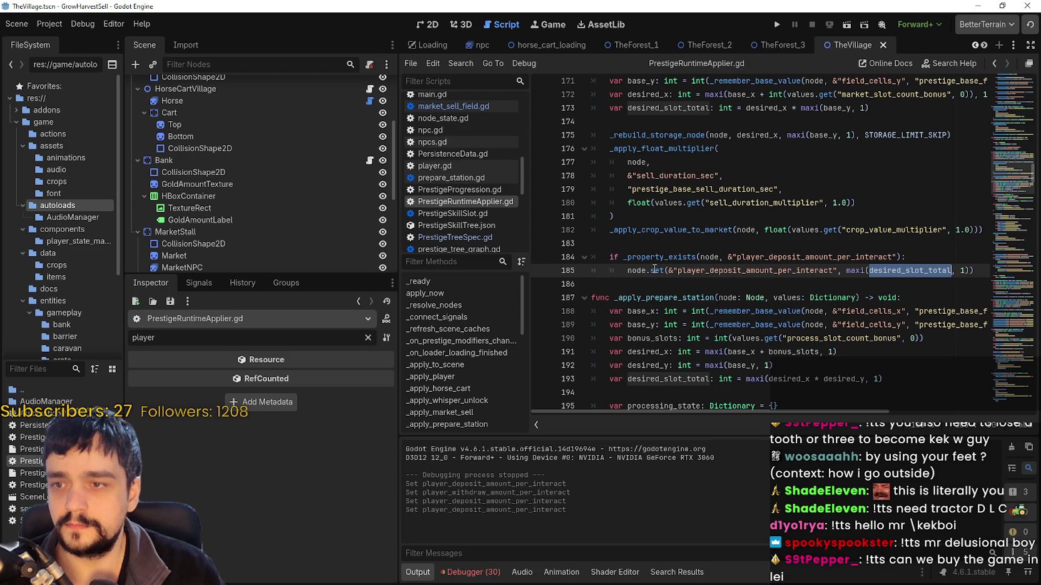
click(926, 270)
click(898, 260)
double_click(901, 266)
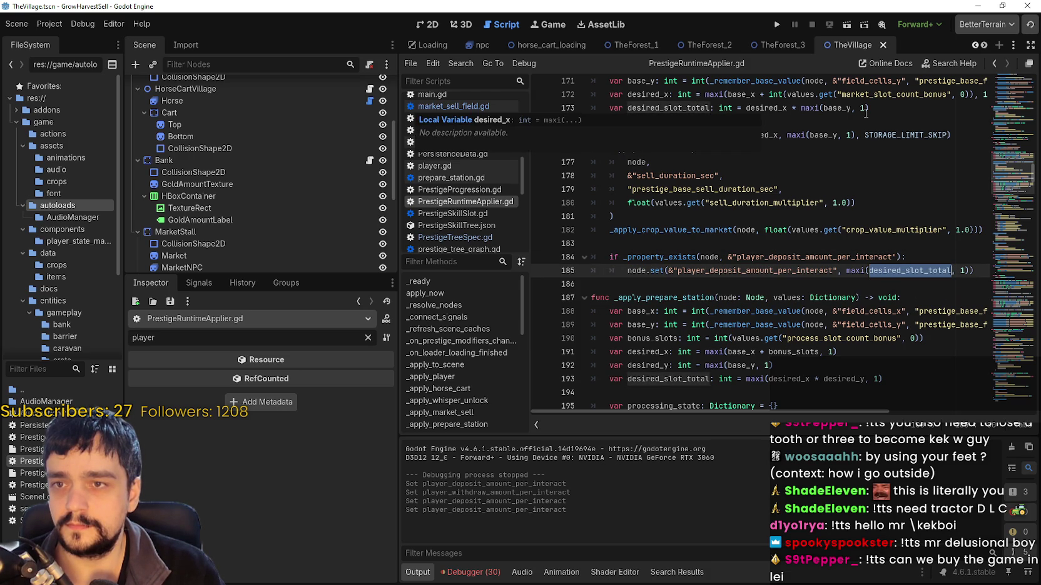
click(962, 270)
text(2)
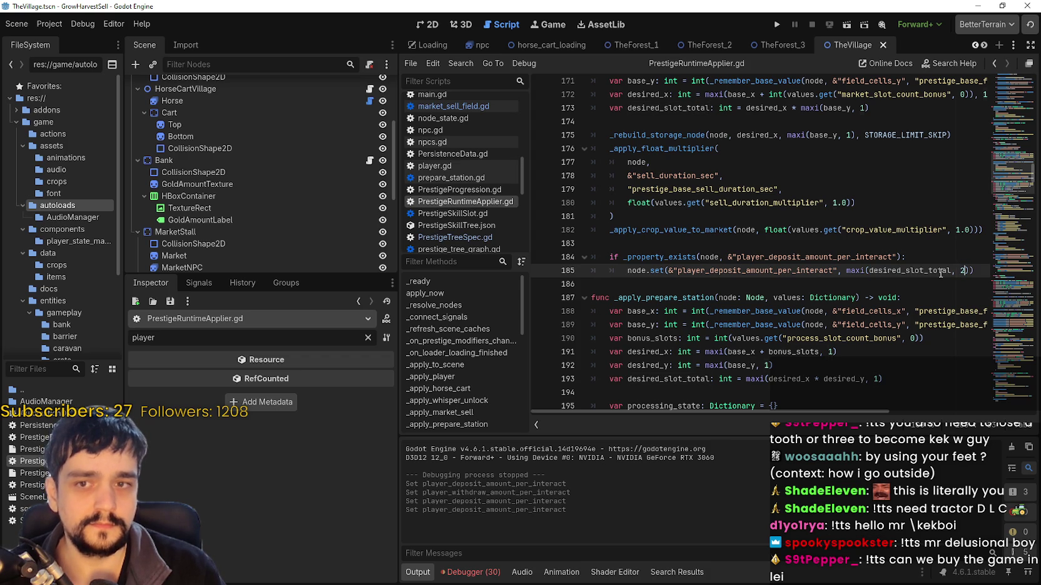
click(777, 24)
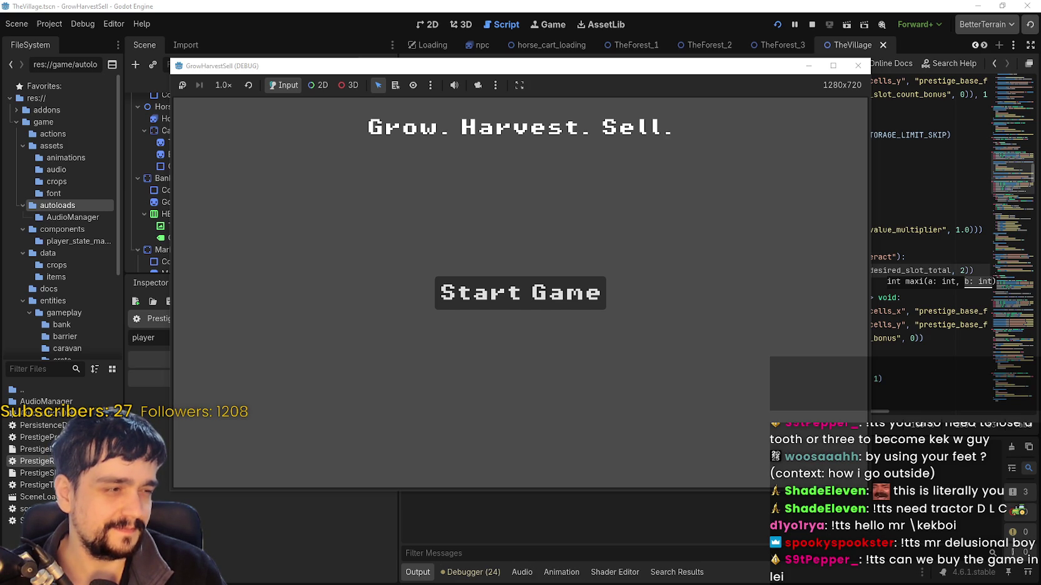
Start a new game in a maximized window and walk along the village path
click(501, 293)
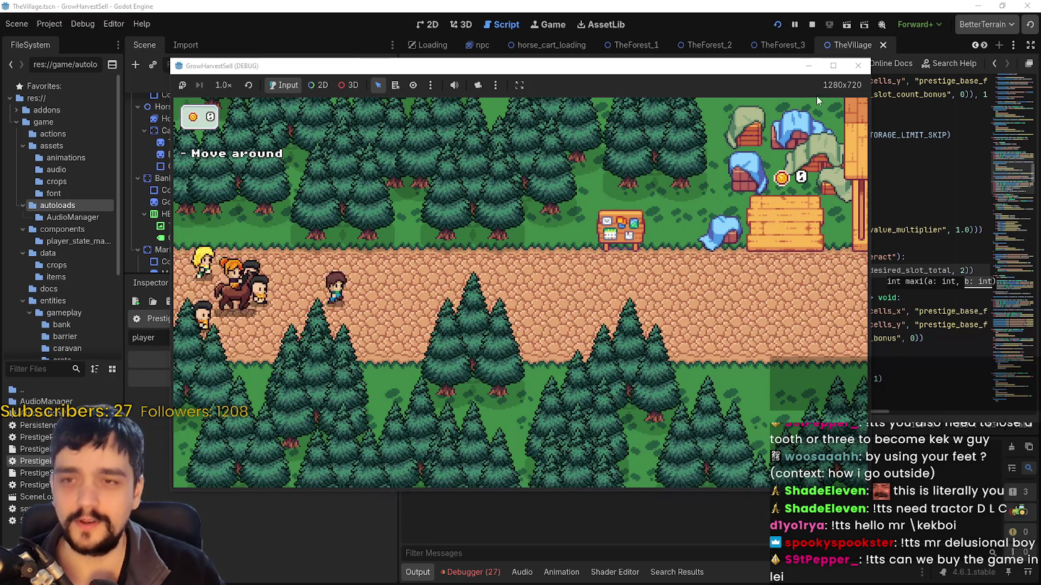
key(super+Up)
key(d)
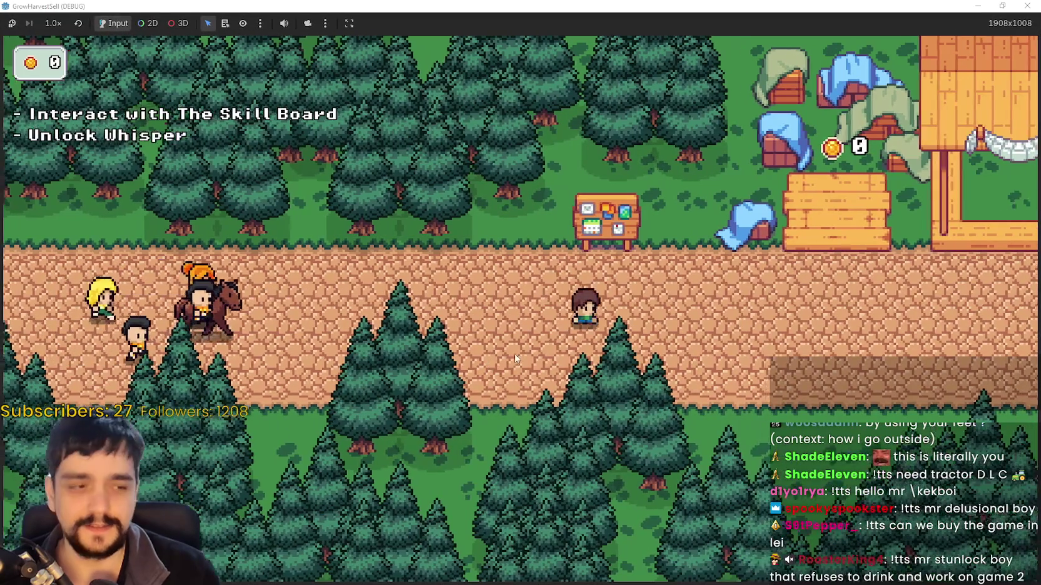
key(d)
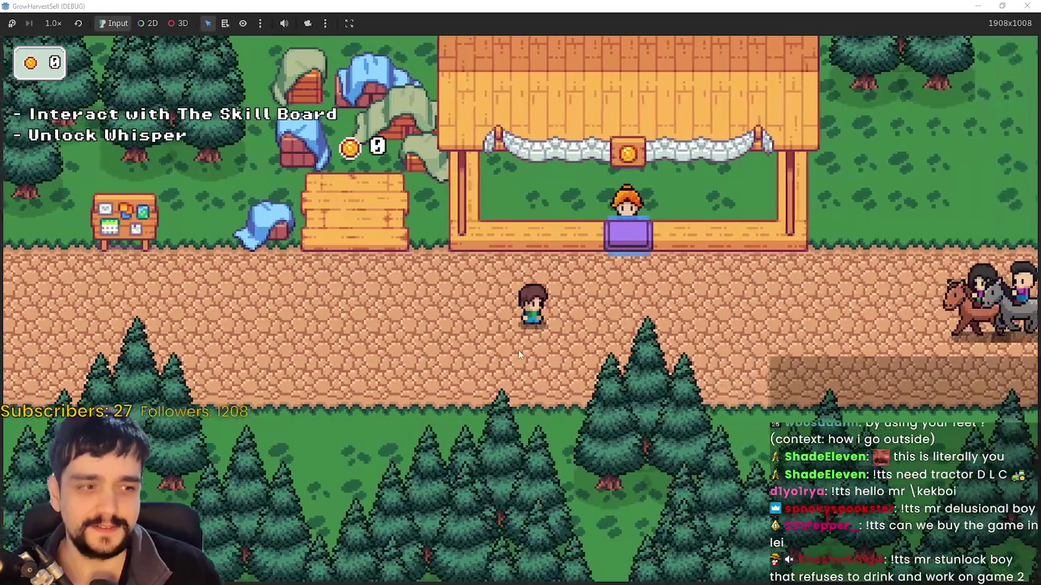
key(a)
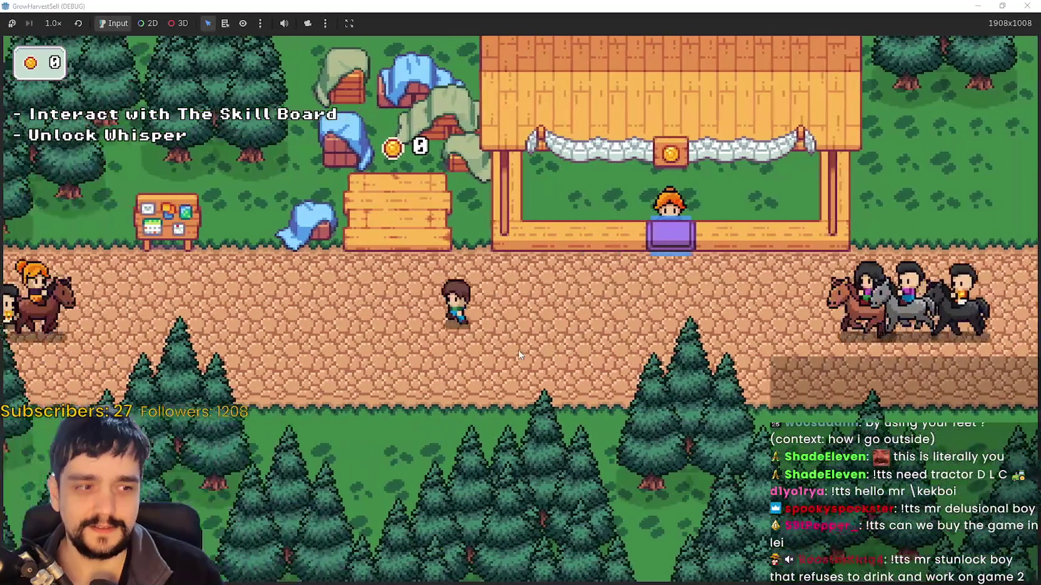
key(d)
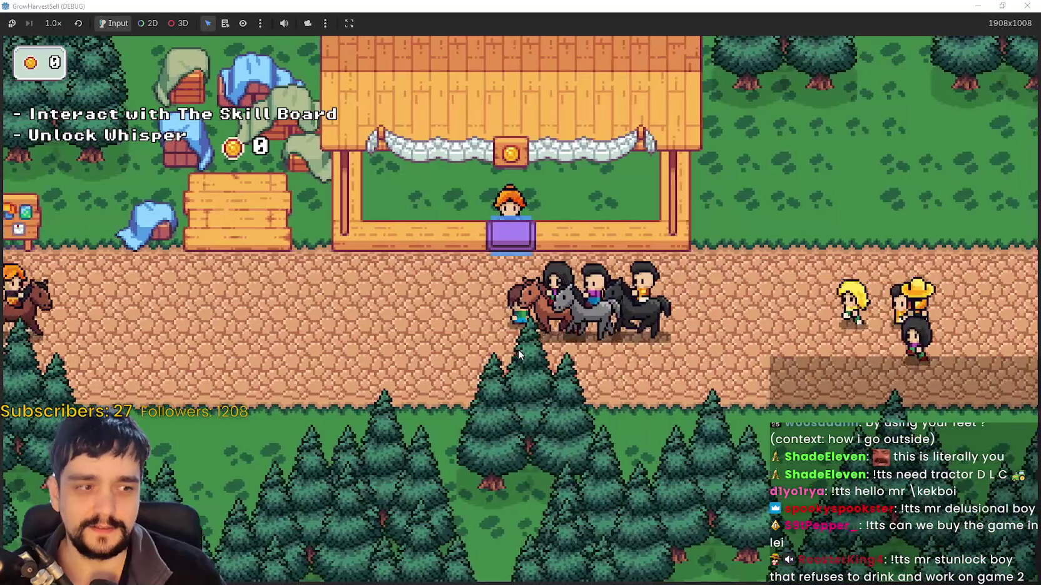
key(a)
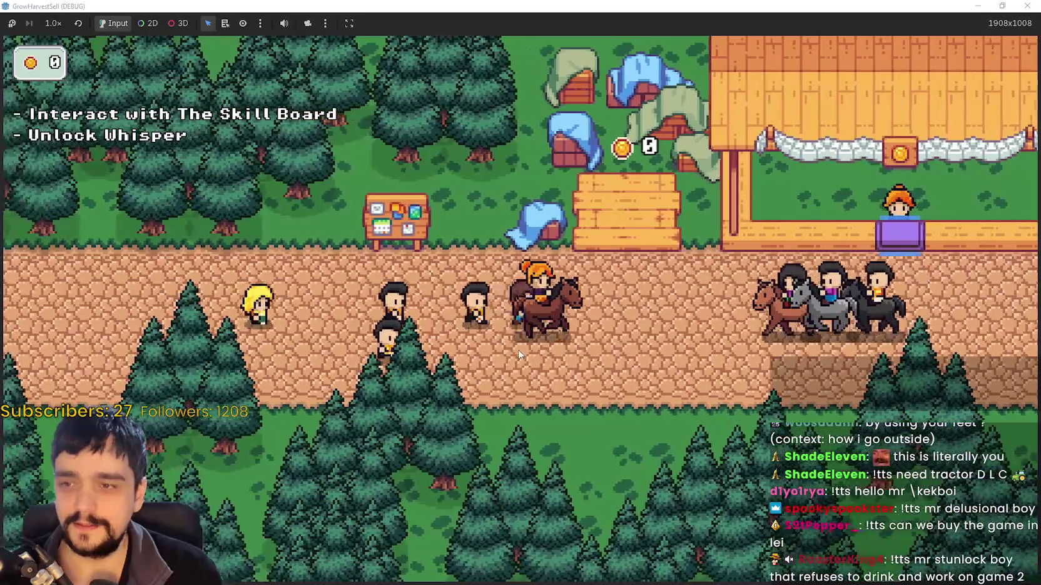
key(d)
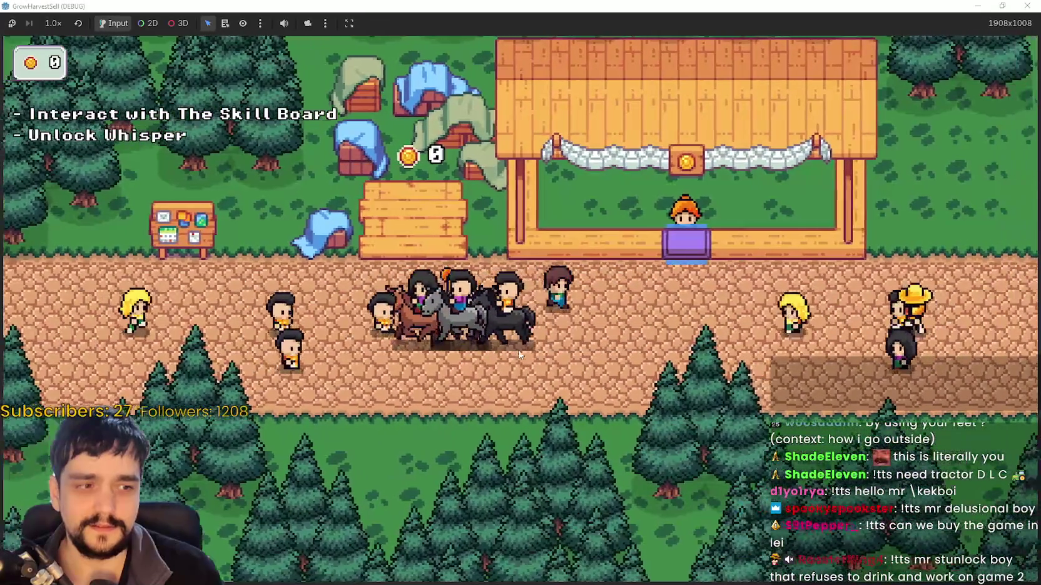
key(d)
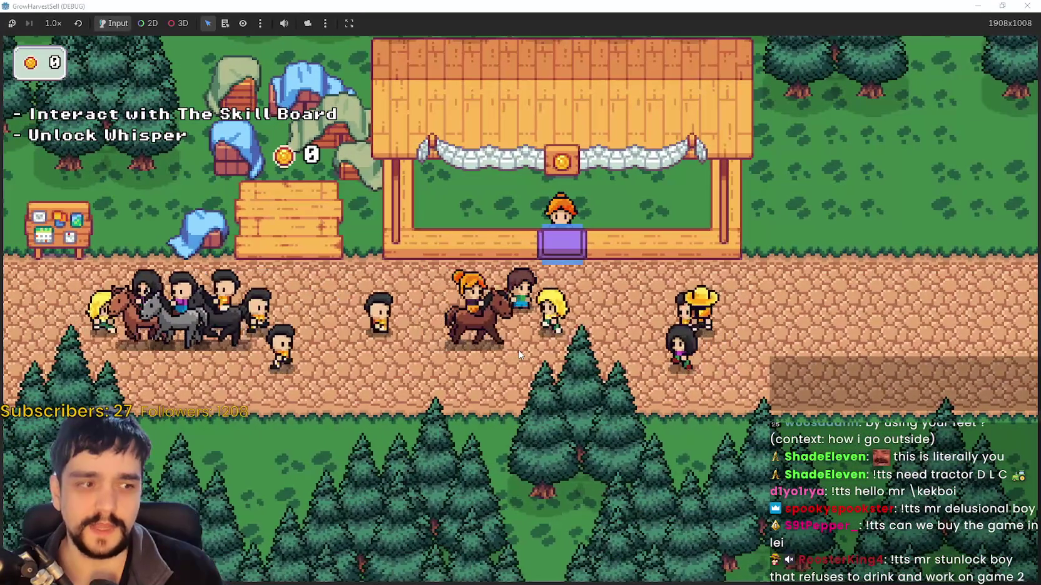
key(a)
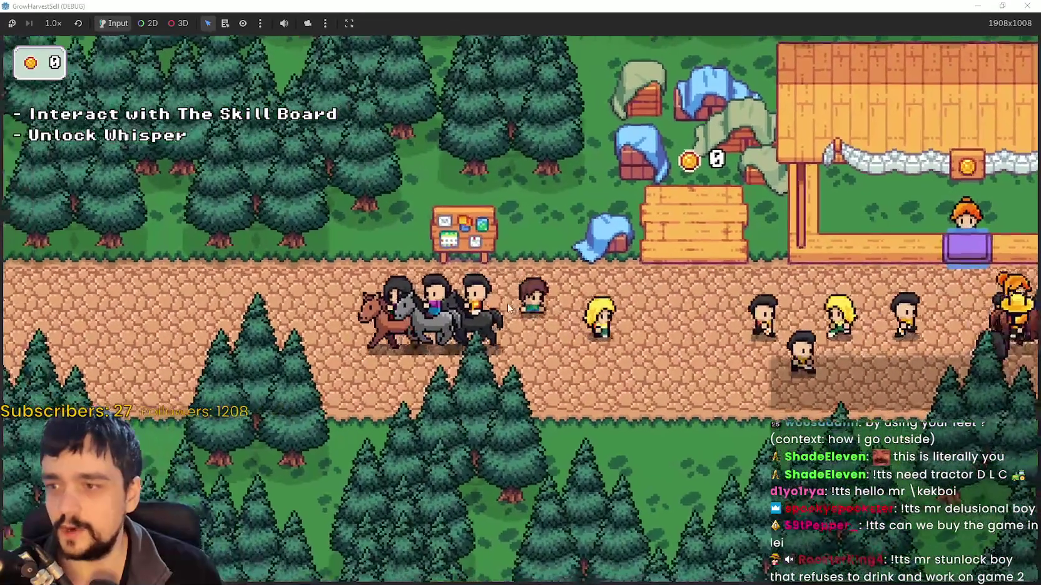
Unlock the Whisper skill at the Skill Board
key(w)
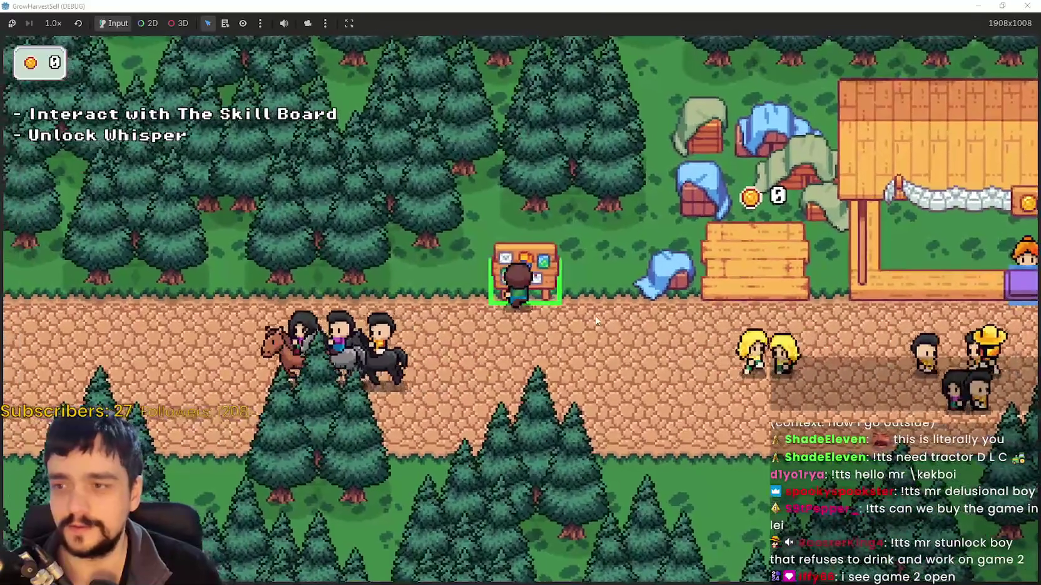
key(e)
click(521, 309)
key(Escape)
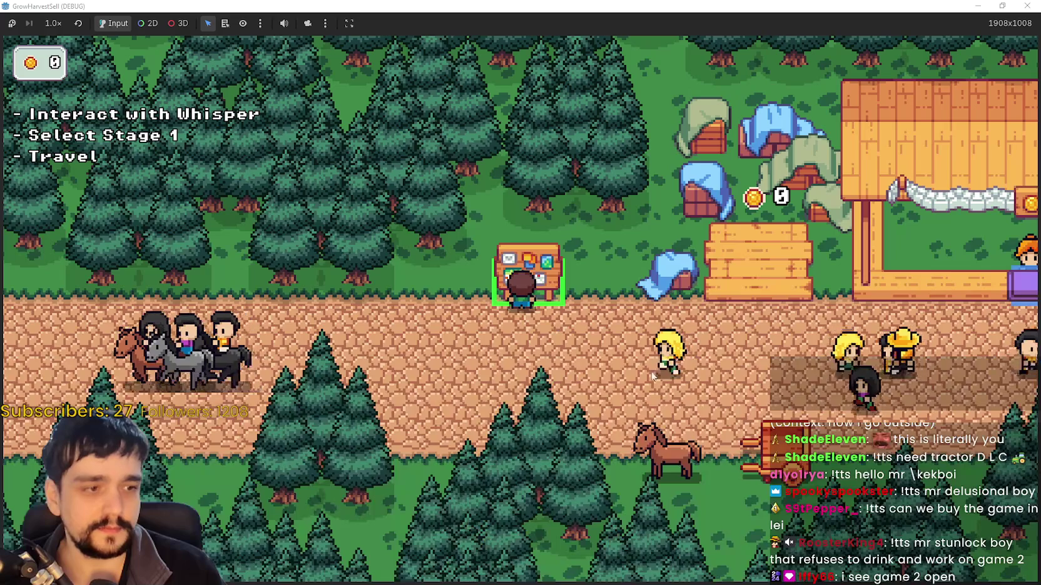
Talk to Whisper the horse and travel to Stage 1
key(d)
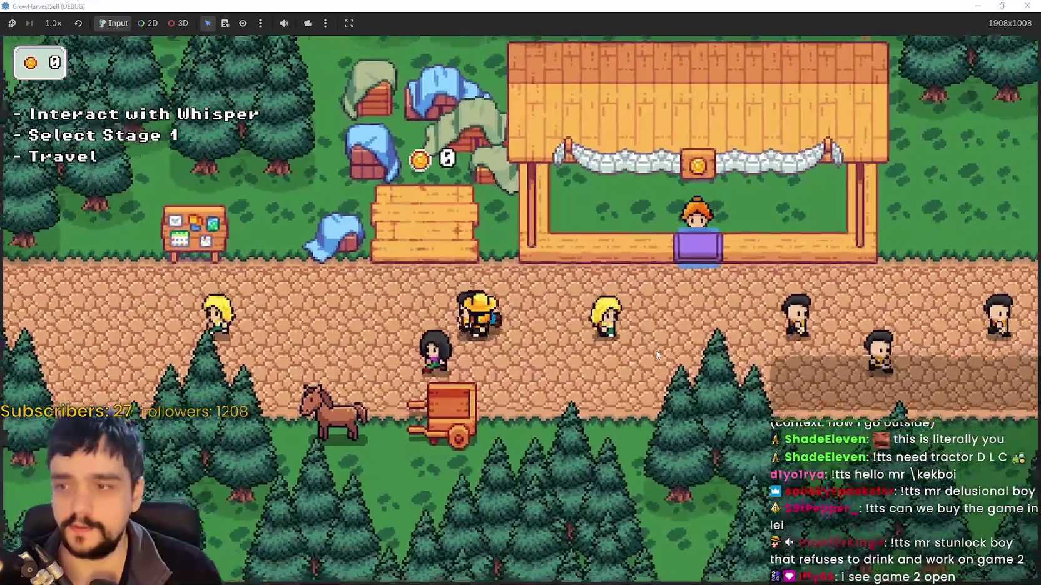
key(a)
key(e)
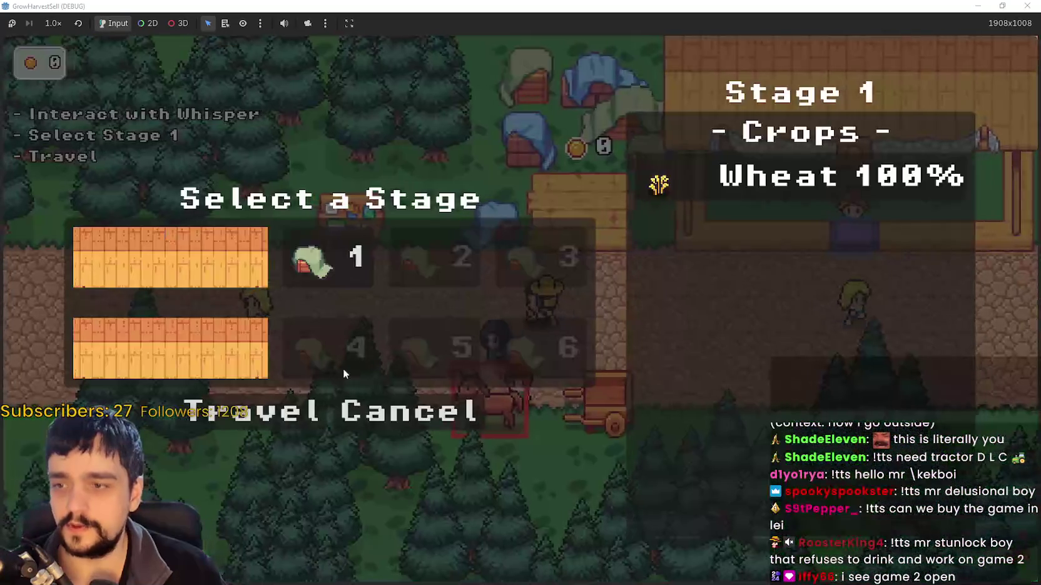
click(269, 411)
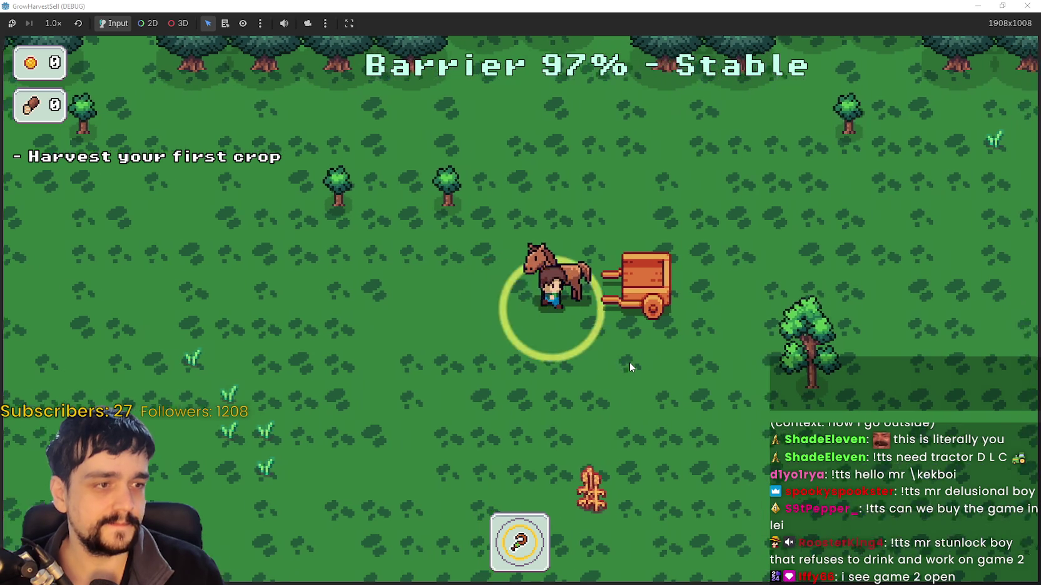
Harvest wheat around the forest until the cart is full
key(a)
key(w)
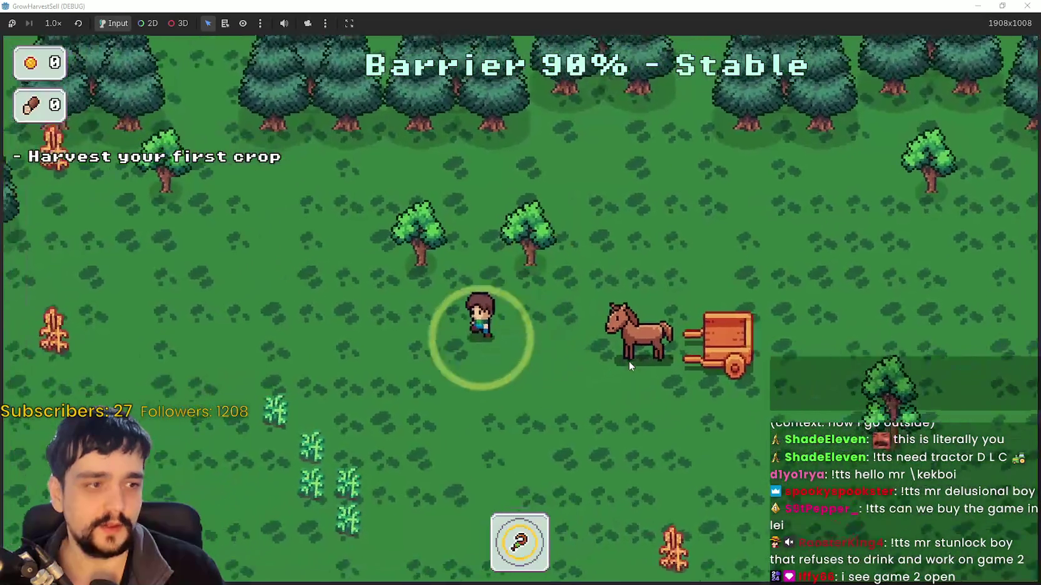
key(d)
key(w)
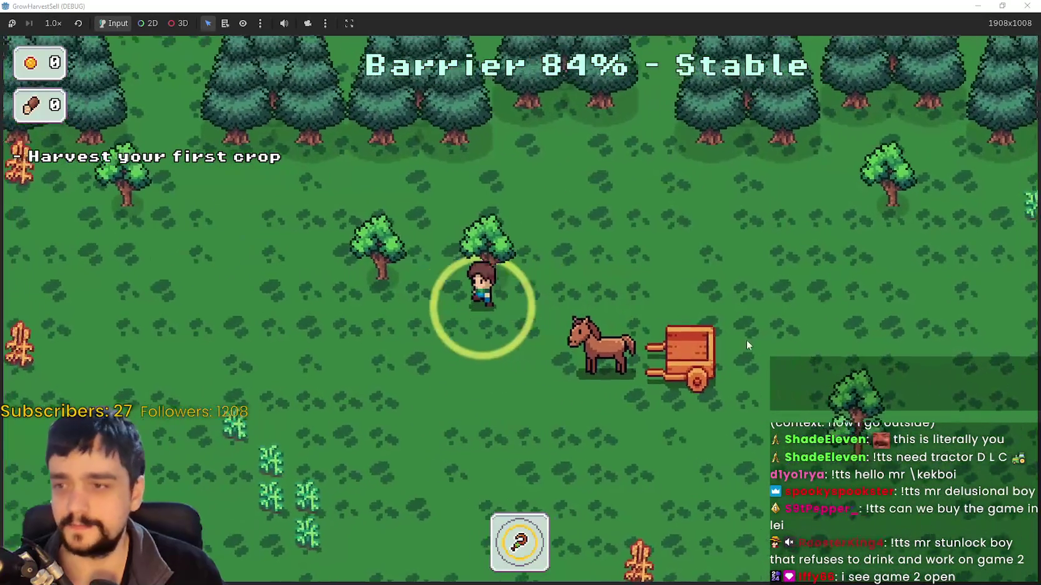
key(a)
key(s)
key(w)
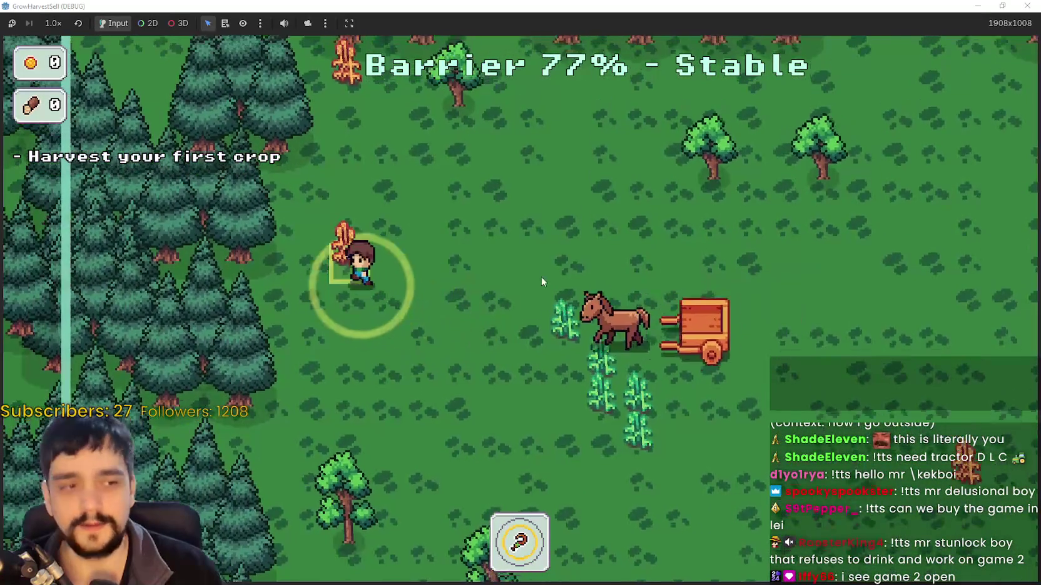
key(w)
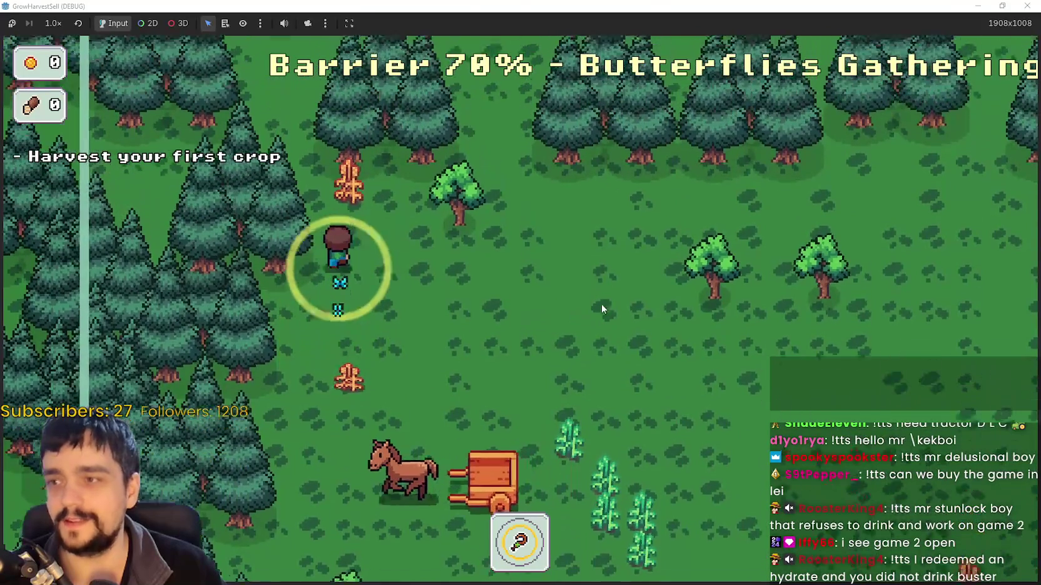
key(s)
key(e)
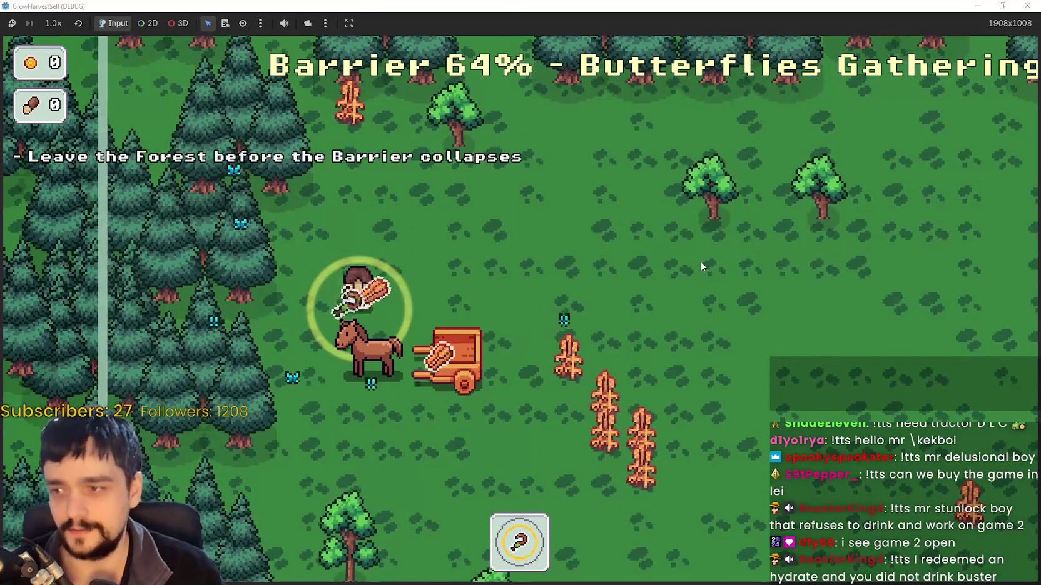
key(d)
key(s)
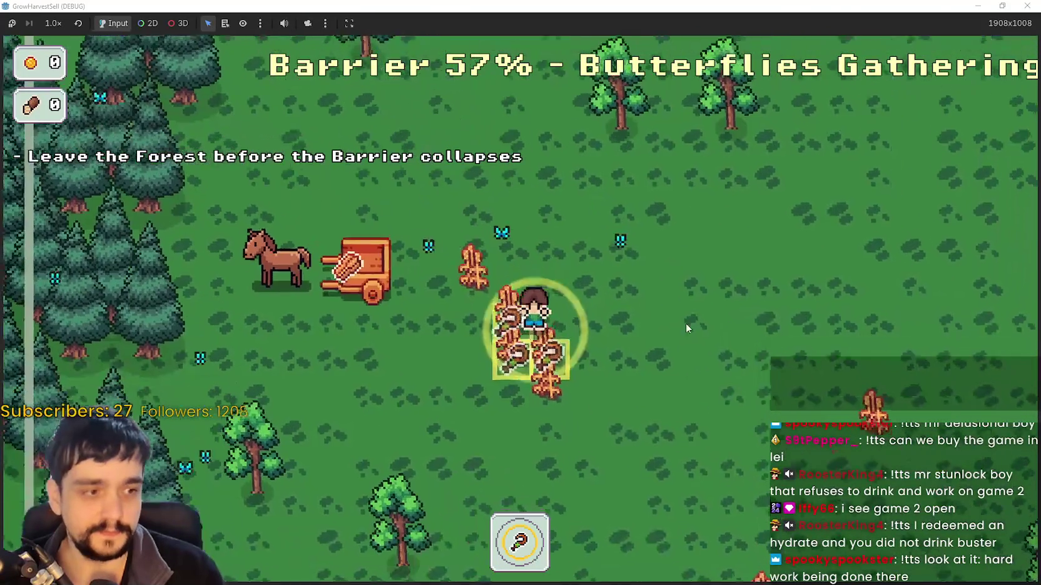
key(s)
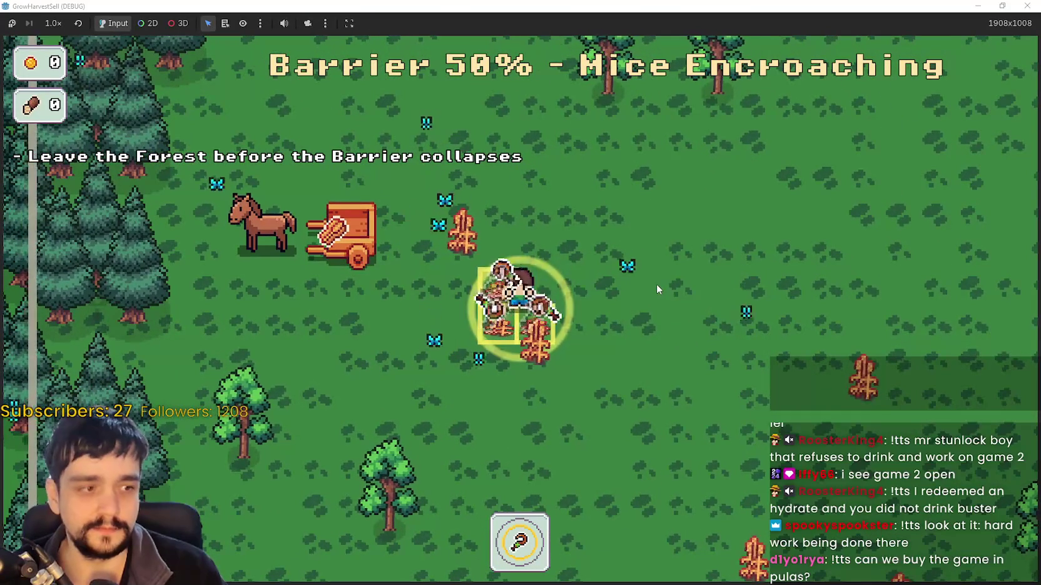
key(s)
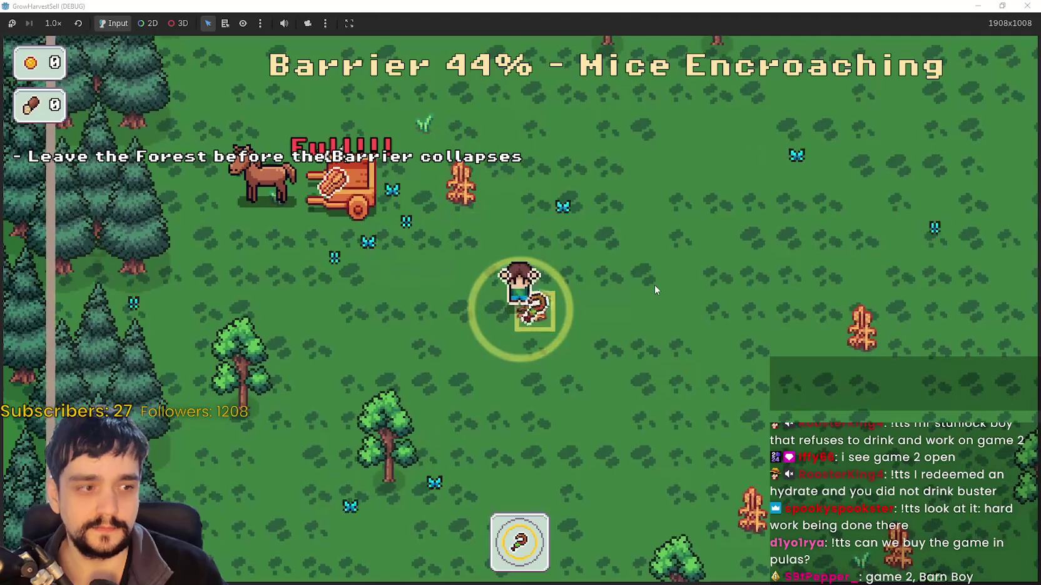
Walk the full cart out of the forest to reach Stage End with 4 crops
key(w)
key(a)
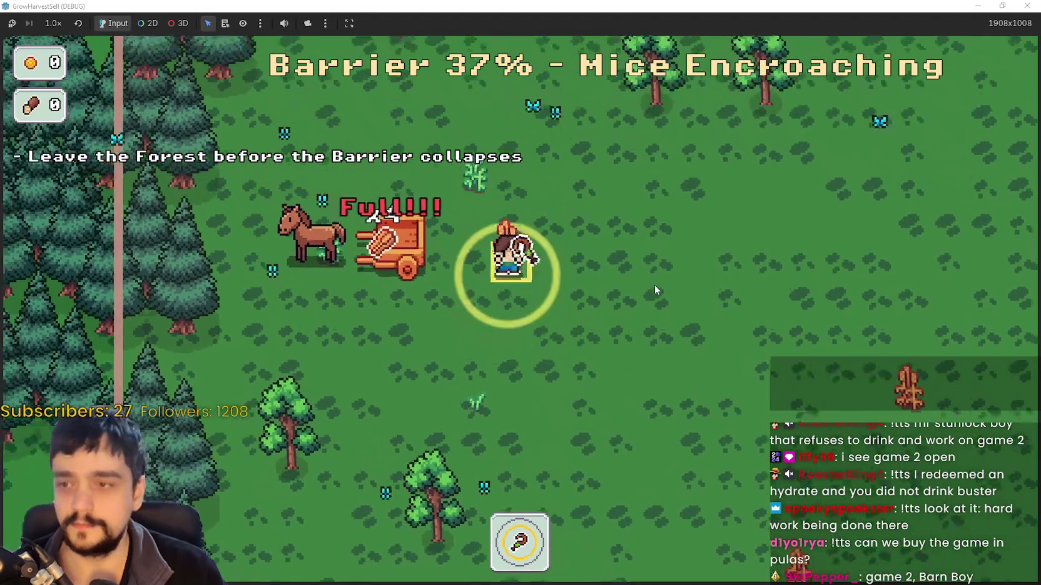
key(w)
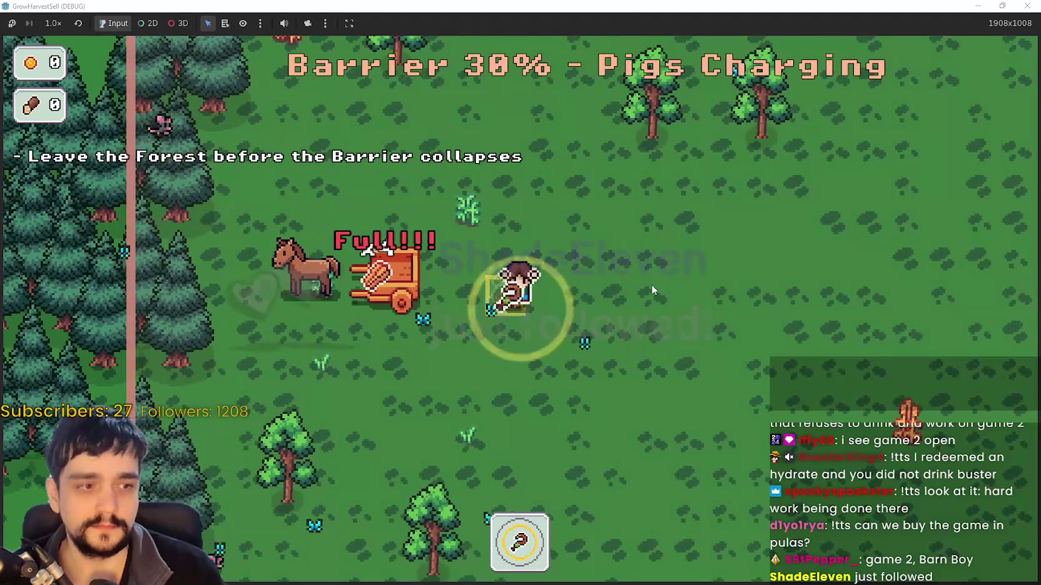
key(d)
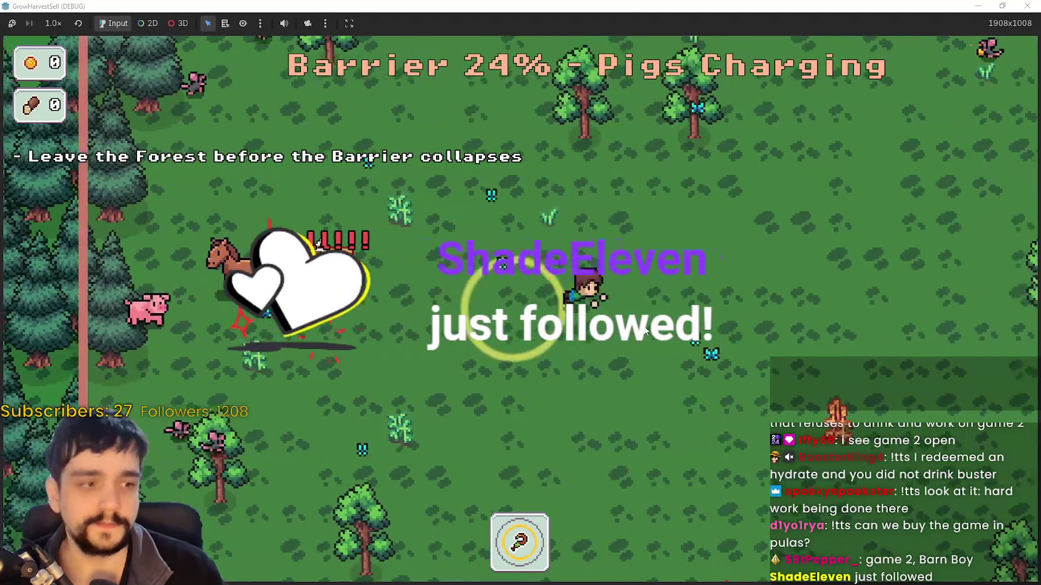
key(d)
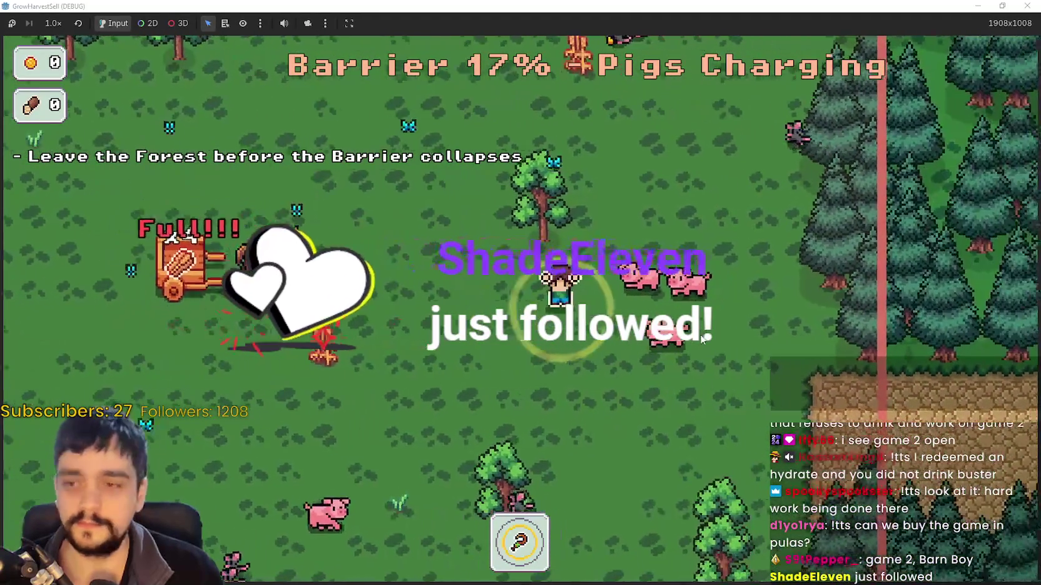
key(d)
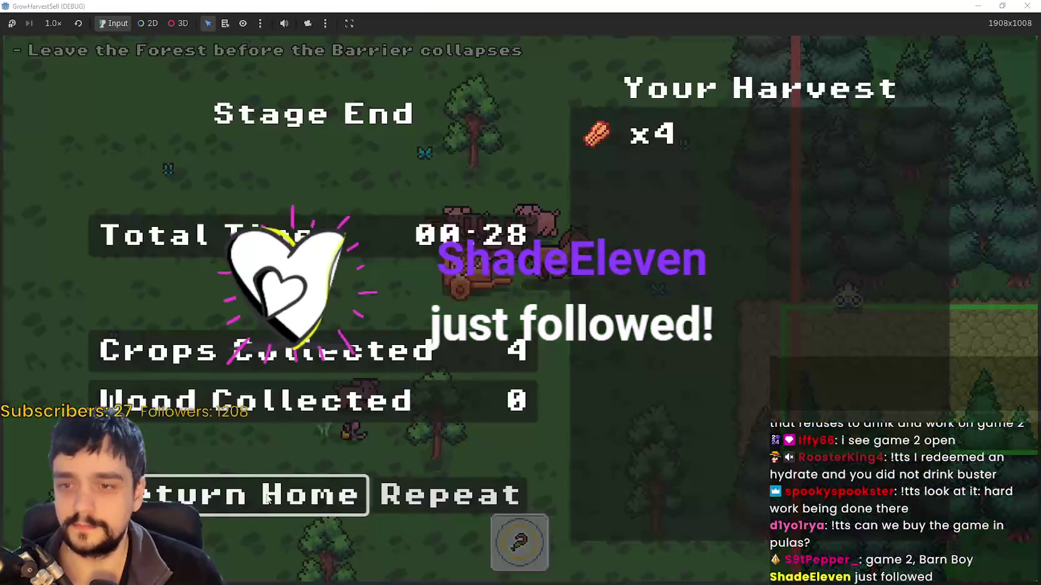
Return to the village and walk the farmer to the cart to pick up the four wheat crops
key(Return)
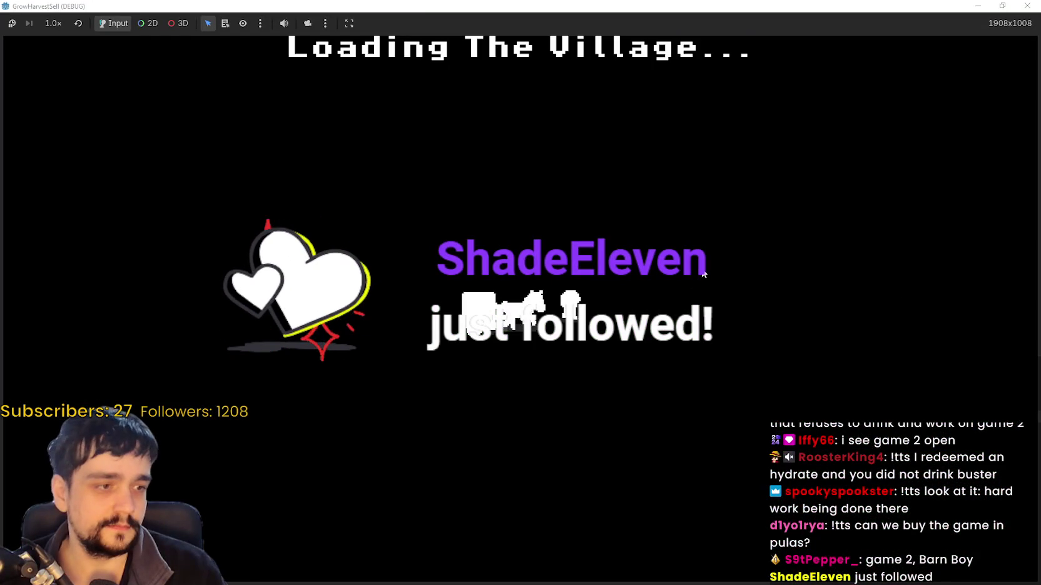
key(s)
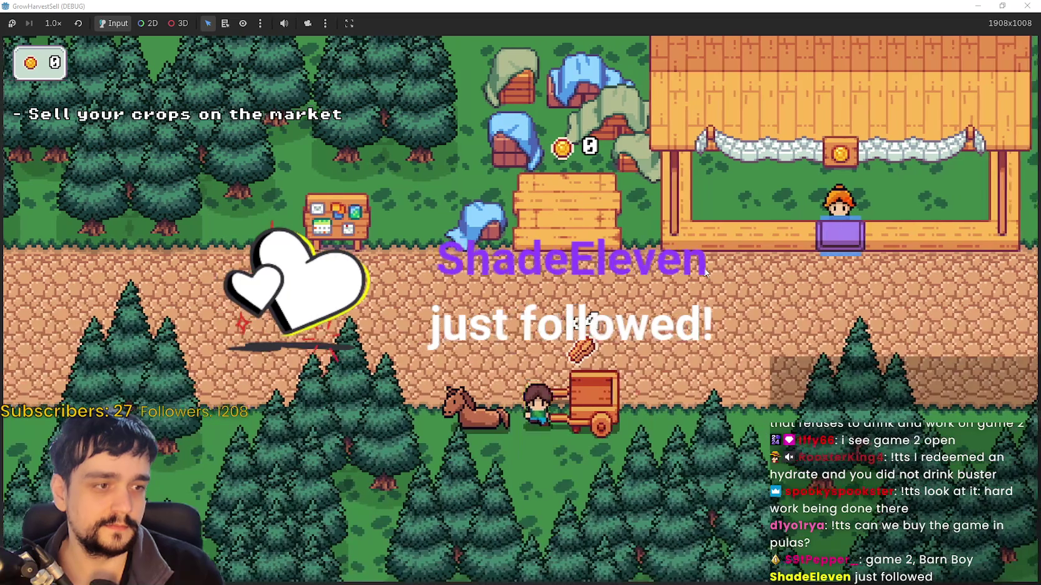
key(w)
key(a)
key(w)
key(w)
key(a)
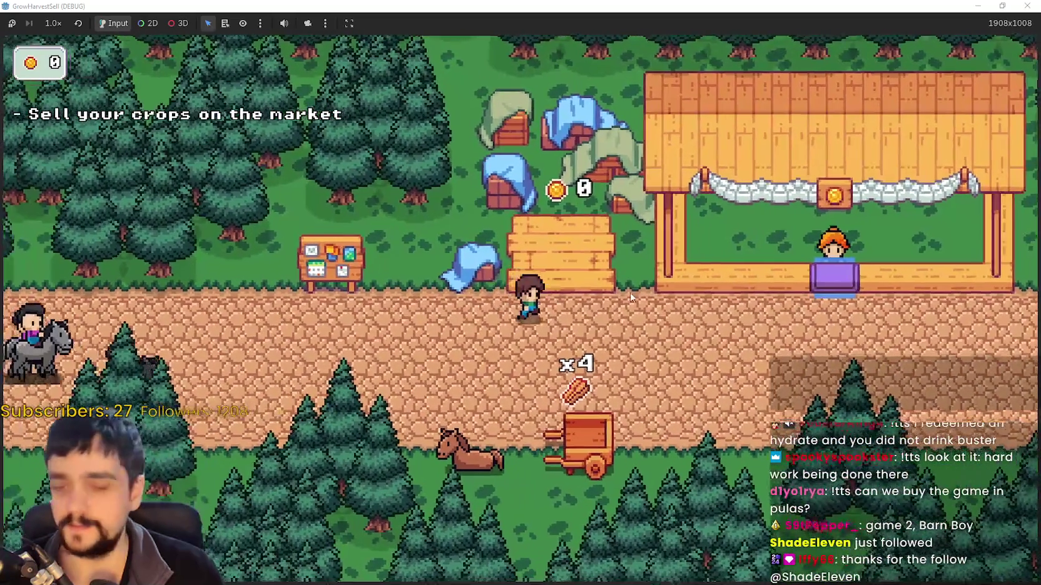
key(s)
key(d)
Carry the wheat to the market counter so it sells
key(w)
key(d)
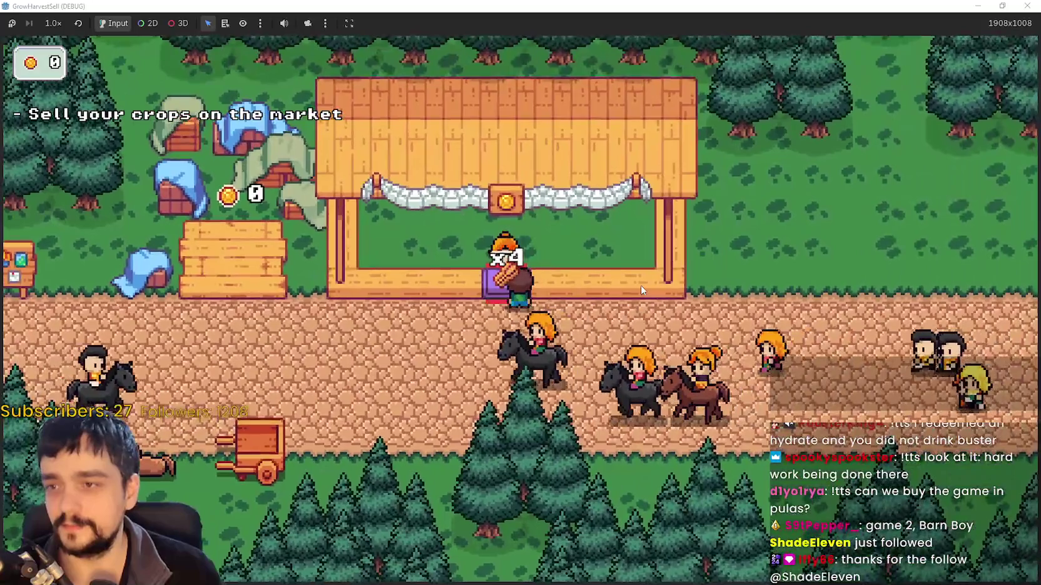
key(a)
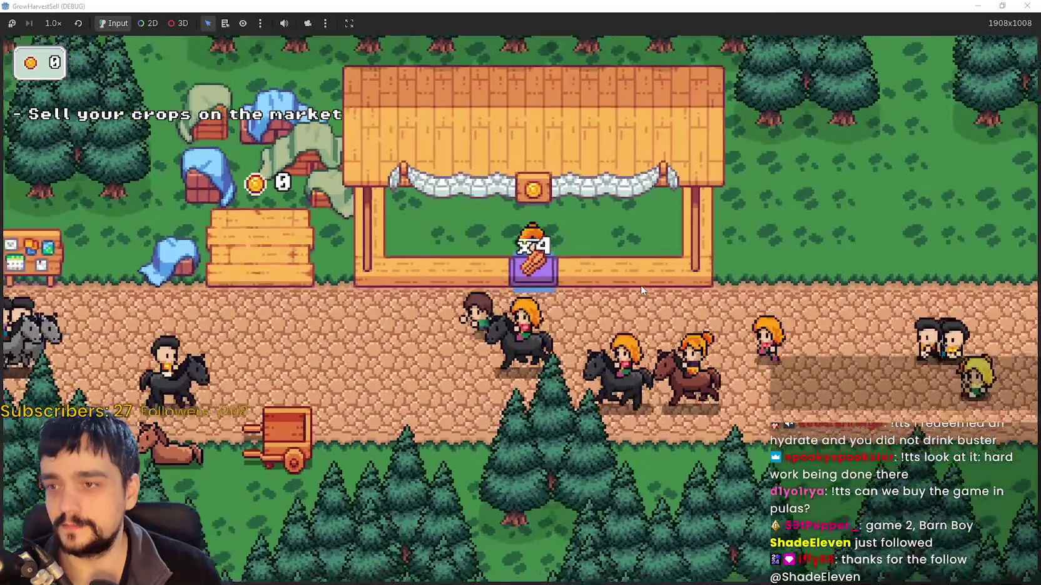
key(s)
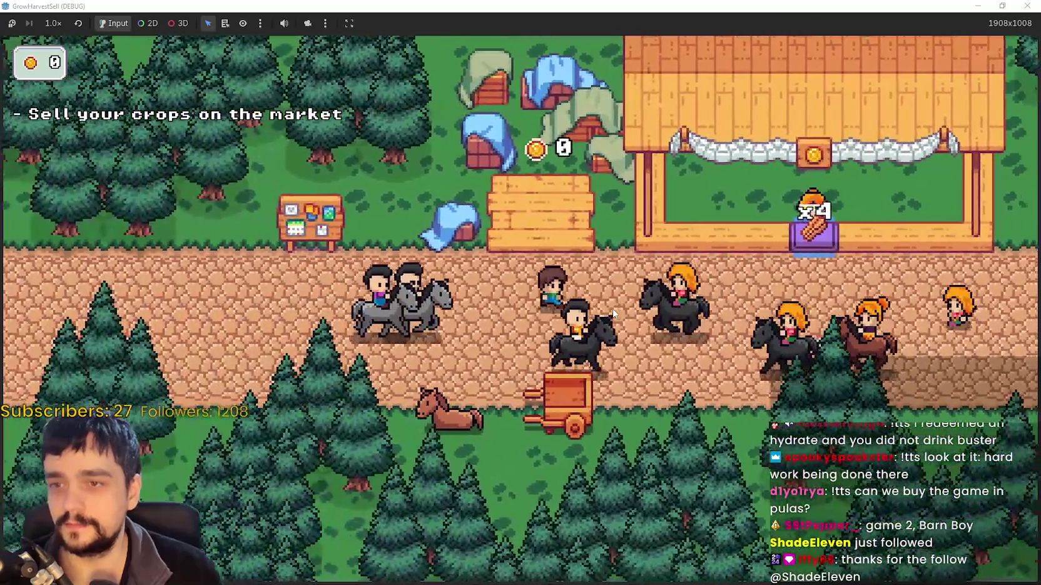
key(a)
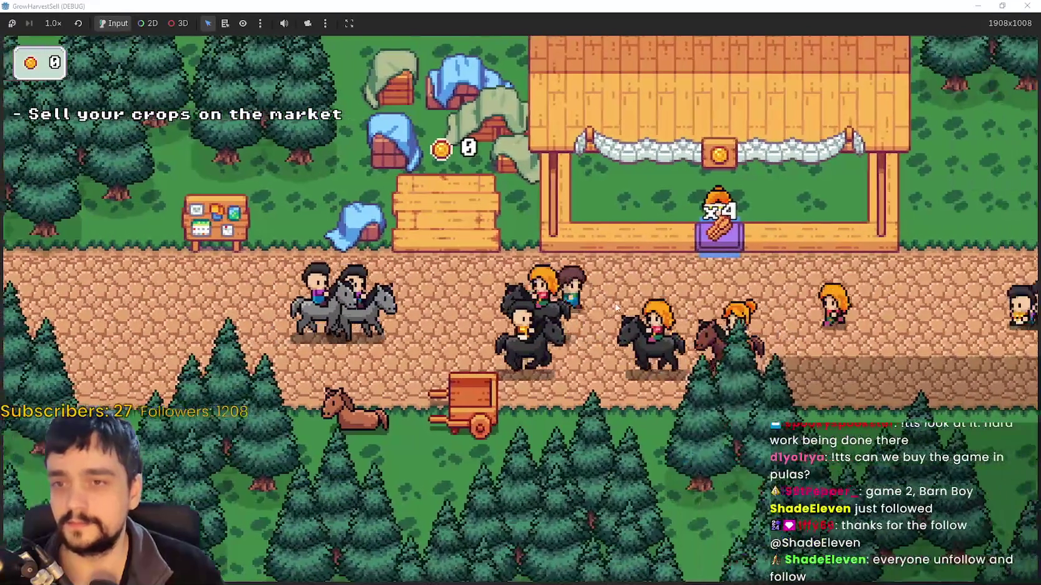
key(w)
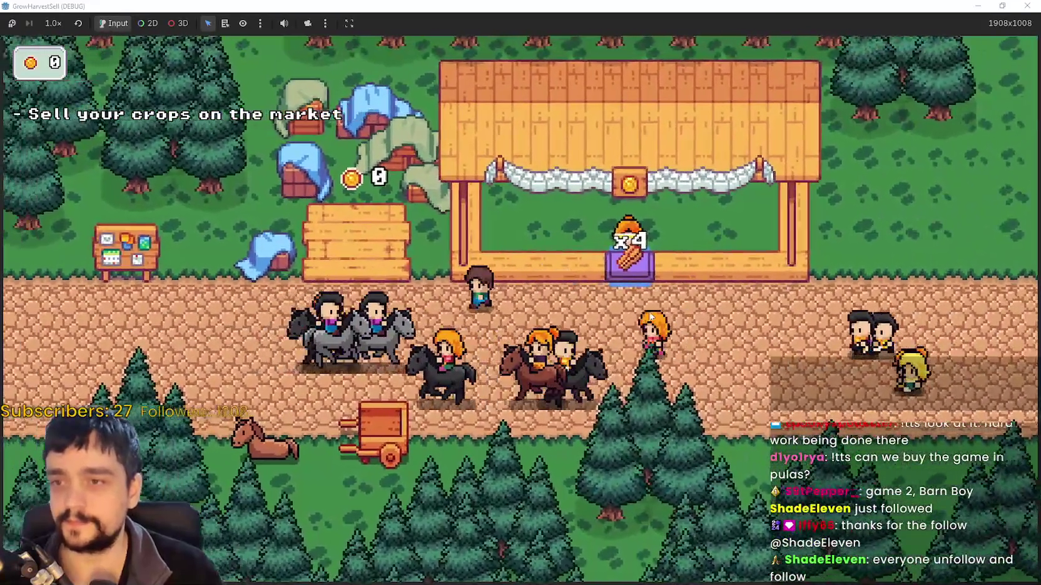
Walk to the bank table and collect the 40 gold
key(a)
key(s)
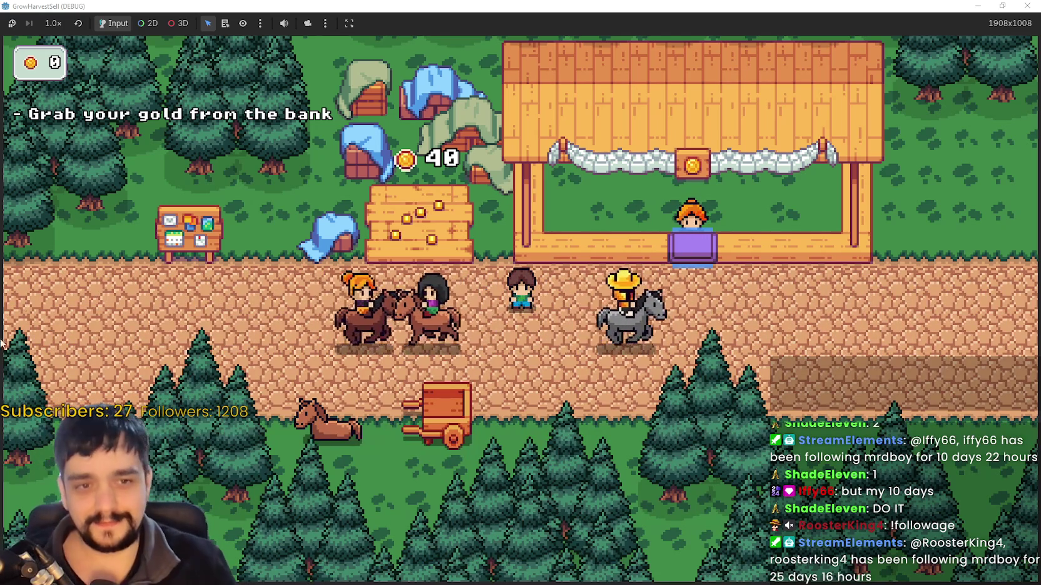
key(w)
key(a)
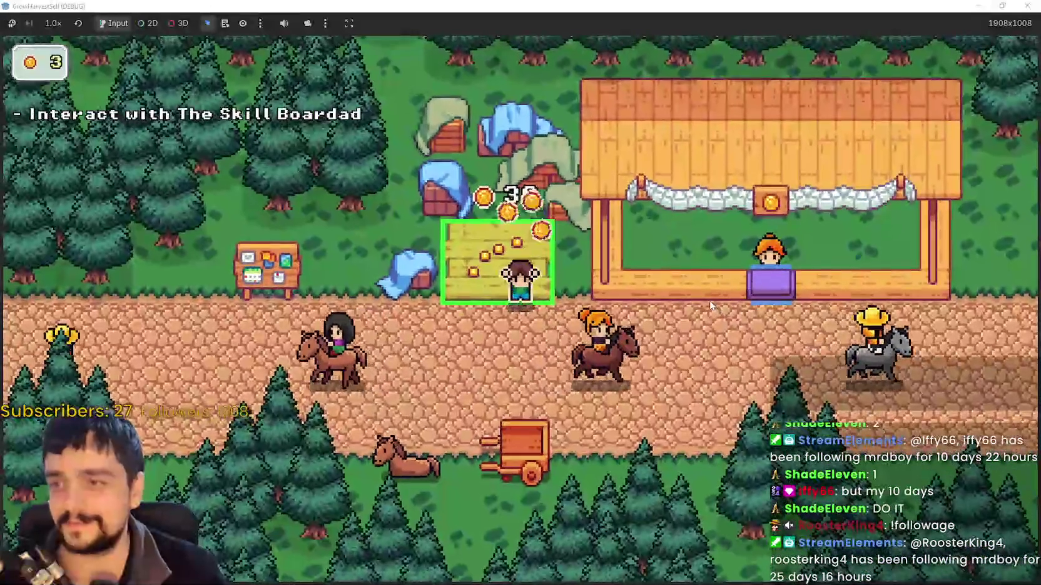
Walk to the horse and travel to the Stage 1 forest
key(s)
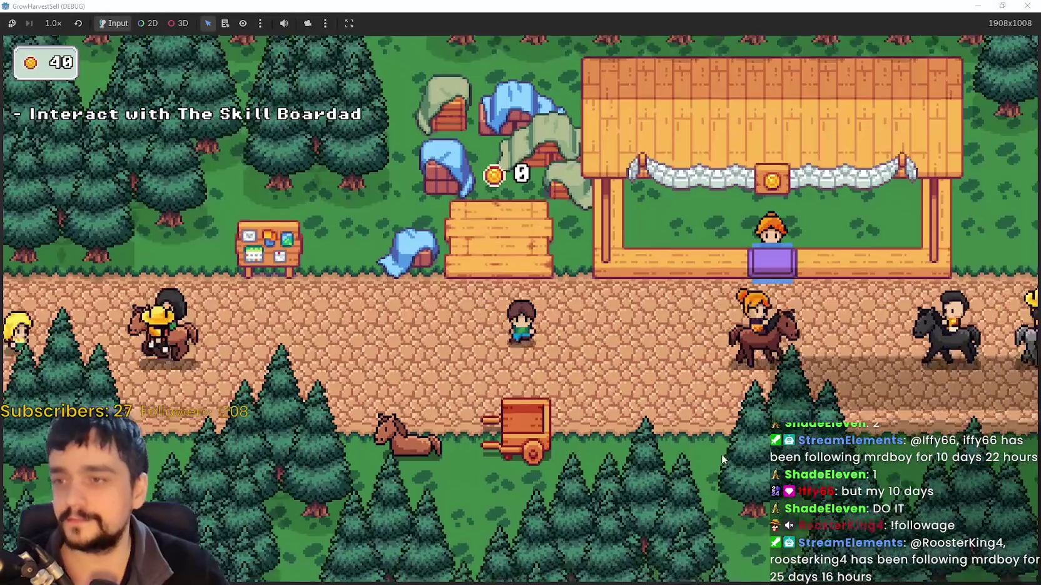
key(a)
key(e)
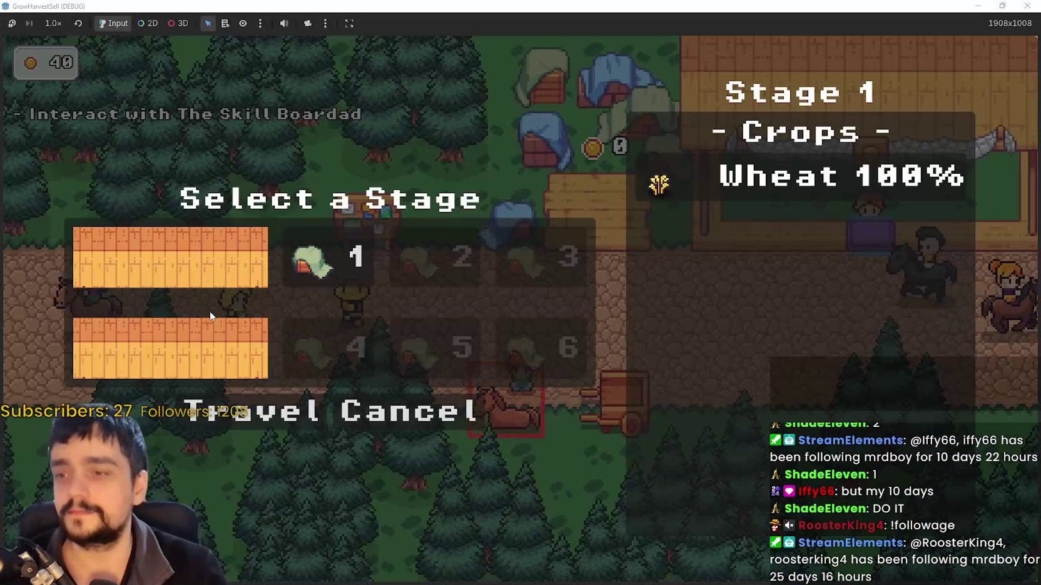
click(295, 434)
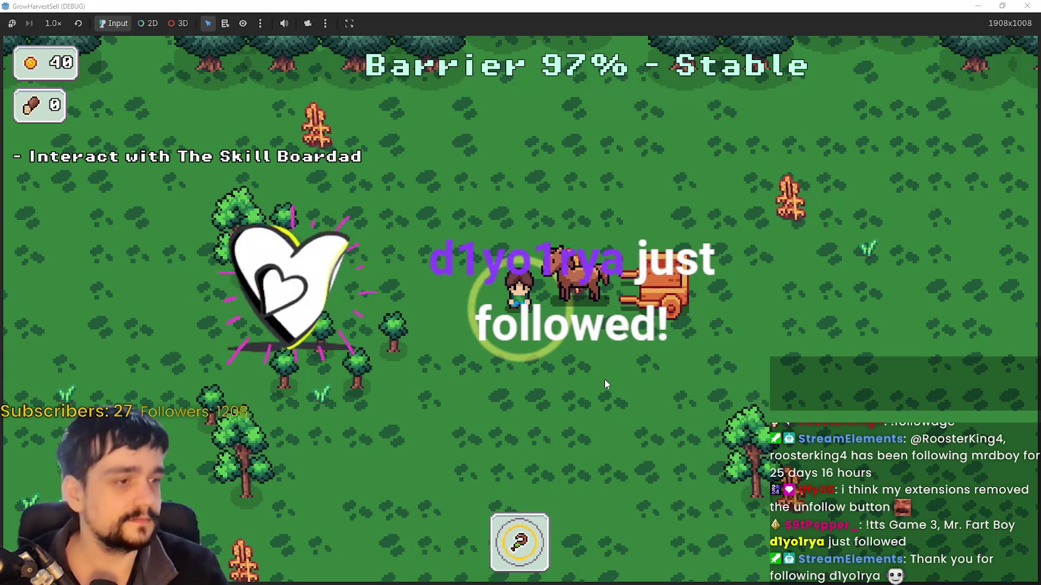
Walk through the forest field harvesting wheat until the cart is full
key(s)
key(a)
key(s)
key(a)
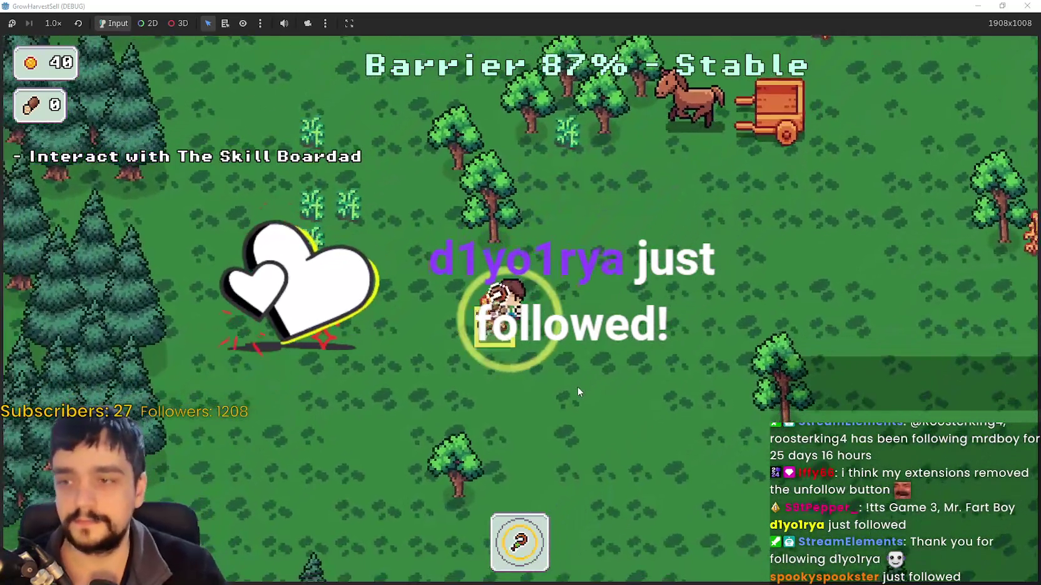
key(s)
key(a)
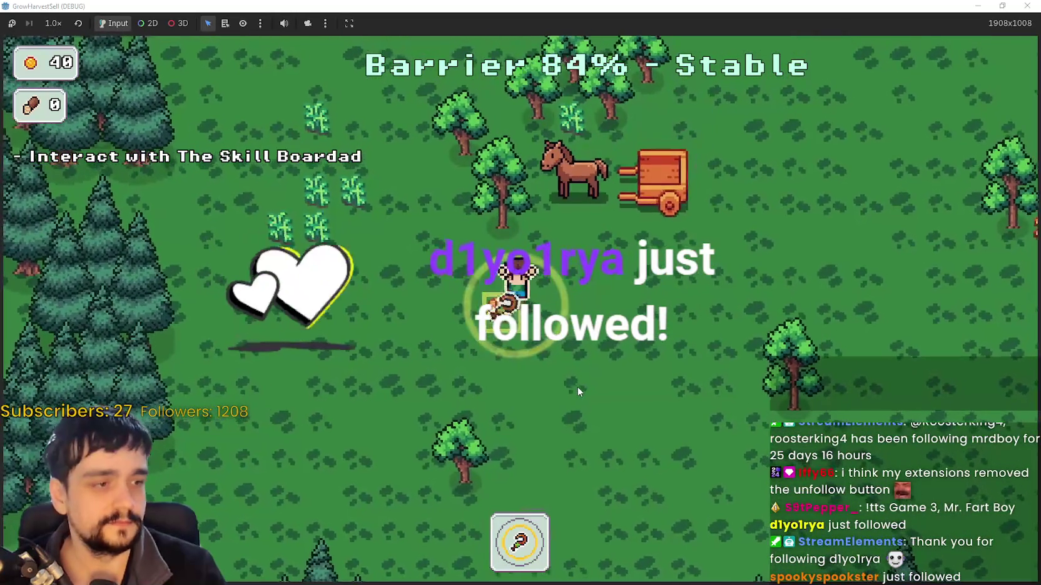
key(d)
key(w)
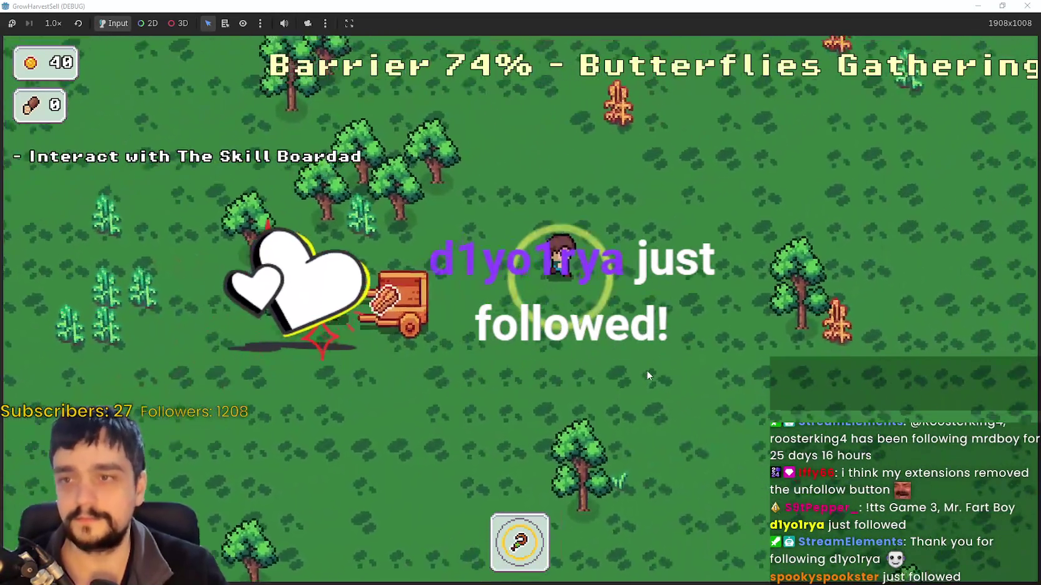
key(w)
key(d)
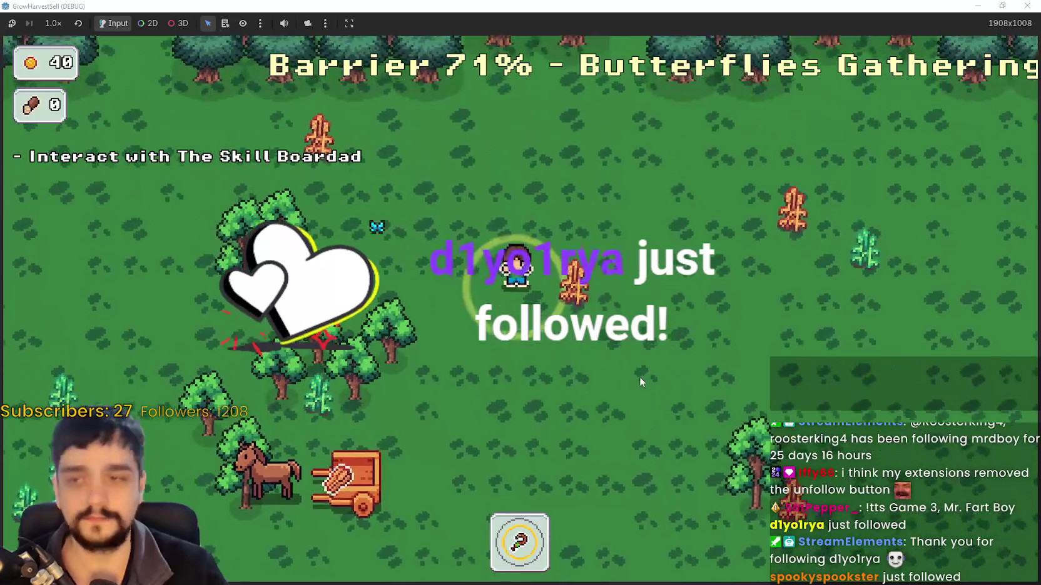
key(d)
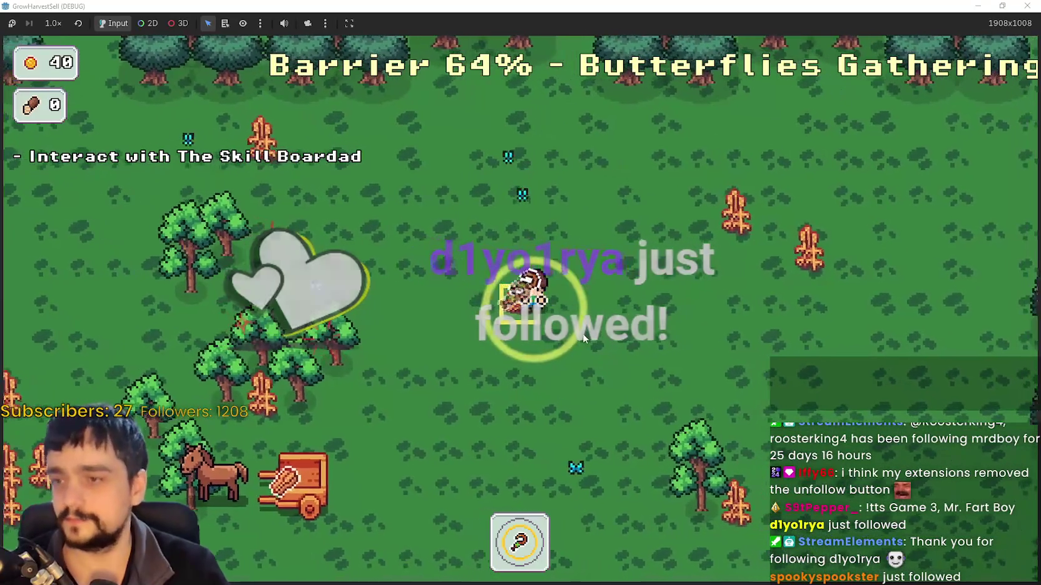
key(s)
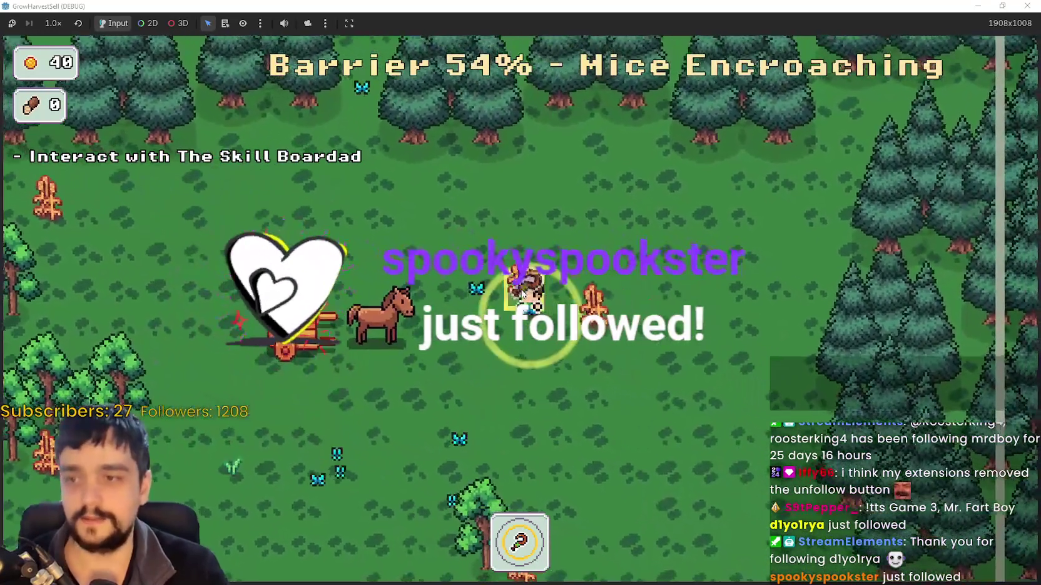
Walk into the stage exit and choose Return Home to the village
key(d)
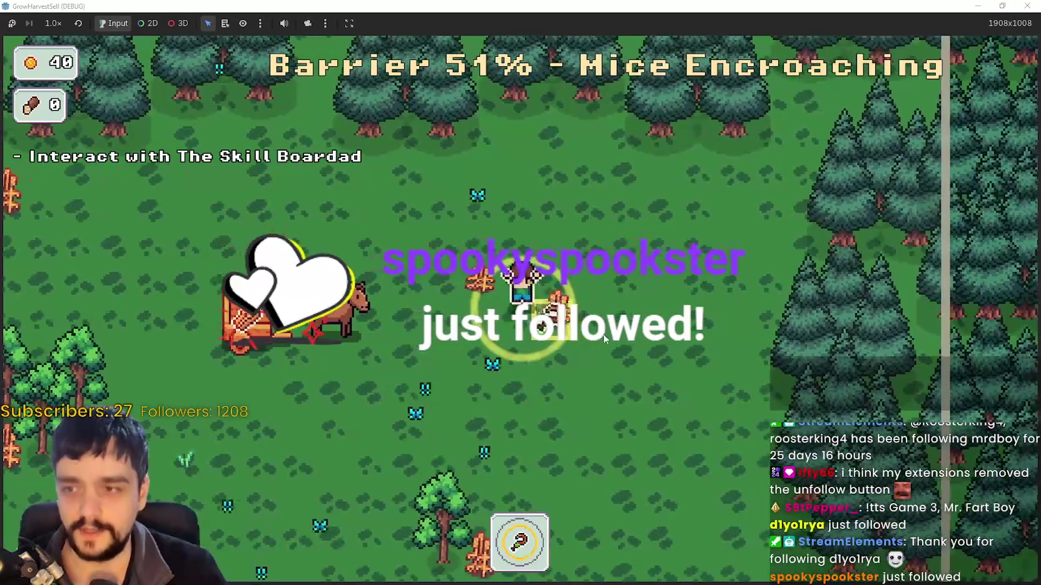
key(s)
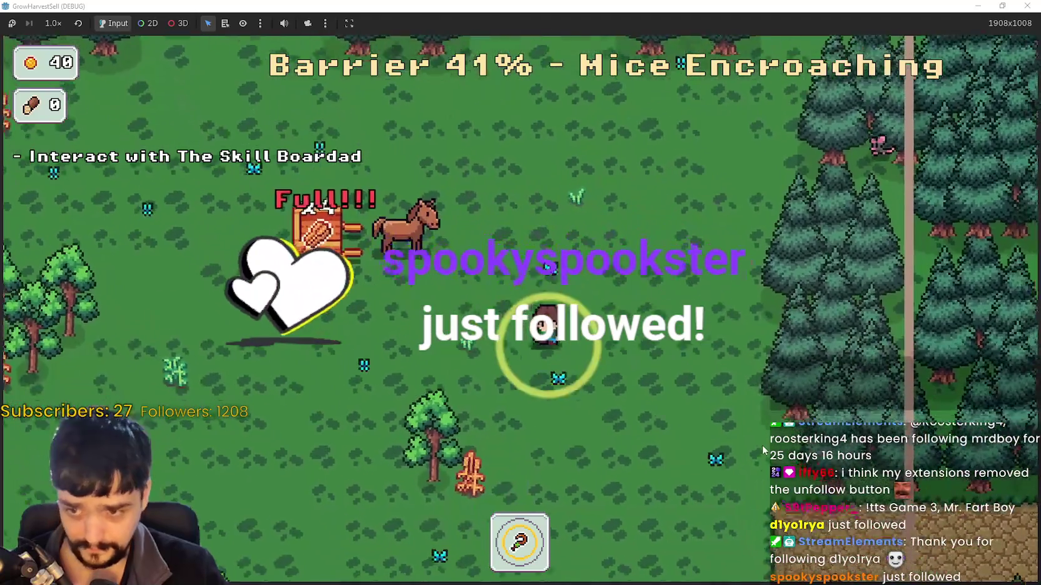
key(d)
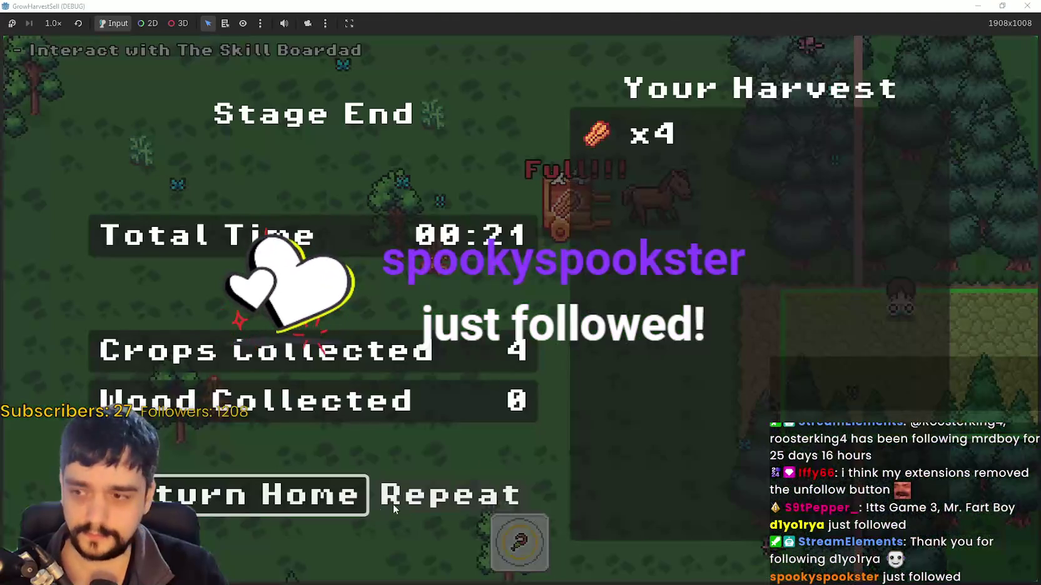
key(Return)
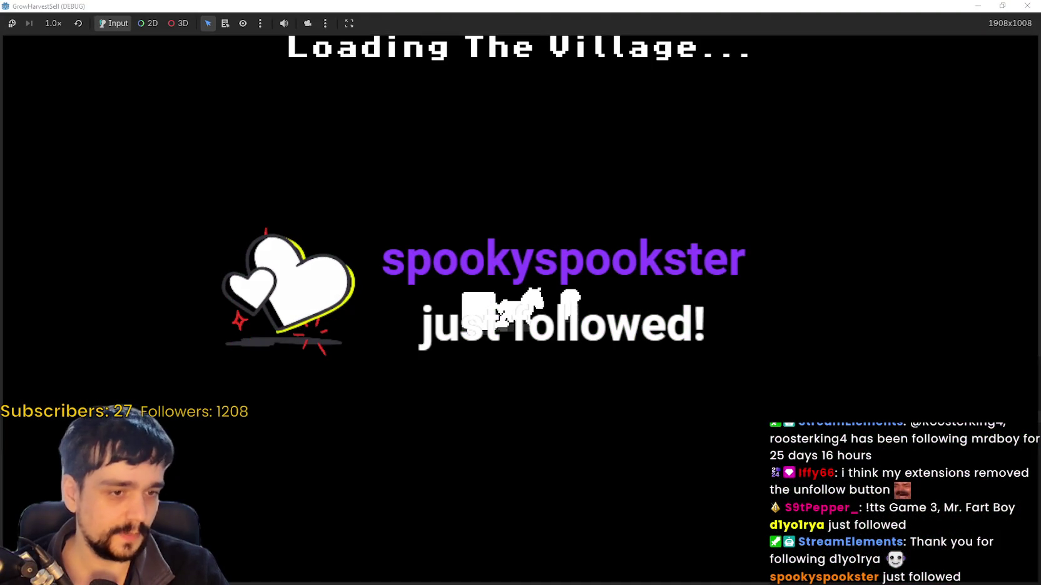
Take the harvested wheat from the cart to the market stall
key(d)
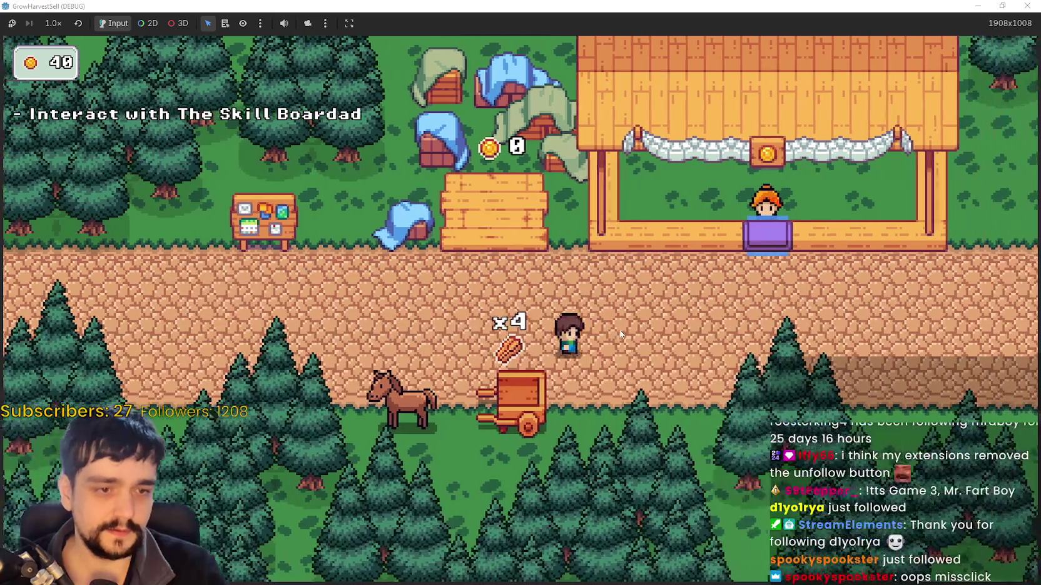
key(a)
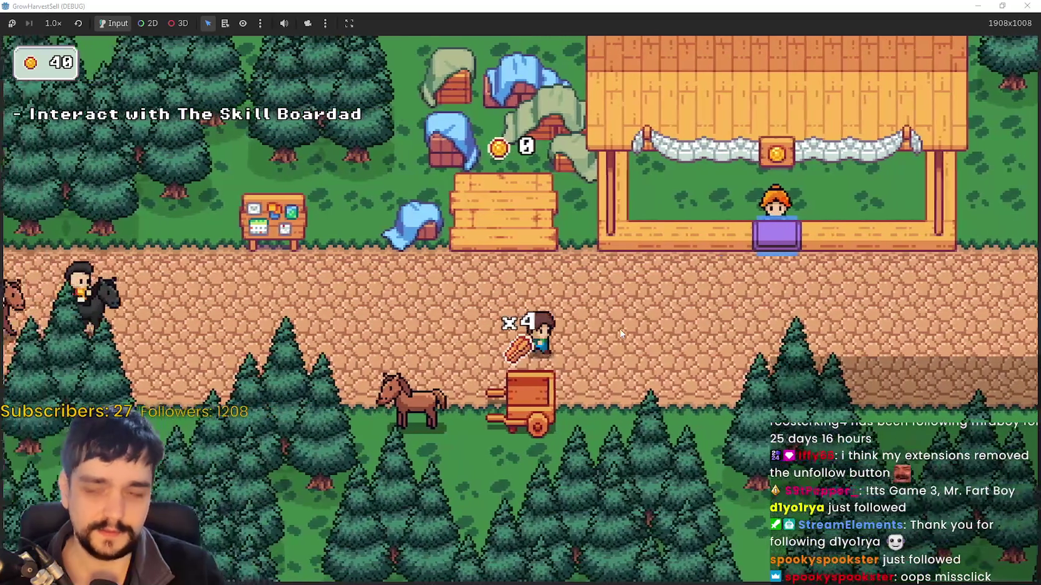
key(d)
key(w)
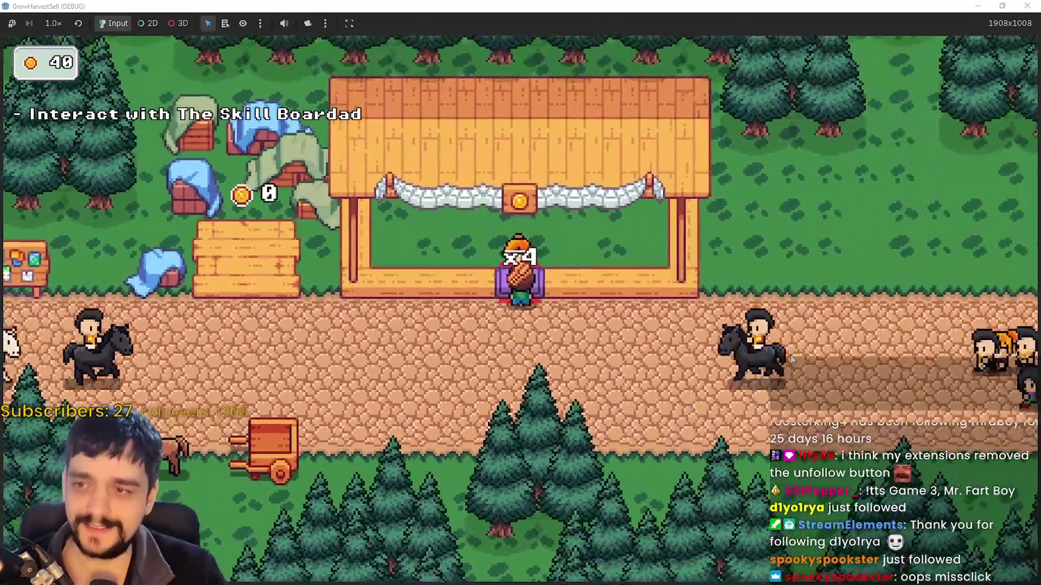
key(a)
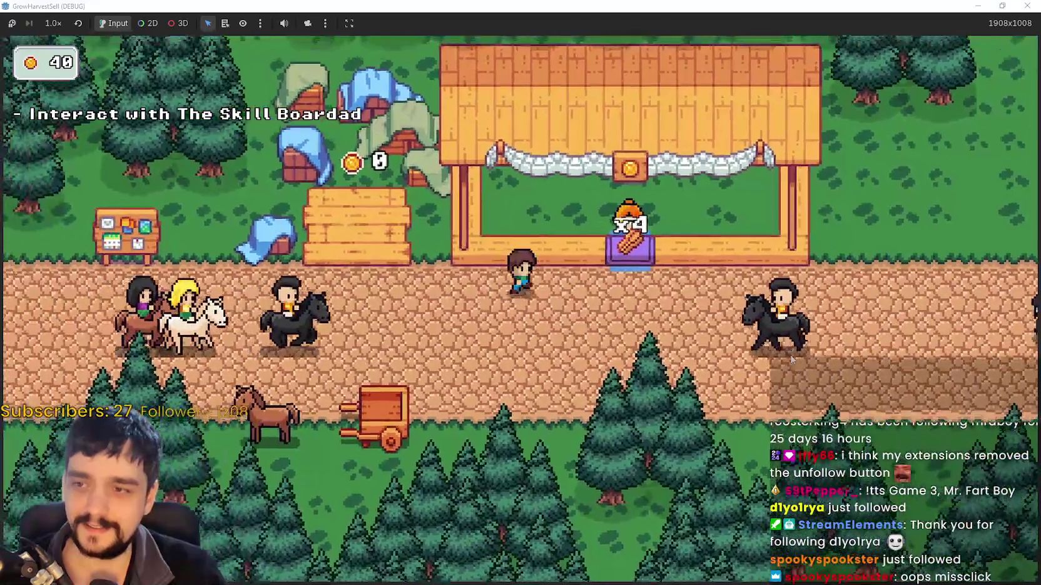
Walk left to the bank crate and collect the coins, reaching 60 gold
key(a)
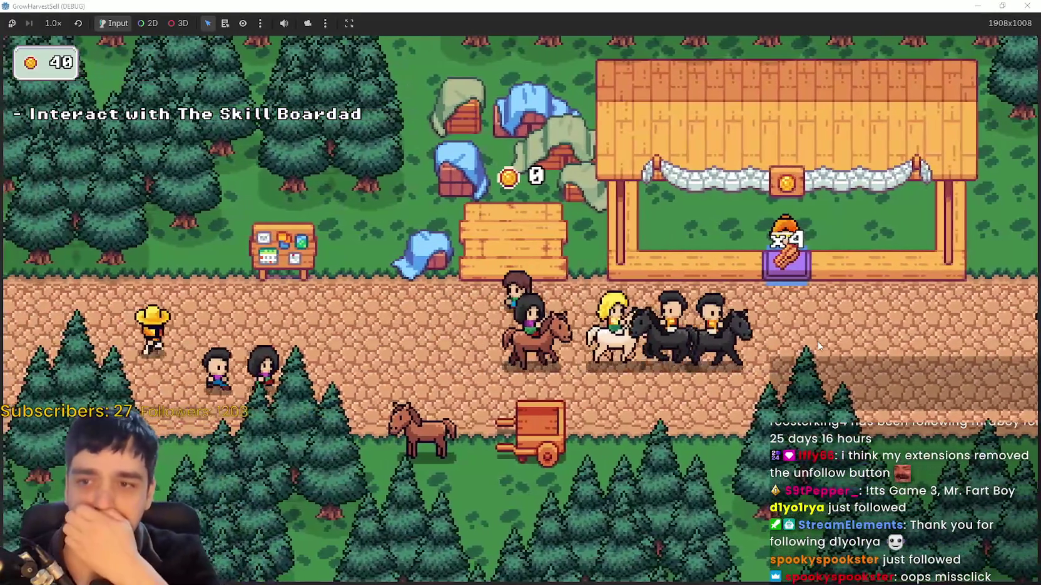
key(d)
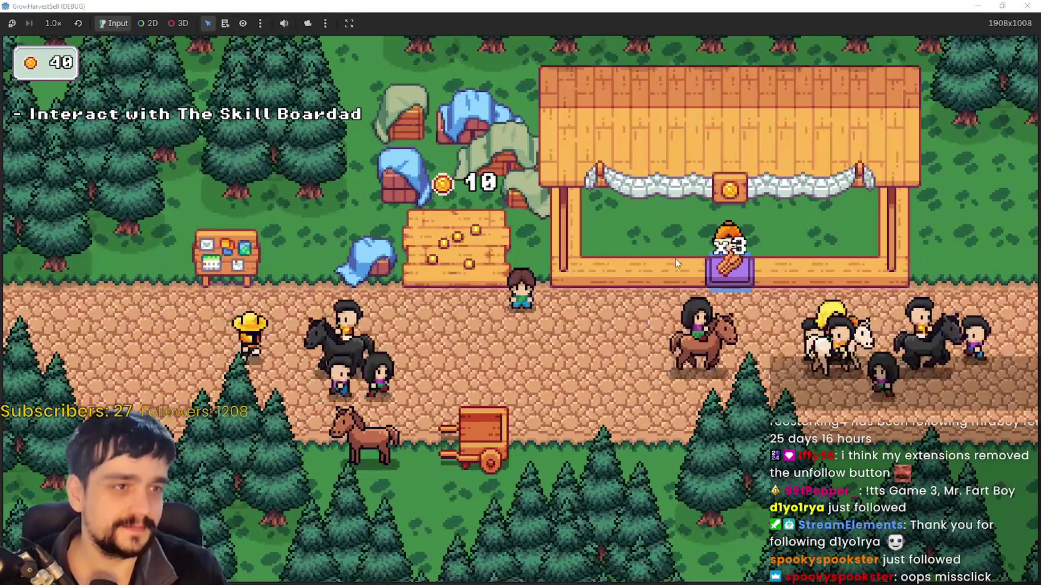
key(a)
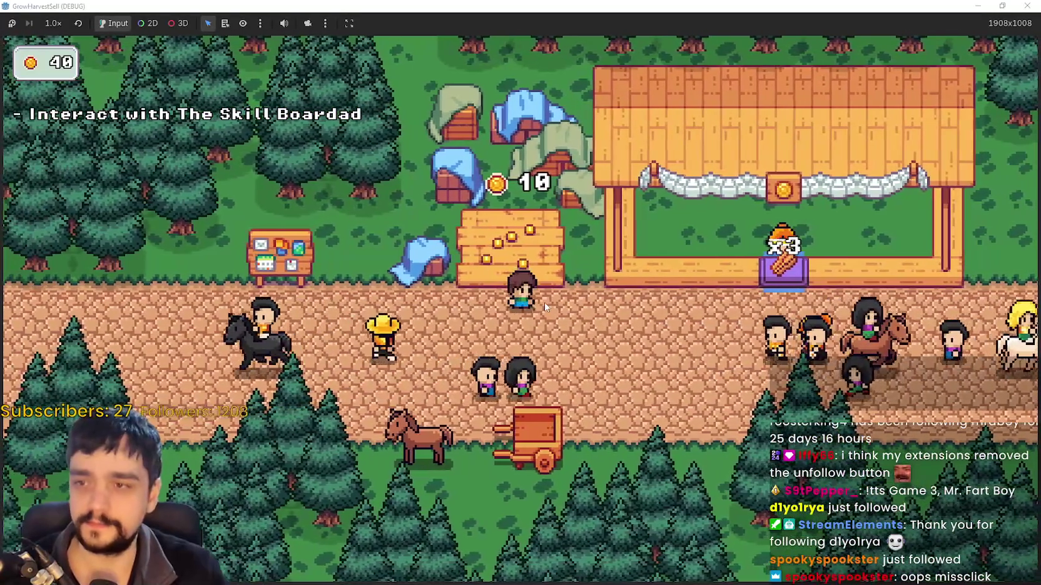
key(w)
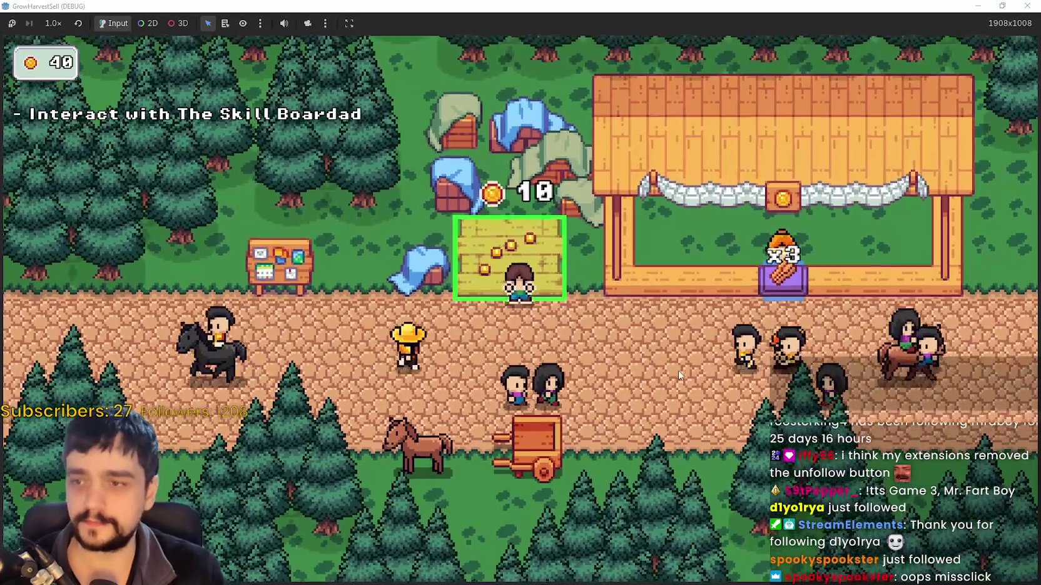
key(e)
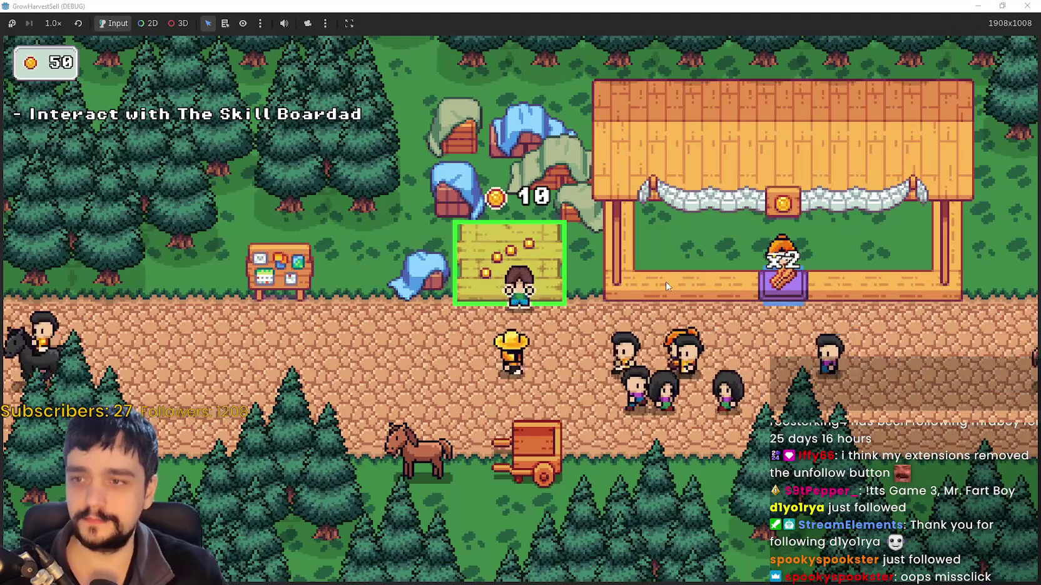
Open the skill board and buy the Market Slots I and Crop Domain Damage upgrades
key(s)
key(a)
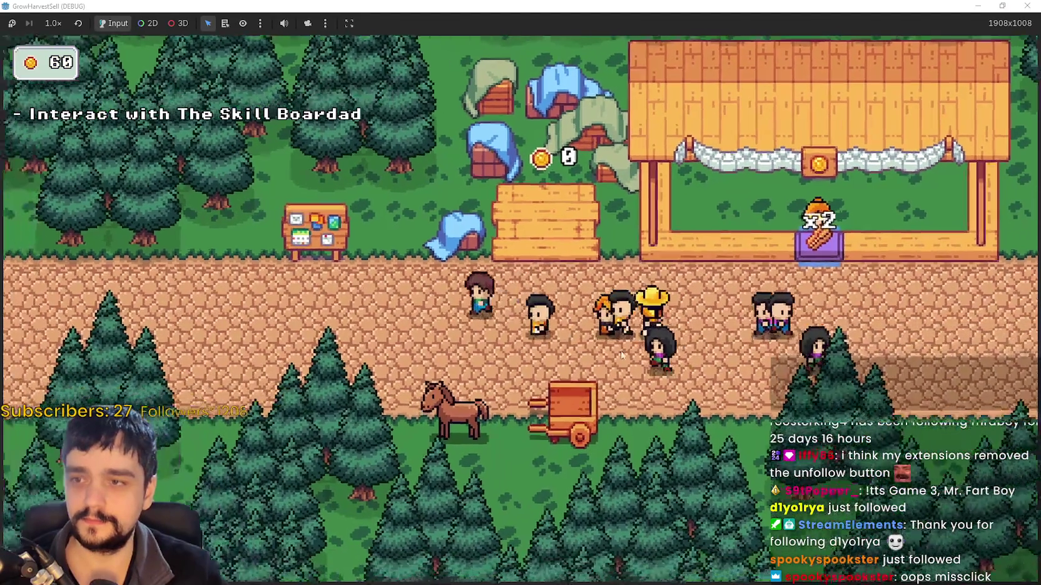
key(e)
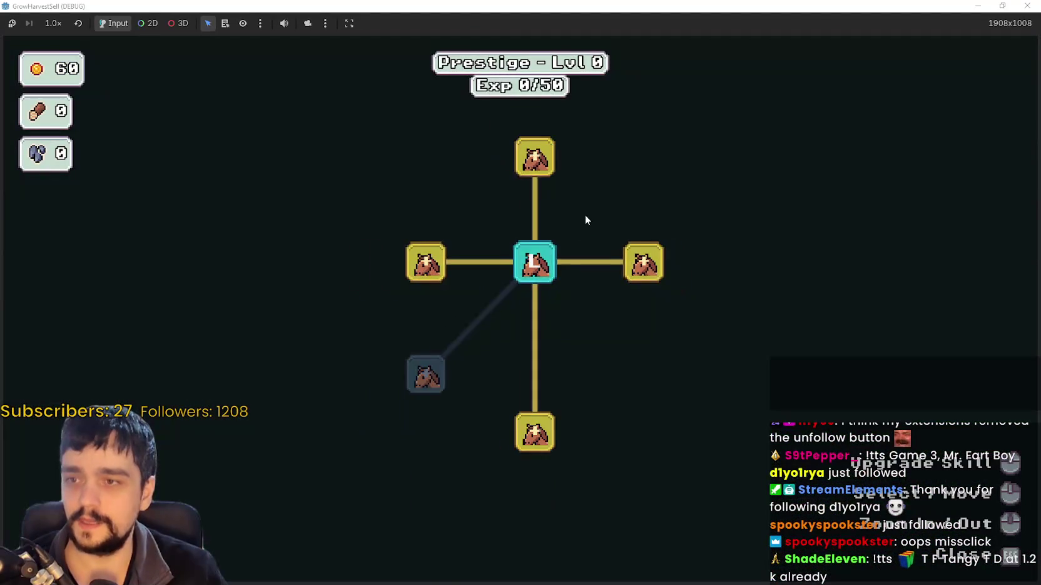
mouse_move(537, 238)
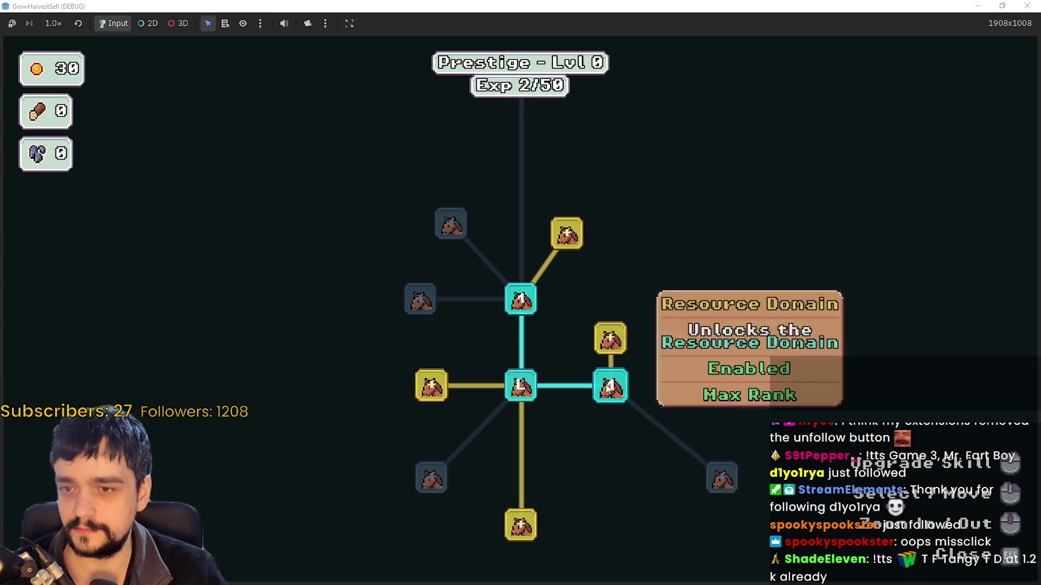
mouse_move(616, 338)
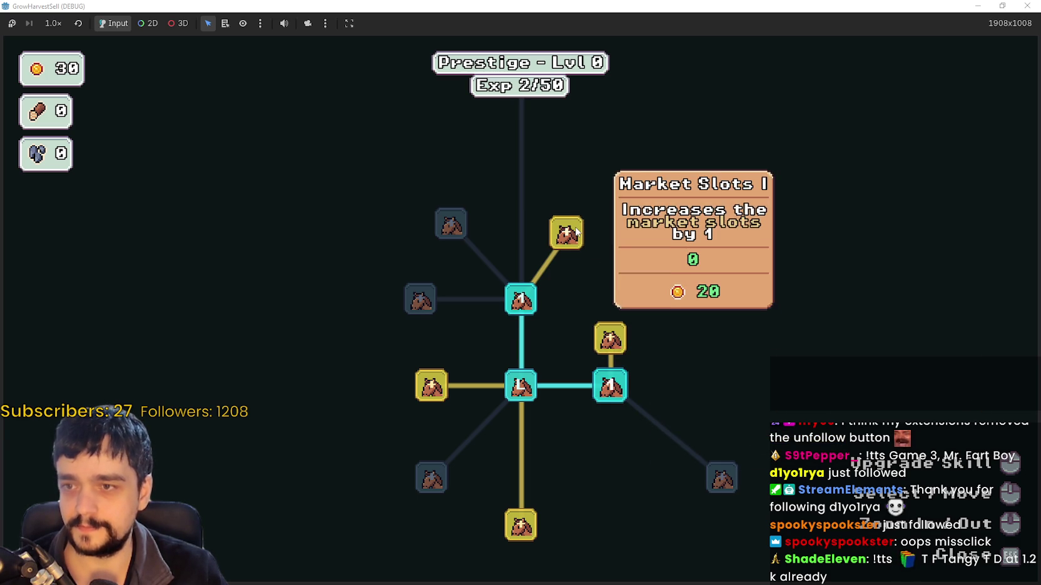
click(576, 233)
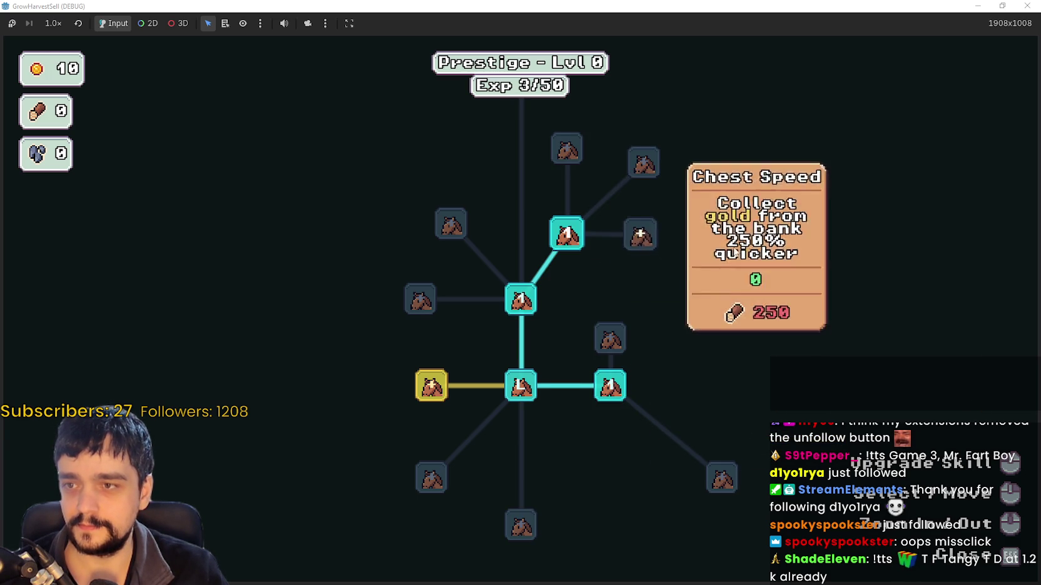
click(434, 396)
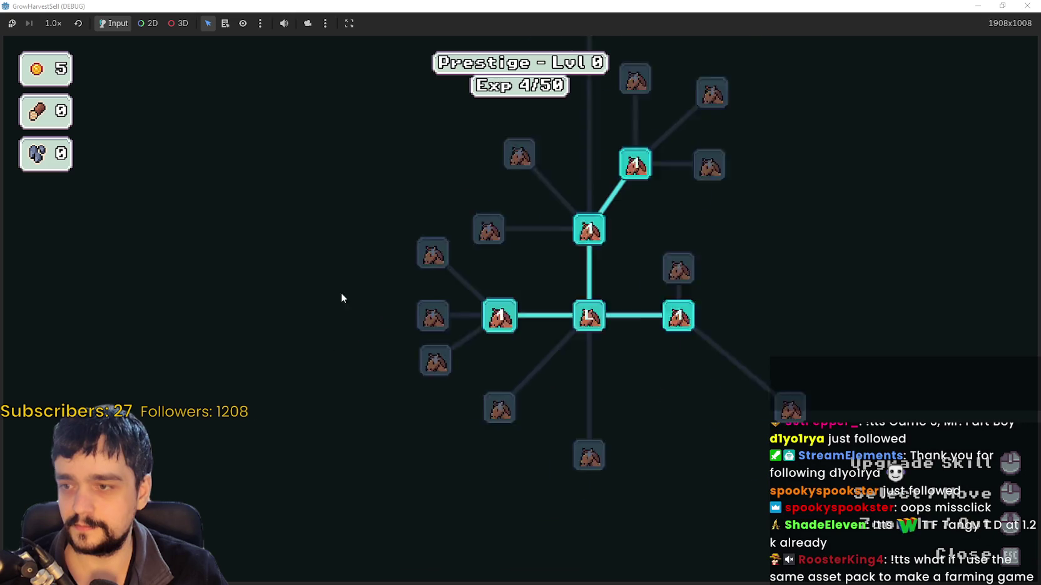
key(Escape)
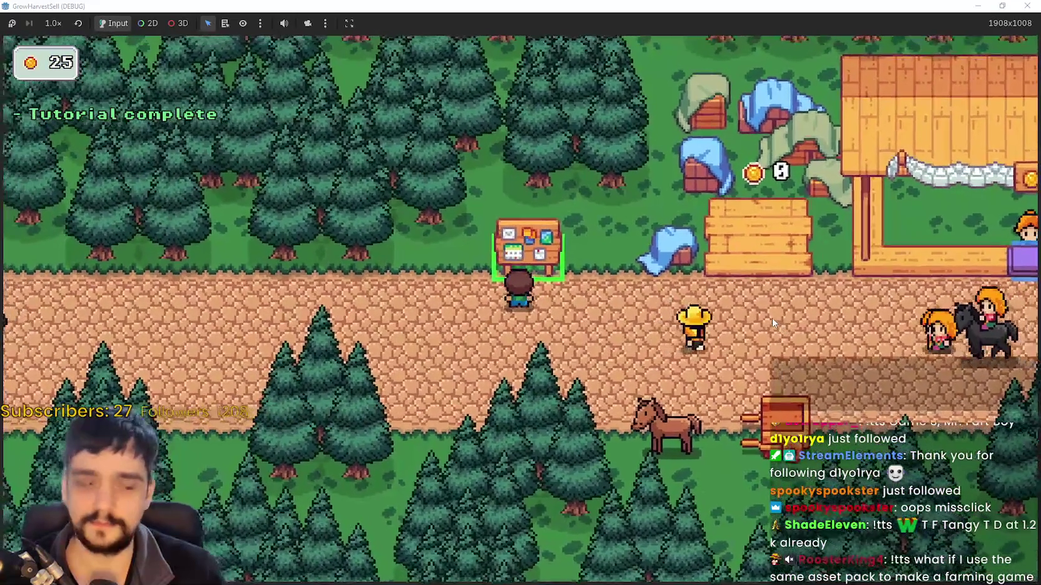
Reopen the prestige tree, buy Resource Domain Damage, and close it
key(p)
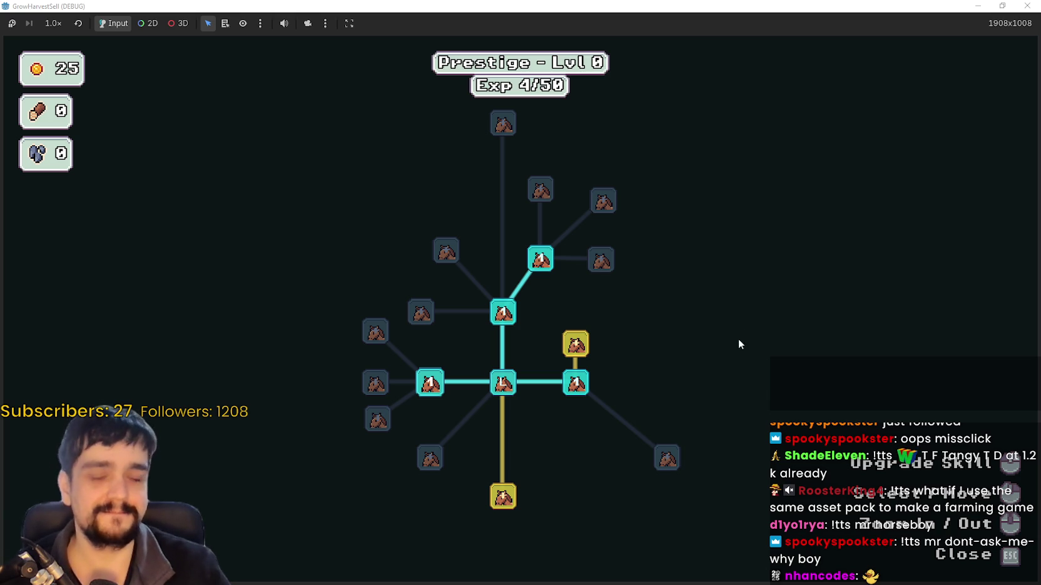
mouse_move(575, 344)
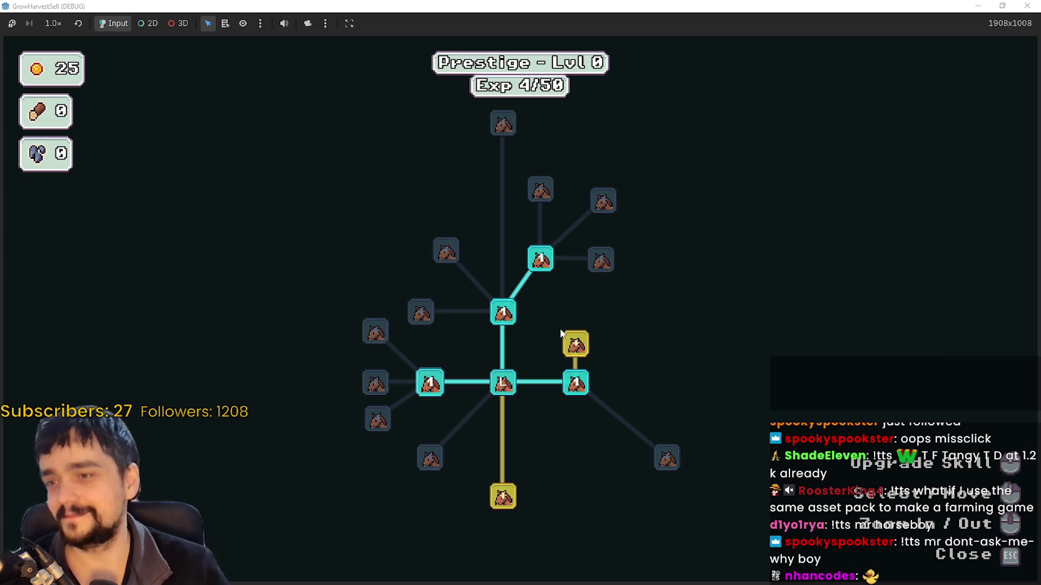
click(503, 496)
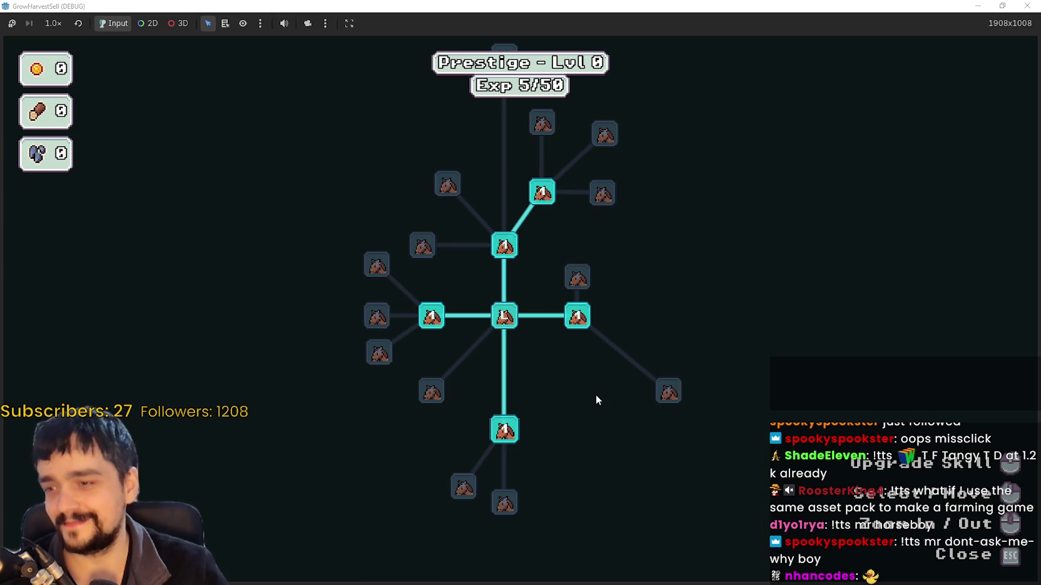
key(Escape)
Walk to the horse and travel to The Forest stage
key(d)
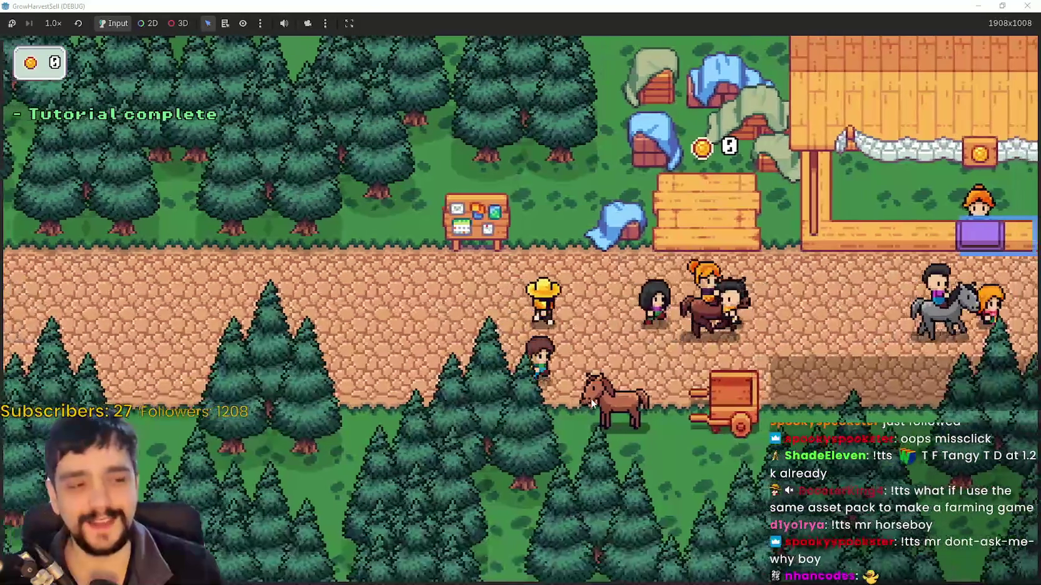
key(e)
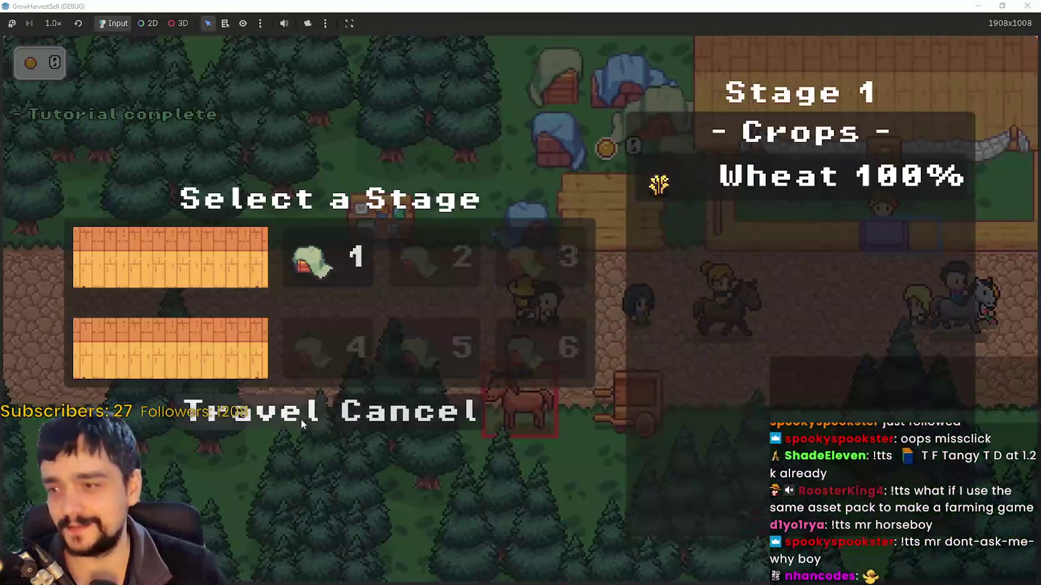
click(301, 424)
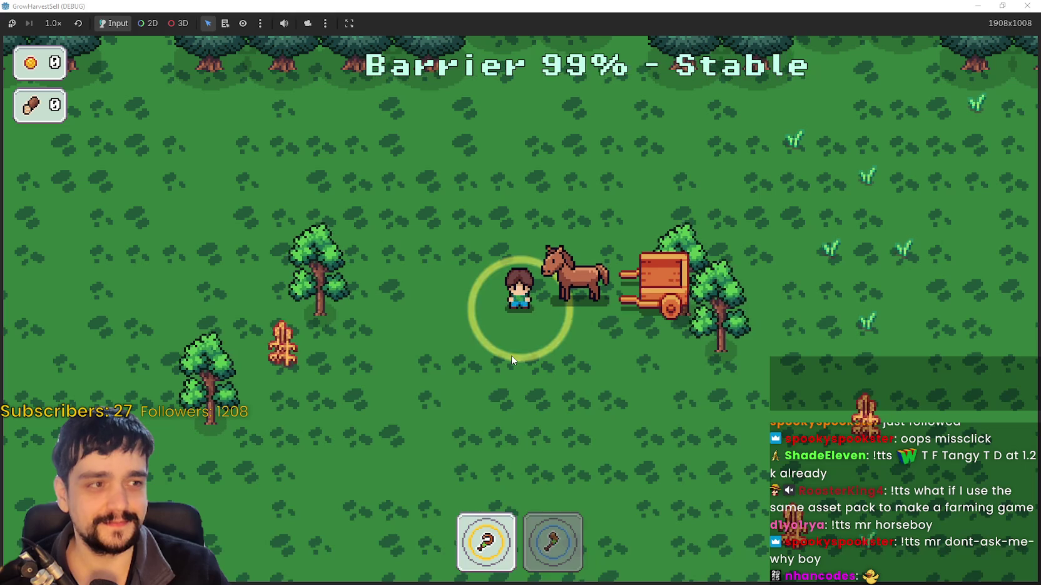
Harvest crops near the cliff and deposit them at the cart
key(d)
key(s)
key(d)
key(d)
key(s)
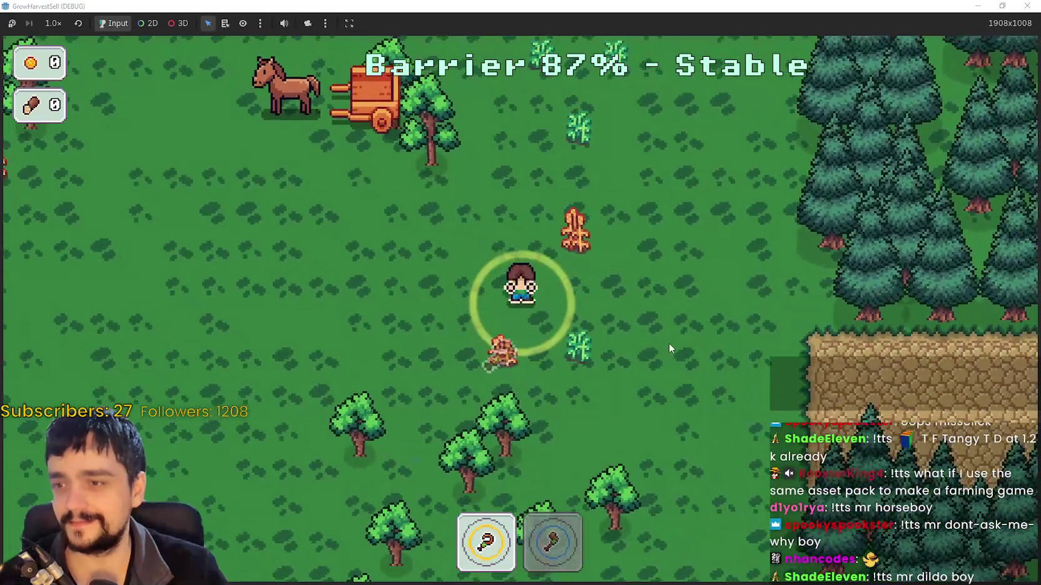
key(s)
key(a)
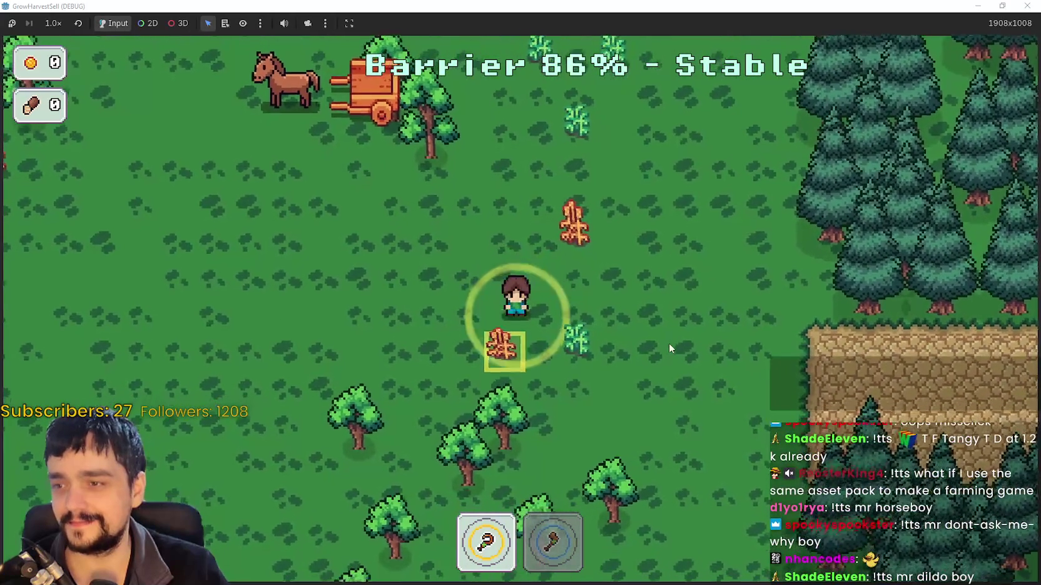
key(d)
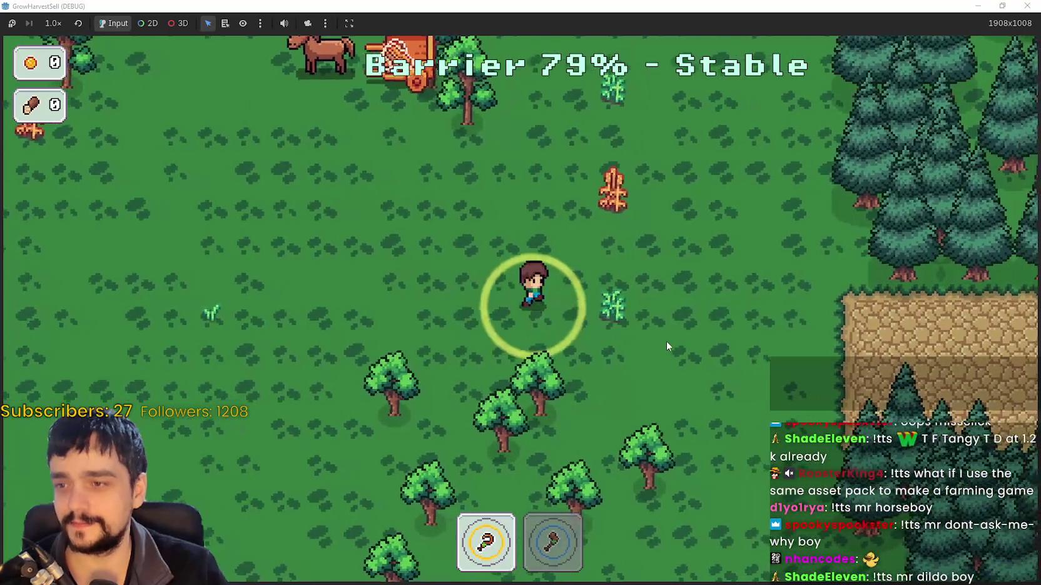
key(w)
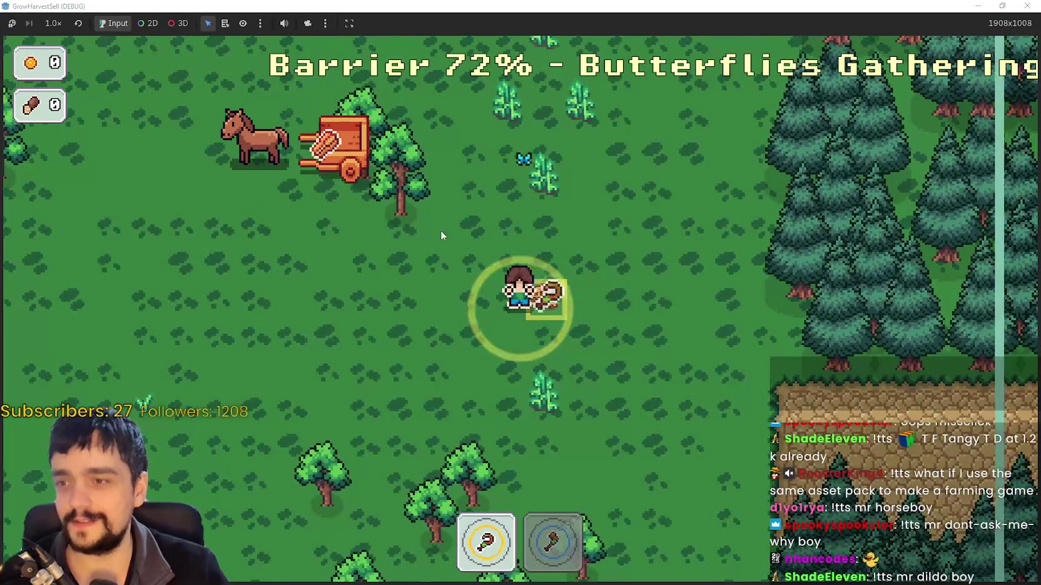
key(a)
key(w)
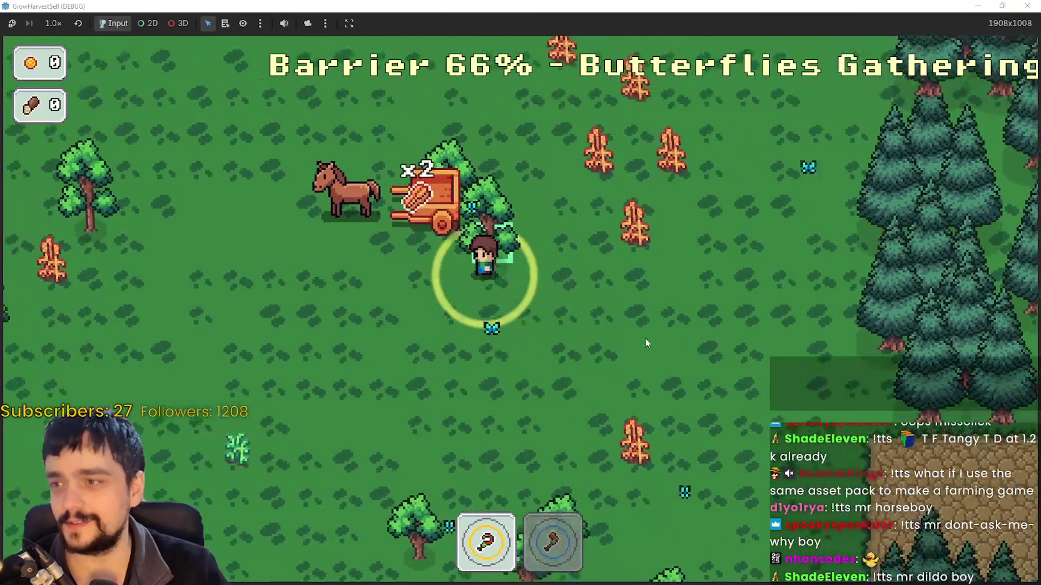
key(2)
Gather more crops to the north and deposit them in the cart
key(d)
key(w)
key(1)
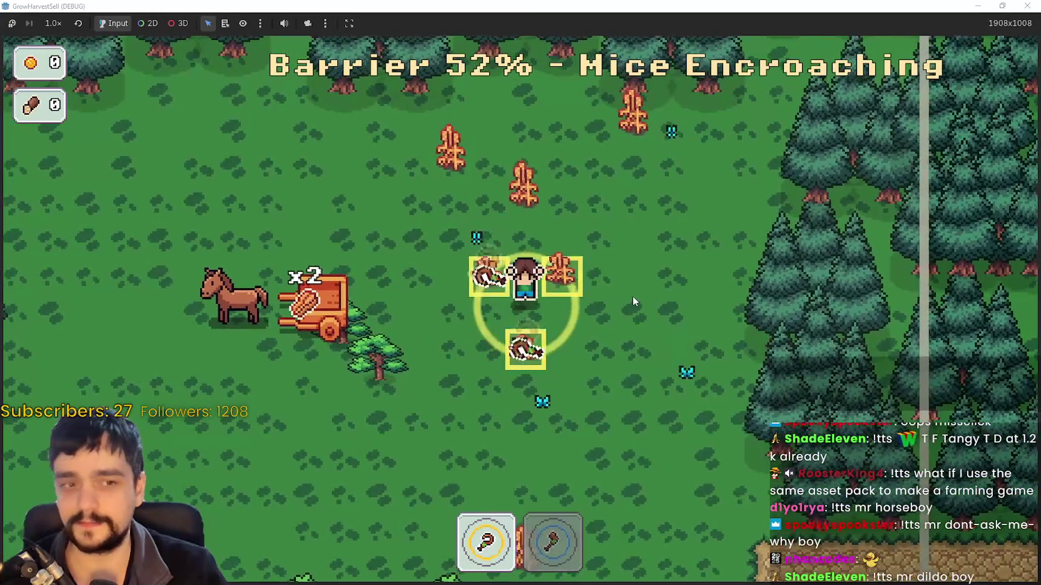
key(w)
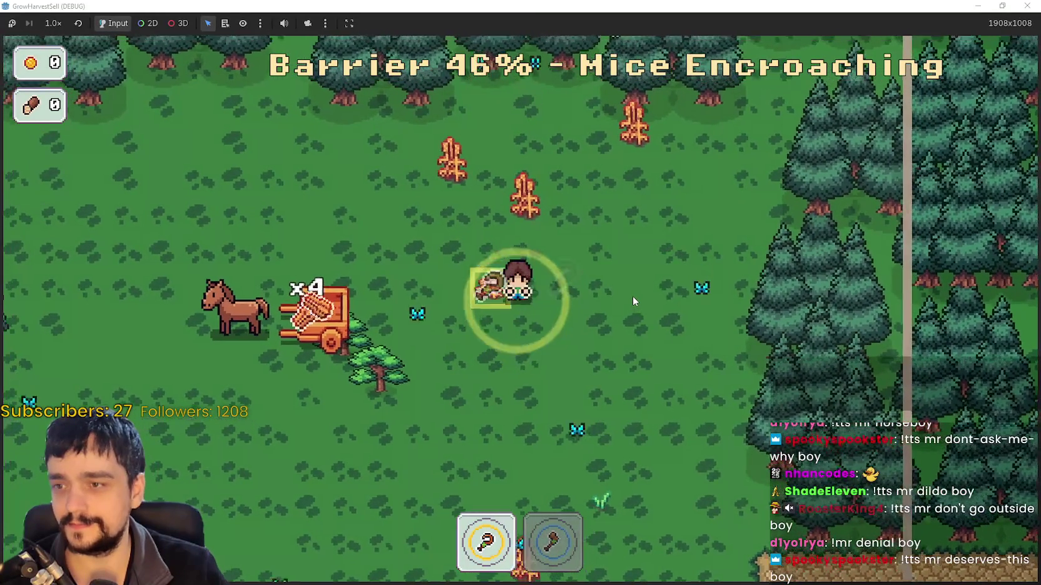
key(w)
key(a)
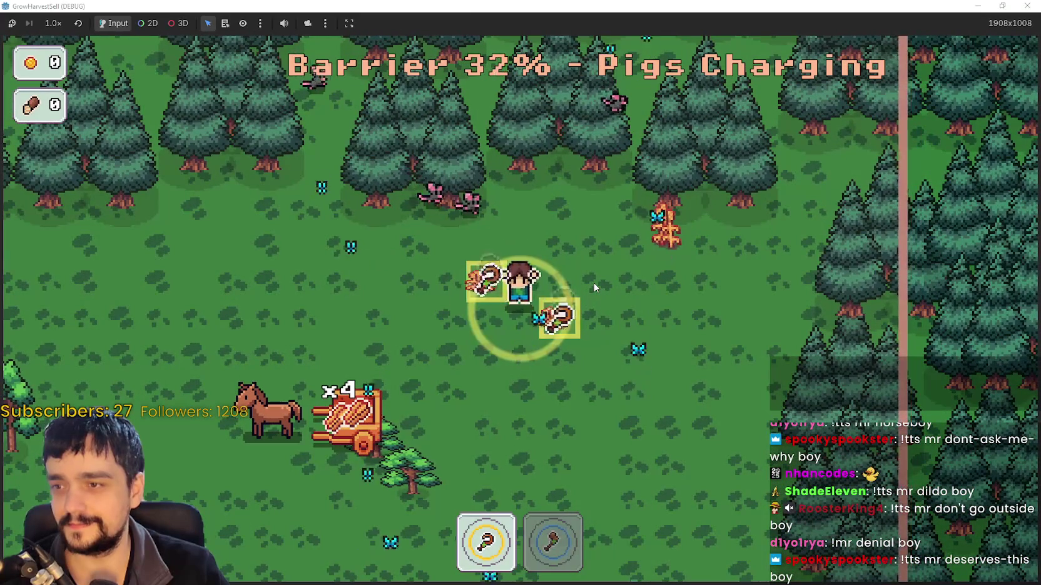
key(s)
key(a)
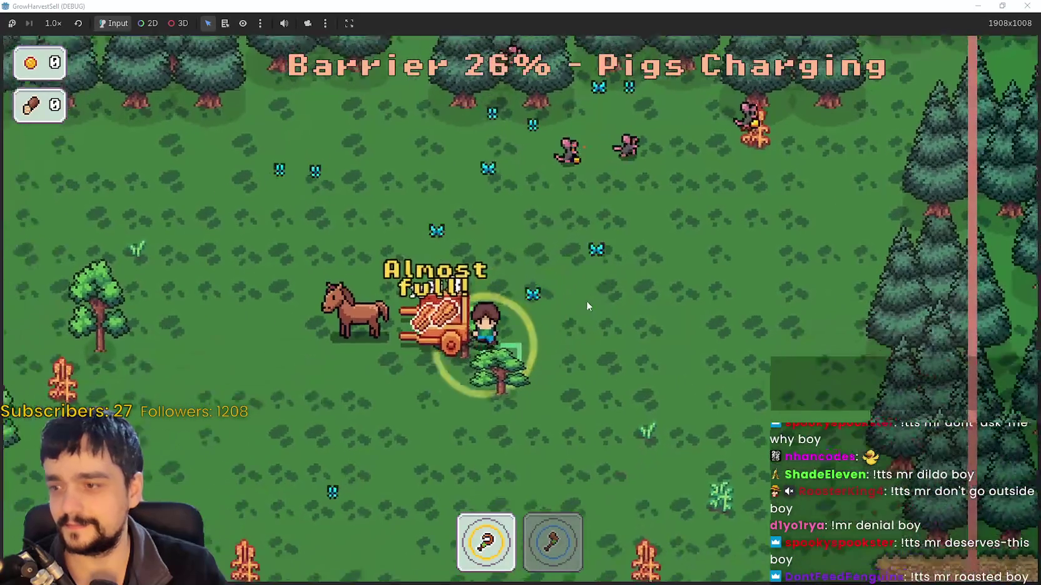
Chop wood with the axe, then run right out of the field, ending with 7 crops and 2 wood
key(2)
key(a)
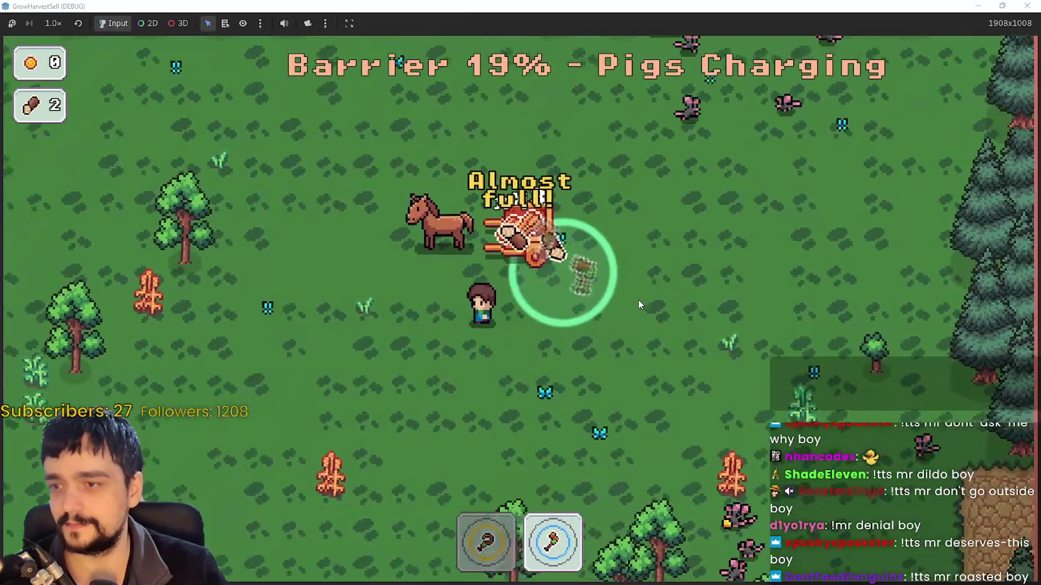
key(a)
key(1)
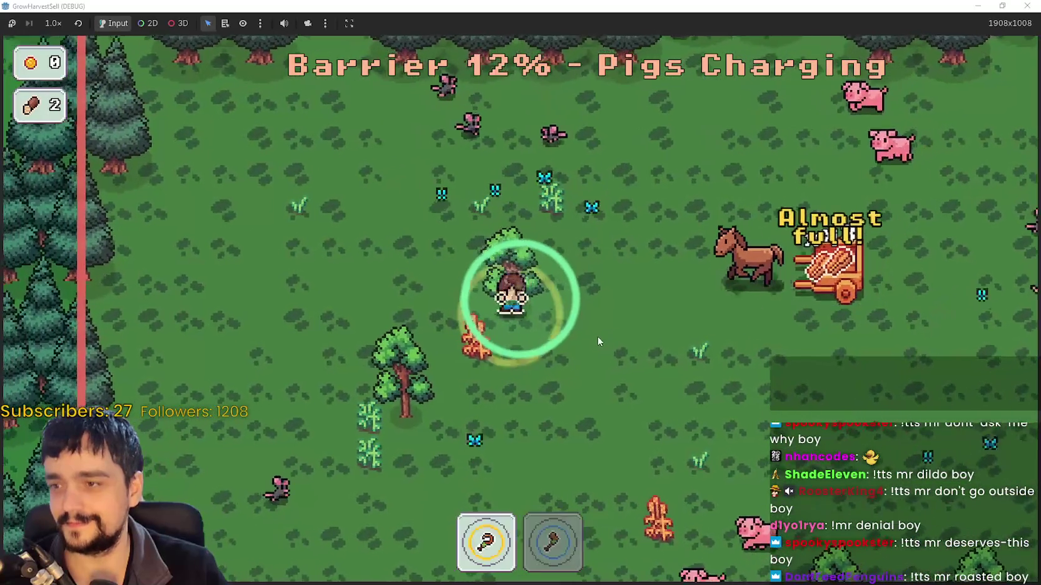
key(s)
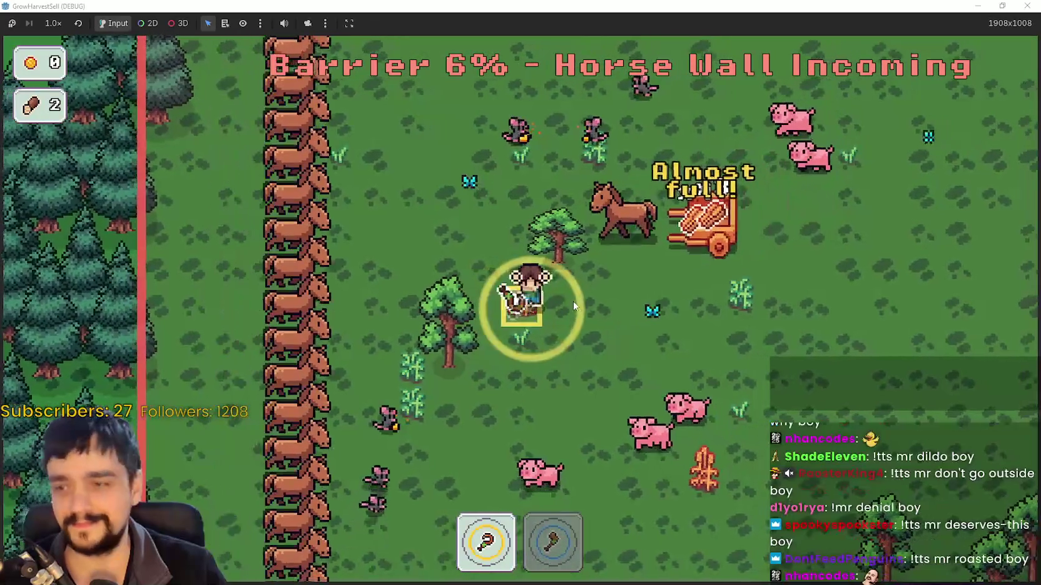
key(2)
key(d)
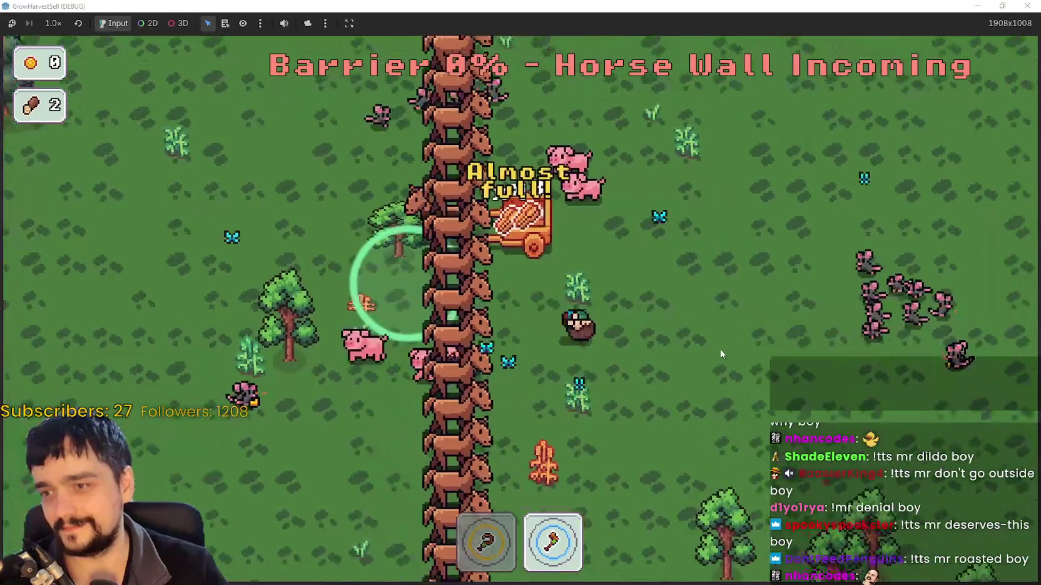
key(d)
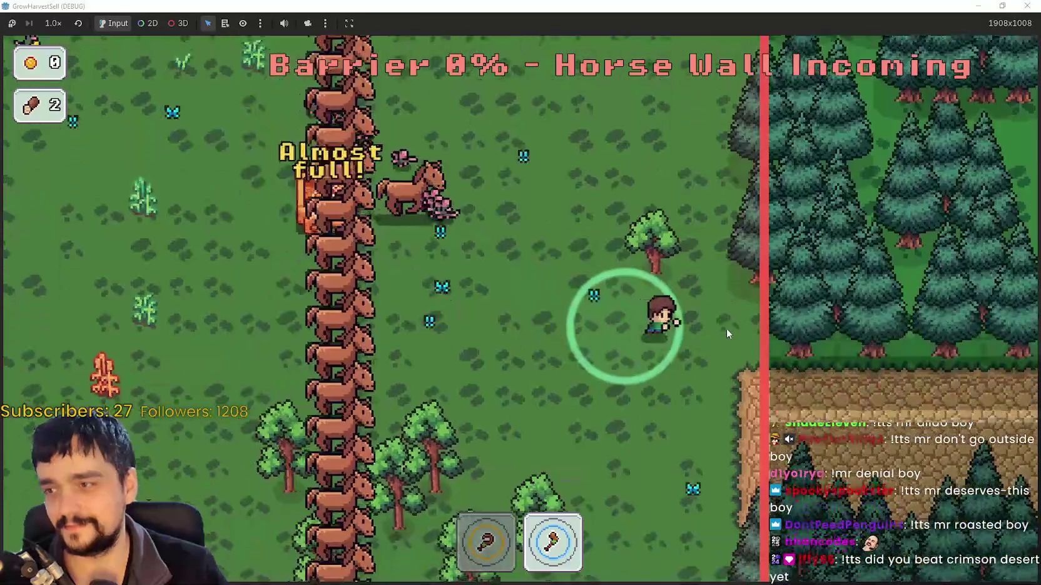
key(d)
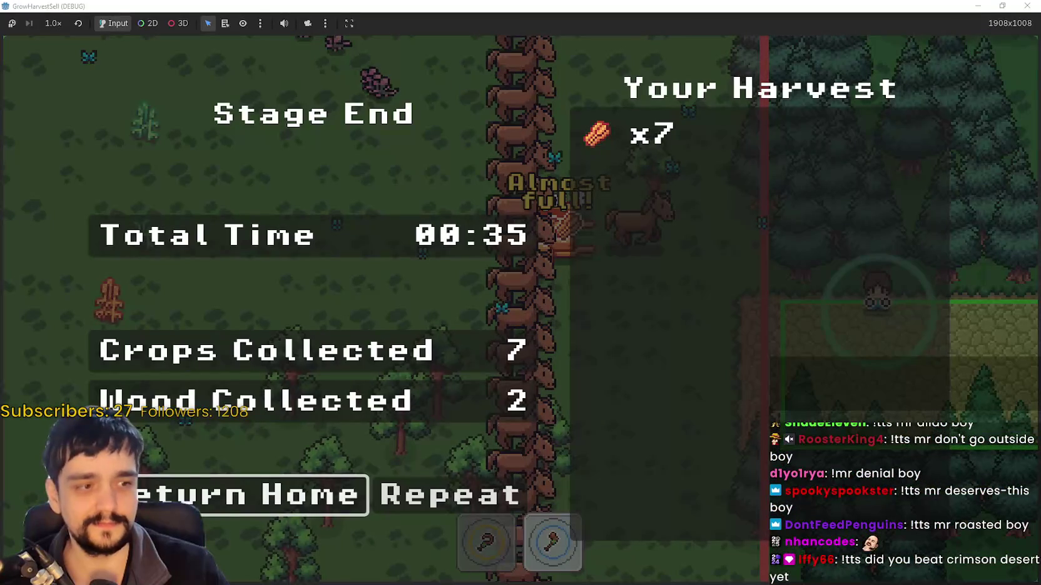
Return home to the village and pick up the 7 crops from the cart
click(151, 497)
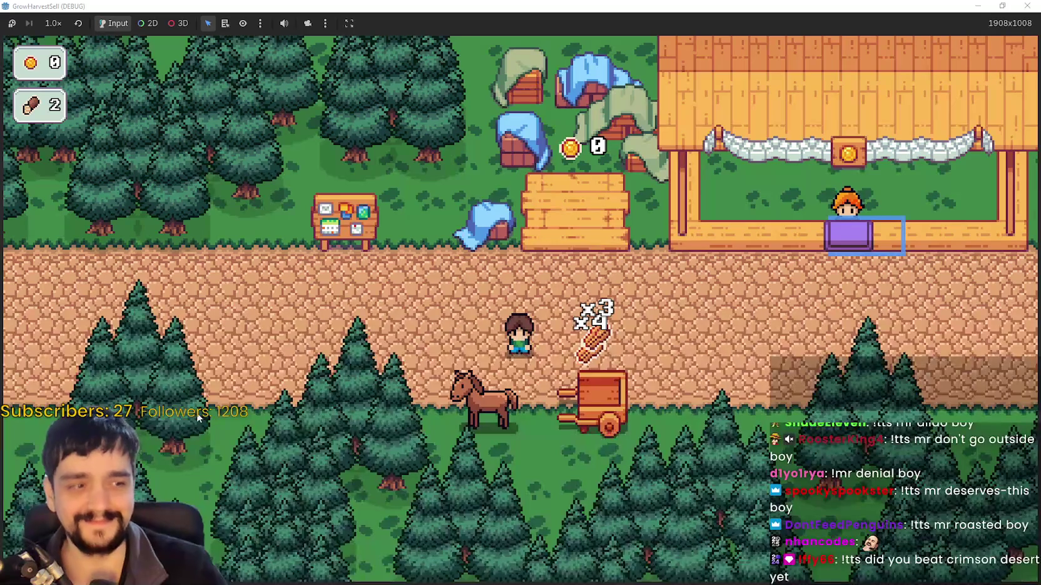
key(d)
key(s)
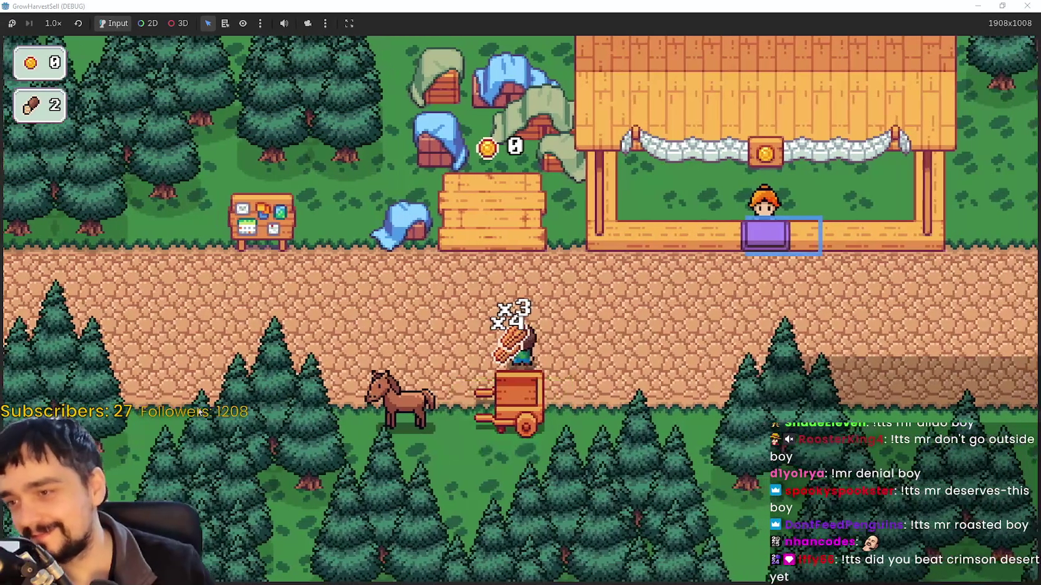
key(e)
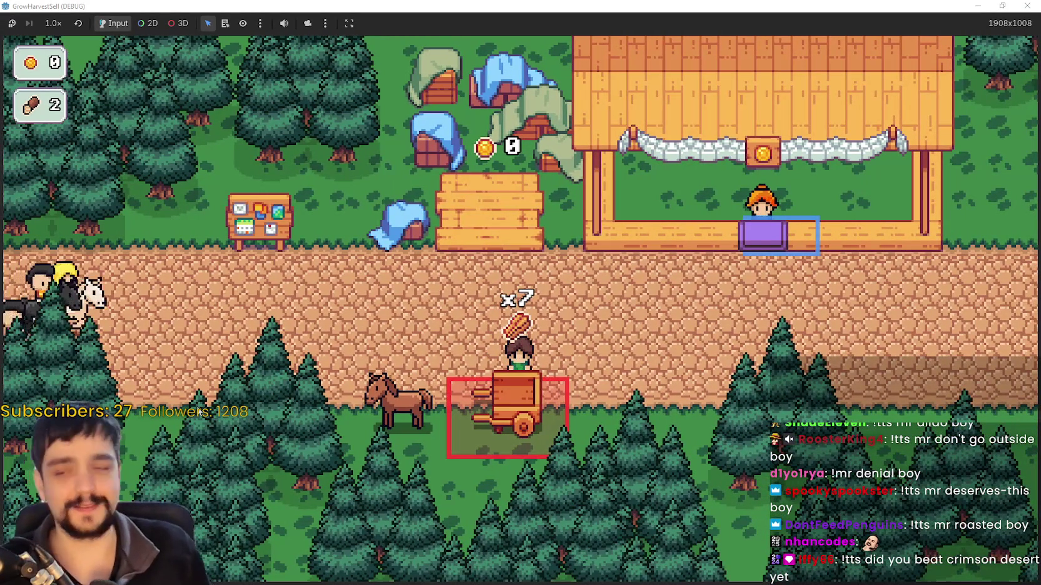
Stock the crops on the shop counter
key(d)
key(w)
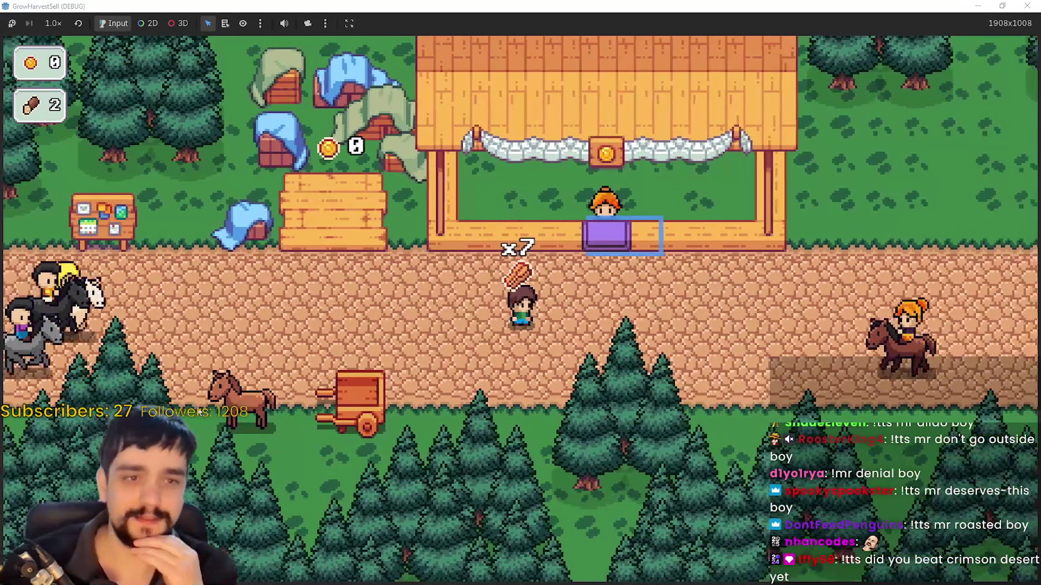
key(w)
key(d)
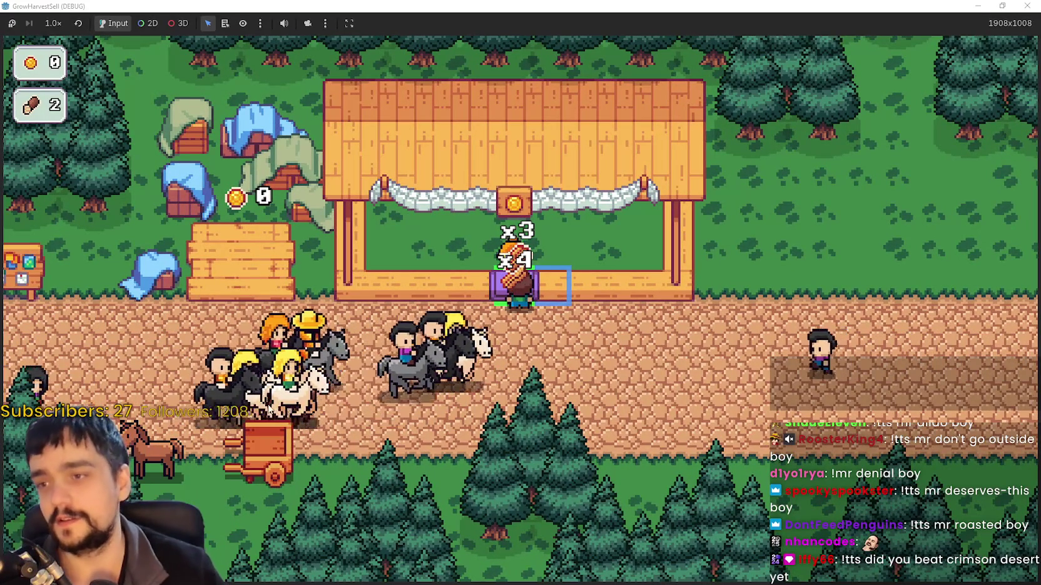
key(s)
key(a)
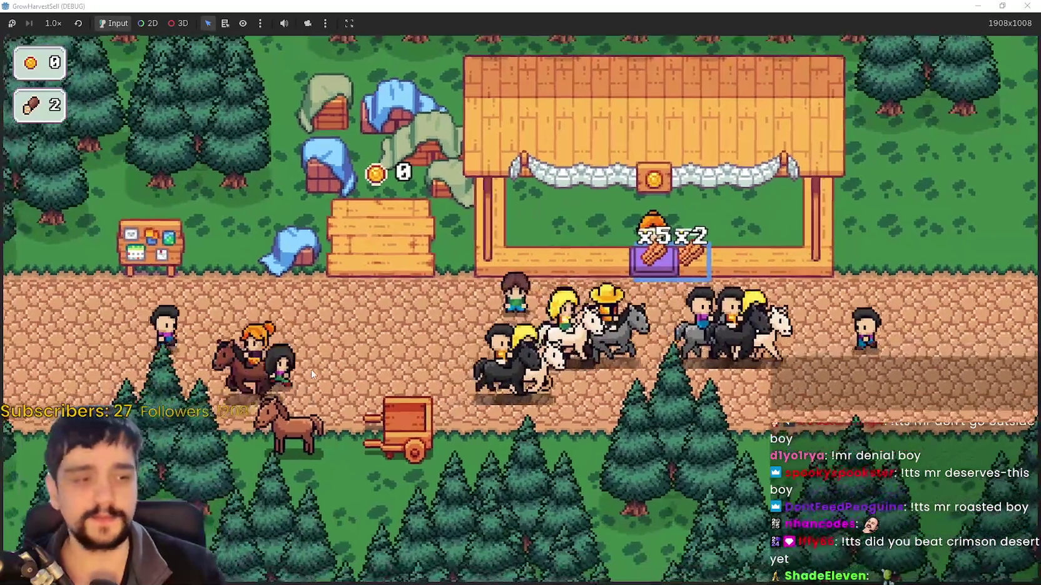
Walk the farmer along the market road while customers buy carrots until 70 coins pile up
key(a)
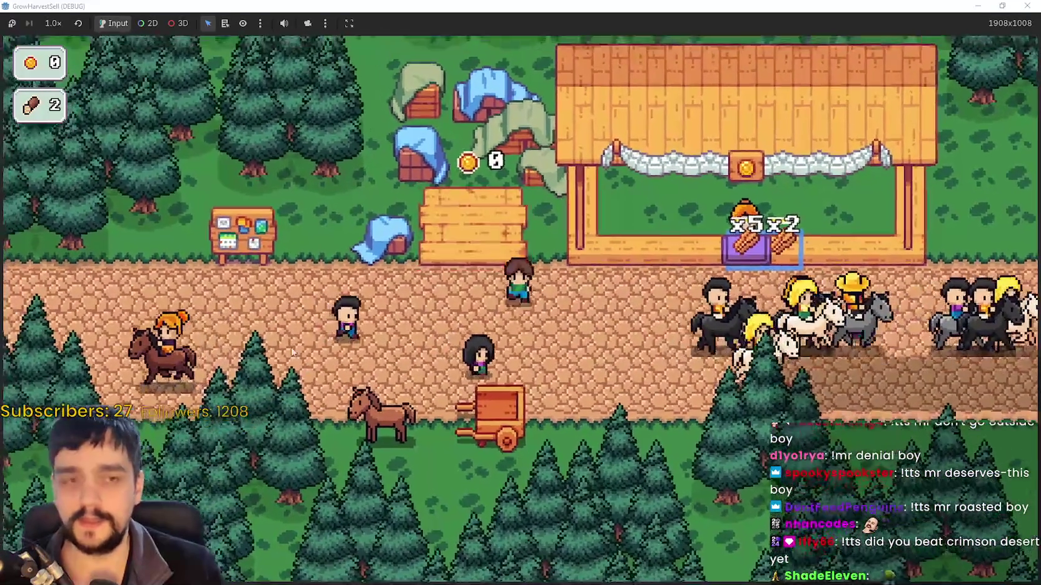
key(s)
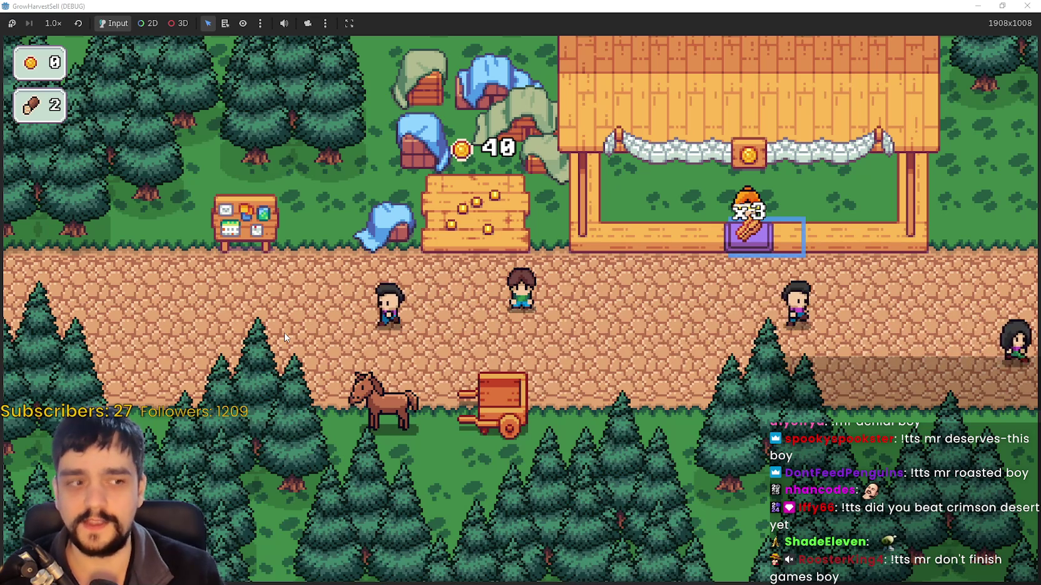
key(d)
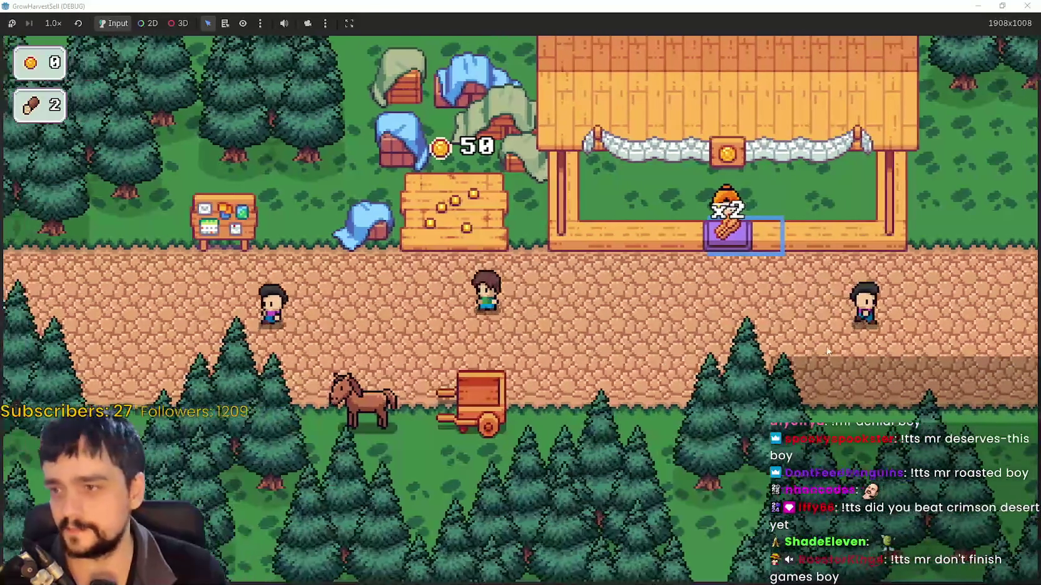
key(d)
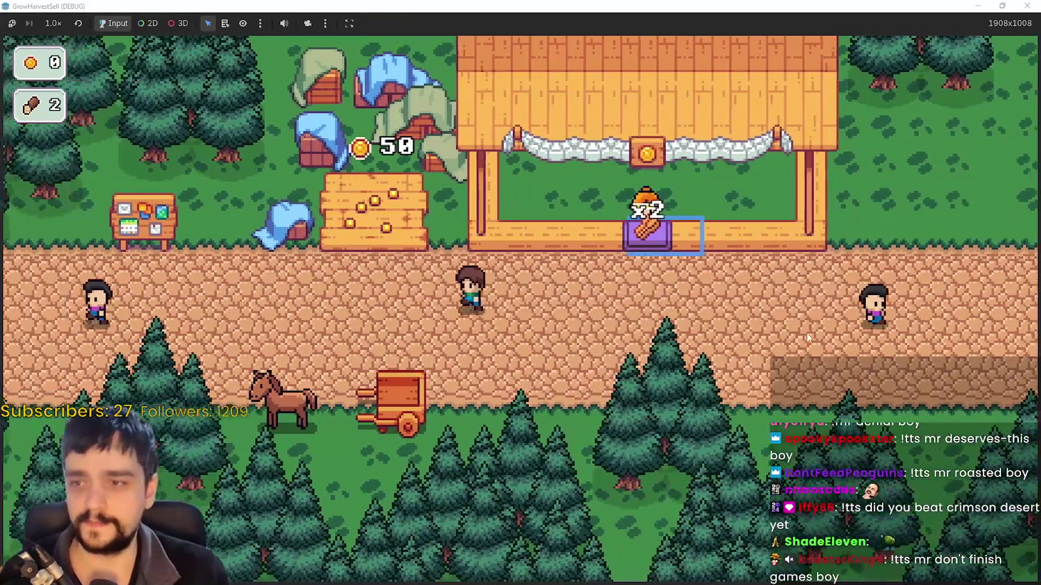
key(a)
key(w)
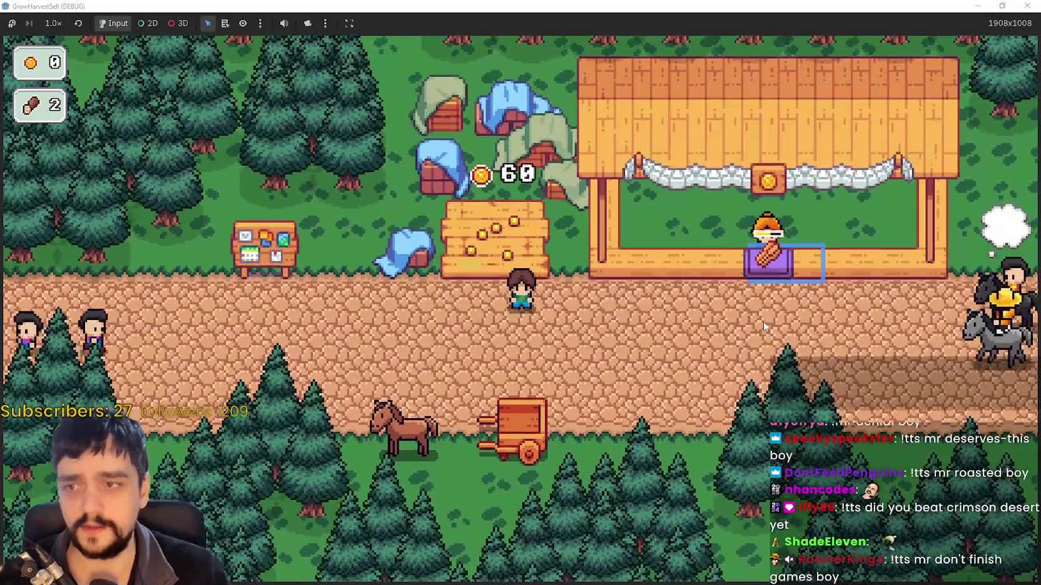
key(d)
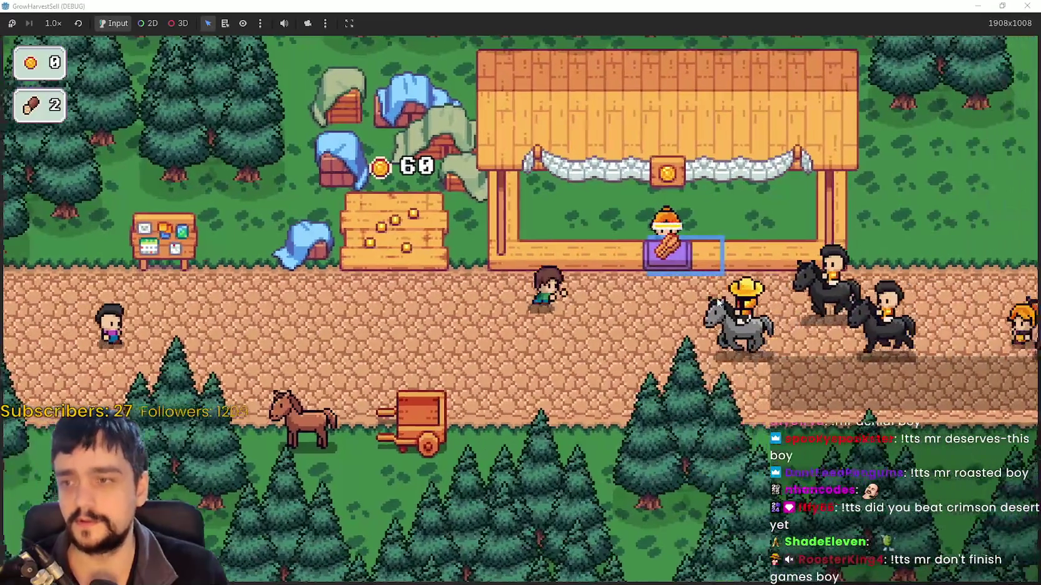
key(d)
key(s)
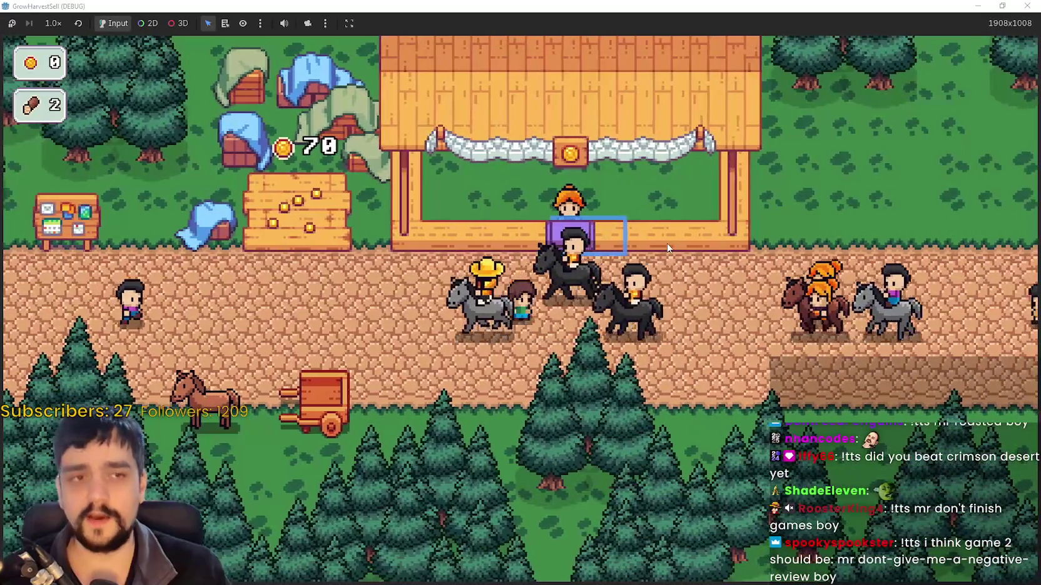
key(a)
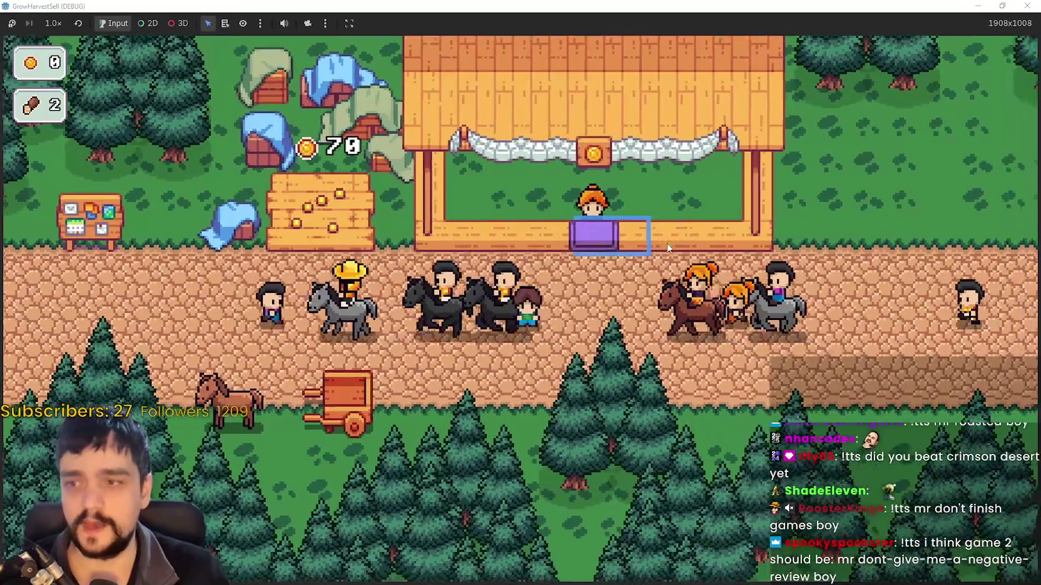
key(a)
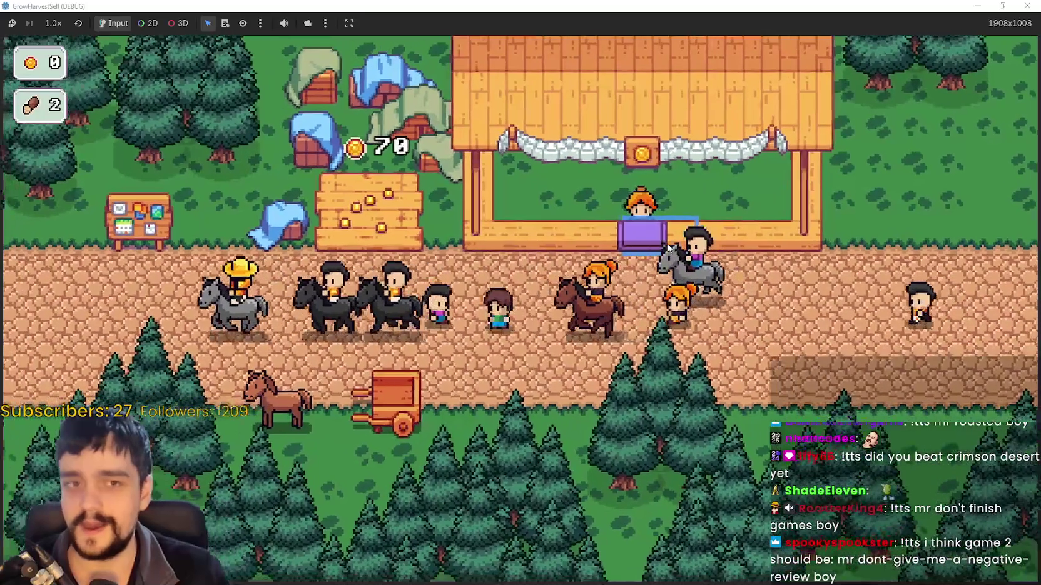
key(d)
key(w)
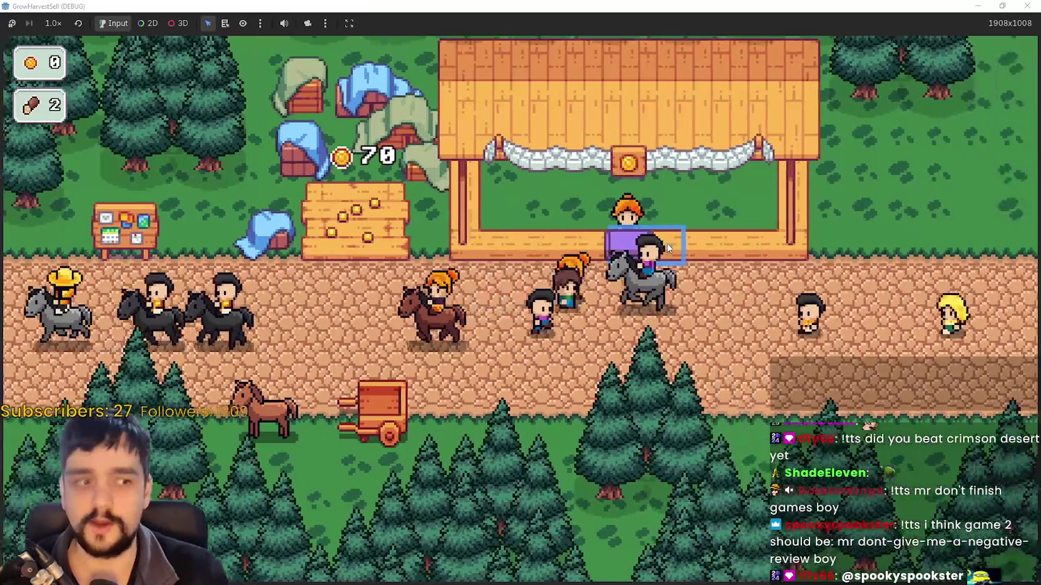
key(d)
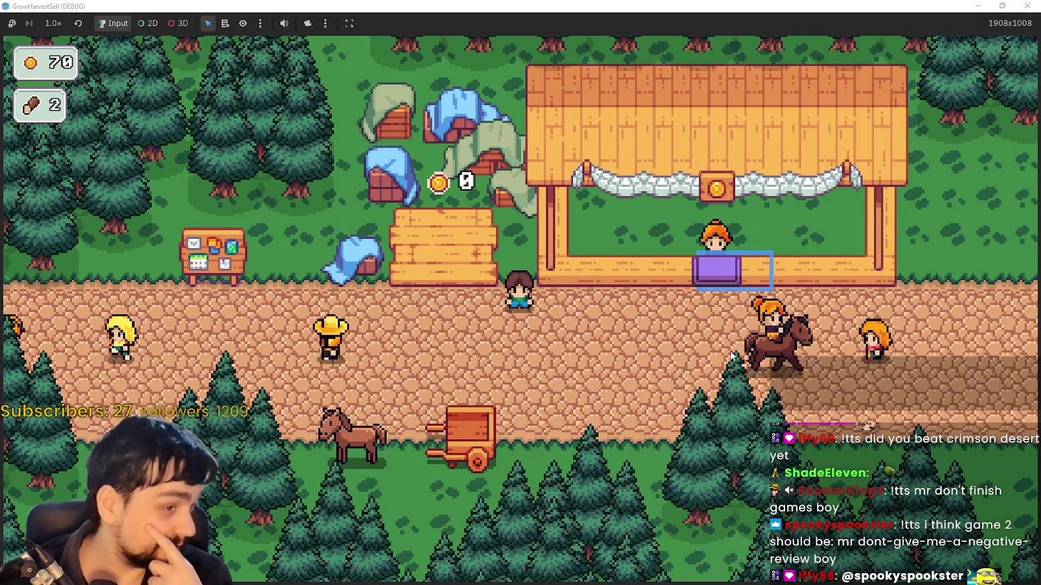
Walk to the notice board and open the Prestige Lvl 0 tree with 70 gold to spend
key(Left)
key(Down)
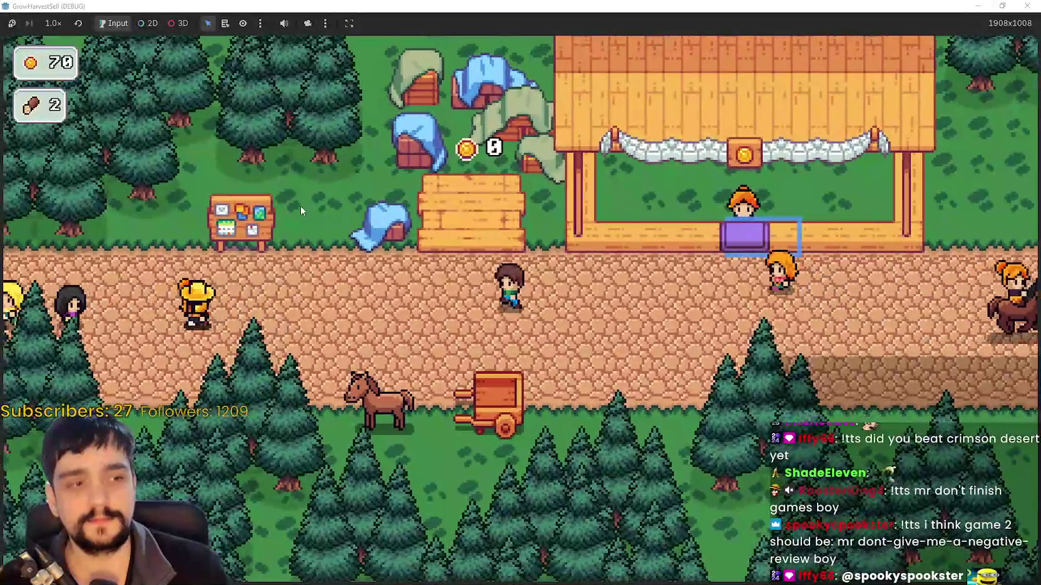
click(300, 211)
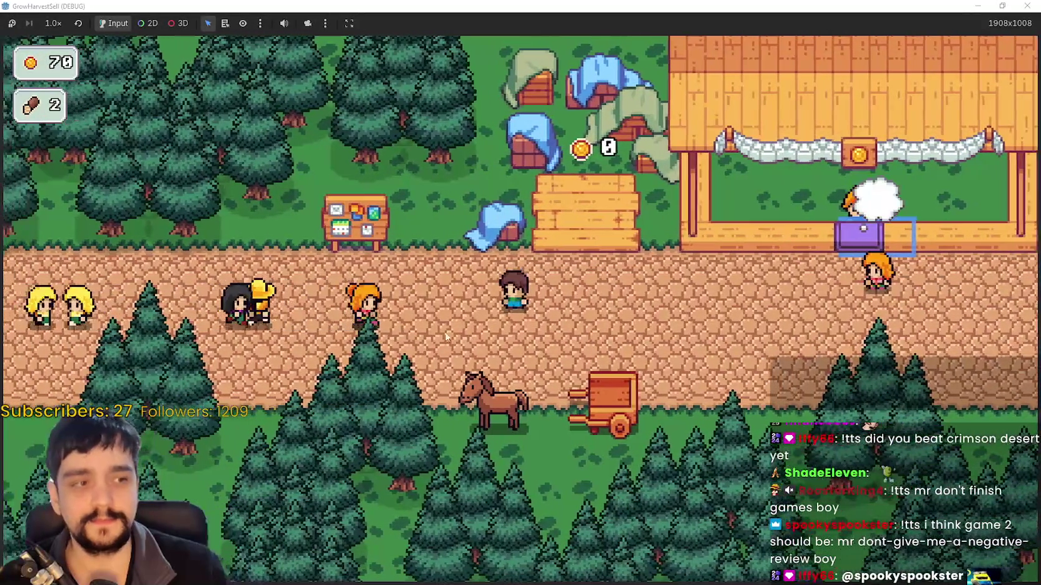
key(e)
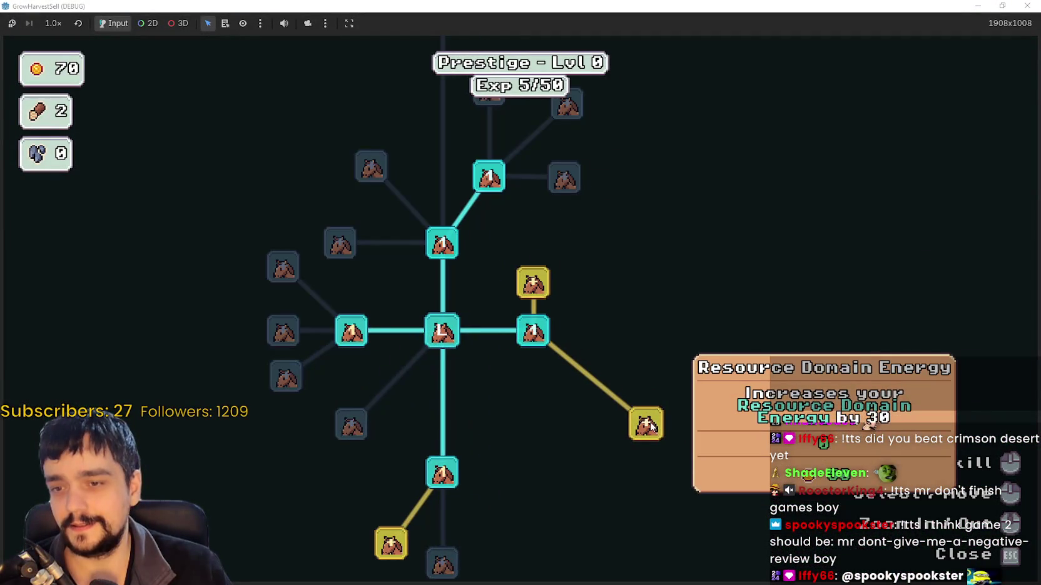
Pan the skill tree and buy the Wood Increase upgrade
scroll(653, 425, down, 2)
mouse_move(493, 508)
drag(551, 506, 647, 461)
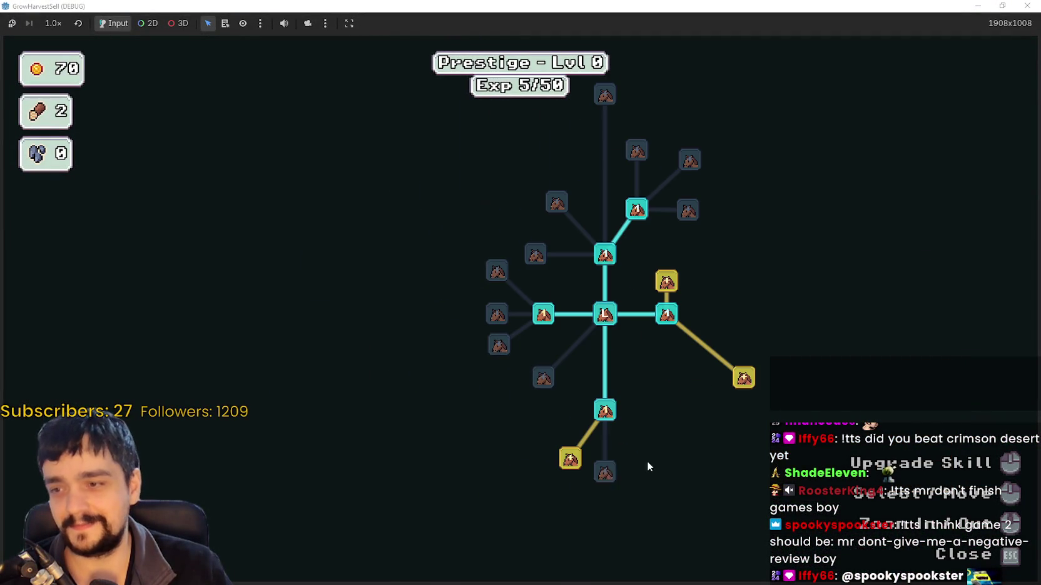
click(570, 458)
Buy the next available upgrade, spending the remaining gold, and close the tree
drag(658, 323, 632, 374)
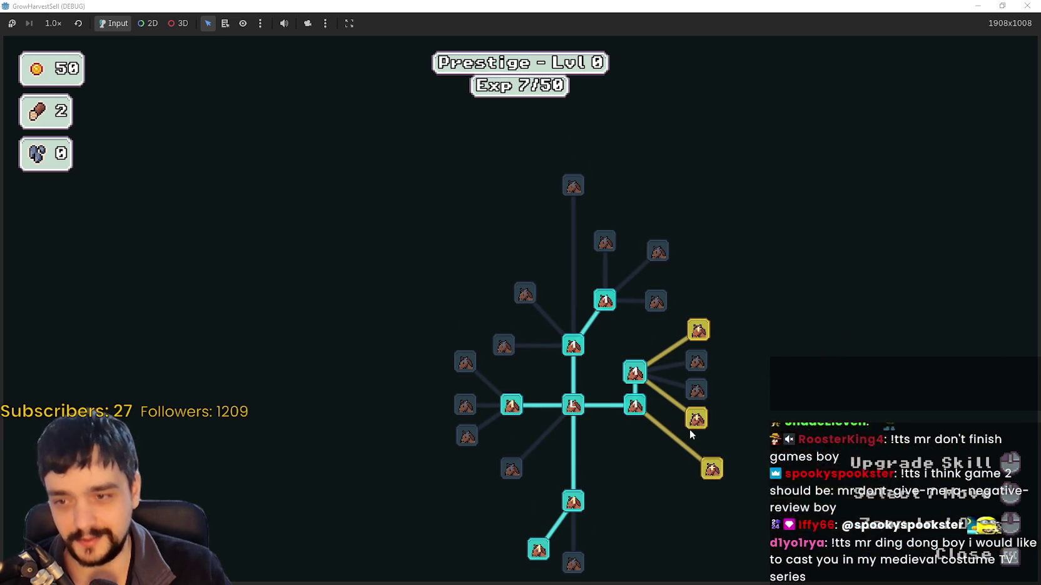
click(694, 425)
mouse_move(605, 245)
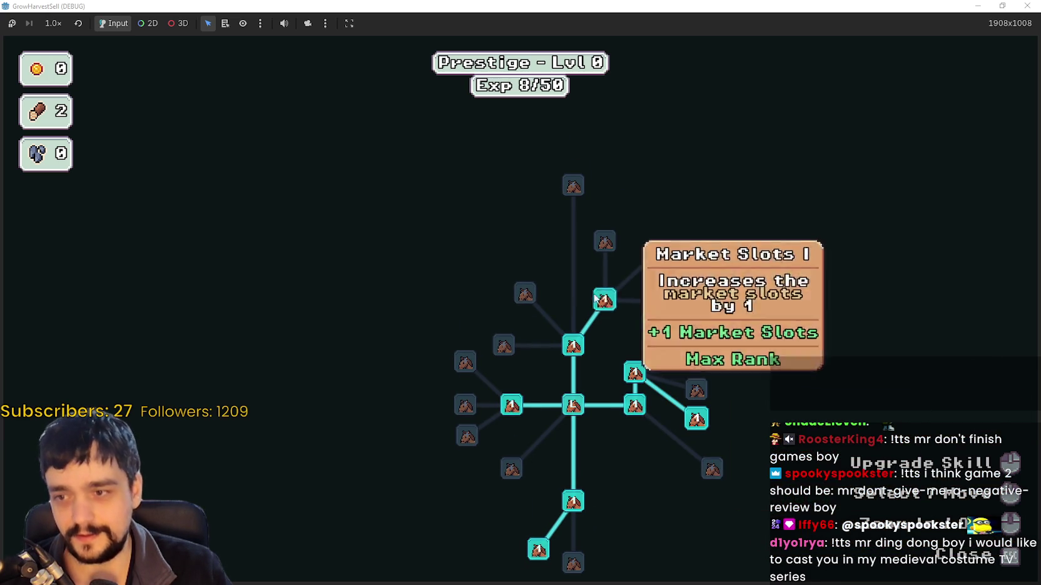
scroll(609, 262, up, 1)
scroll(618, 282, up, 1)
mouse_move(617, 273)
scroll(619, 284, down, 2)
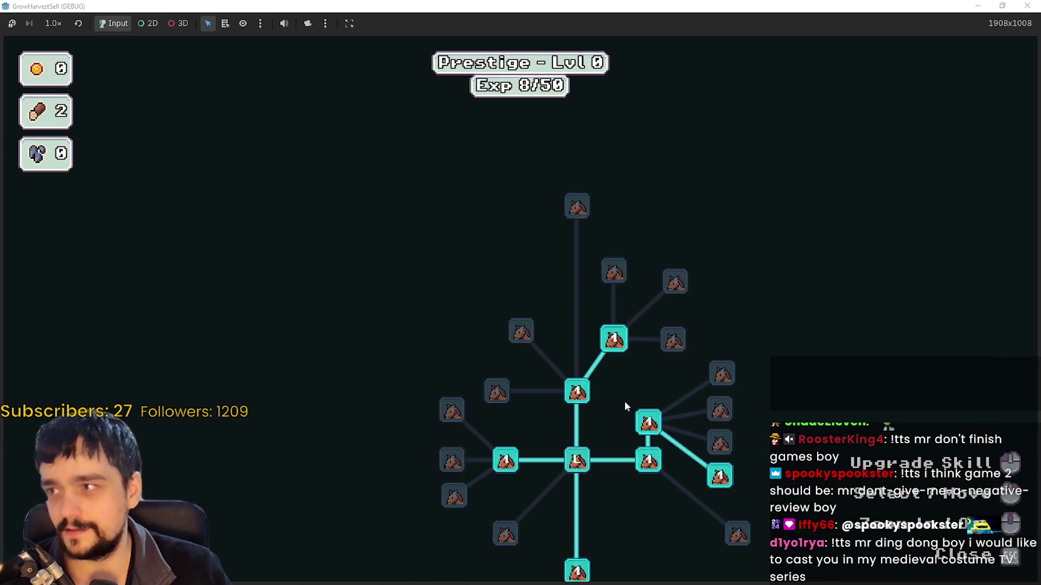
key(Escape)
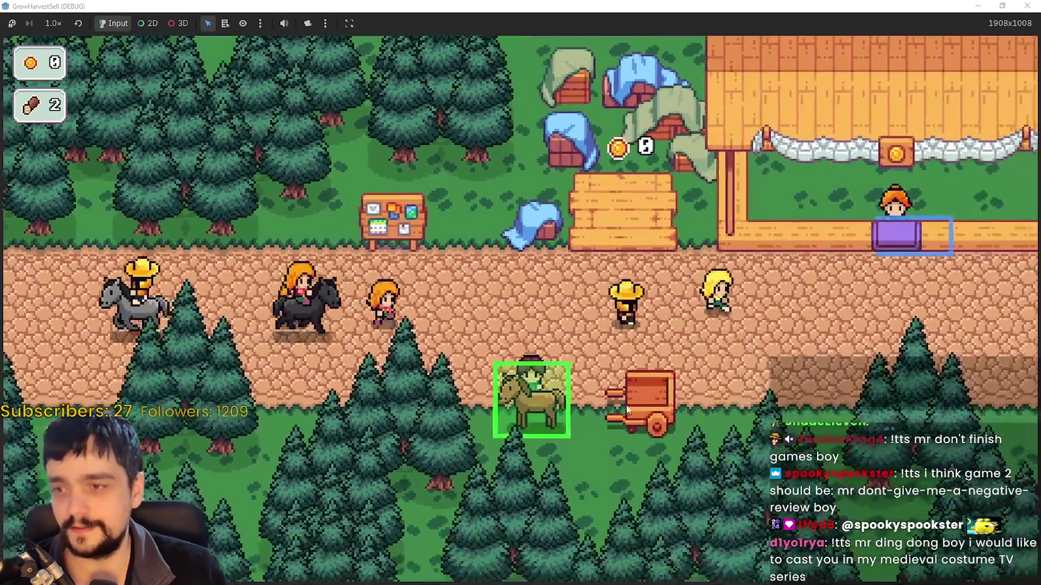
Travel to forest Stage 1 and harvest the first wheat crop beside the farmer
click(626, 410)
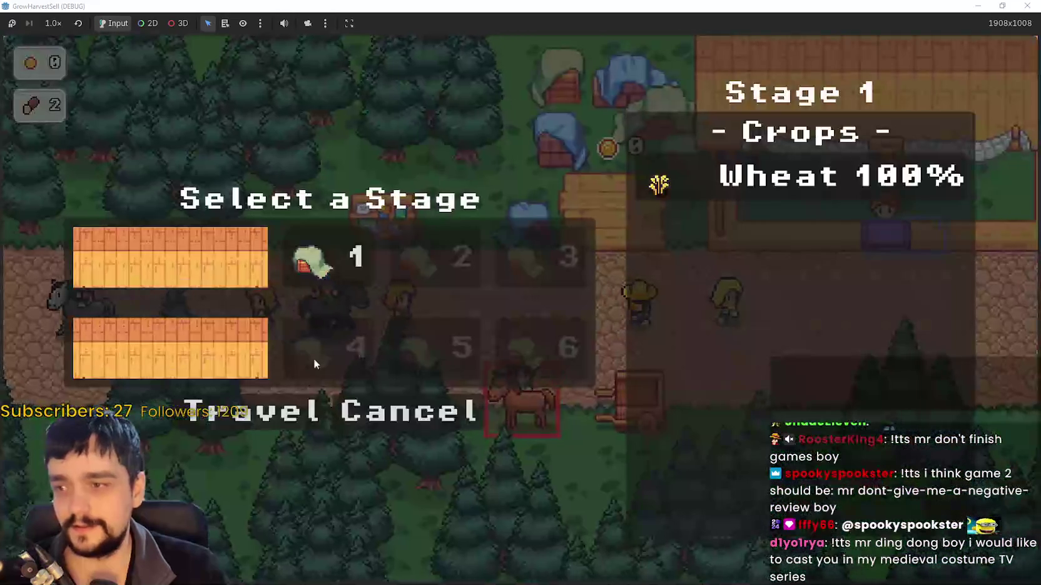
click(277, 420)
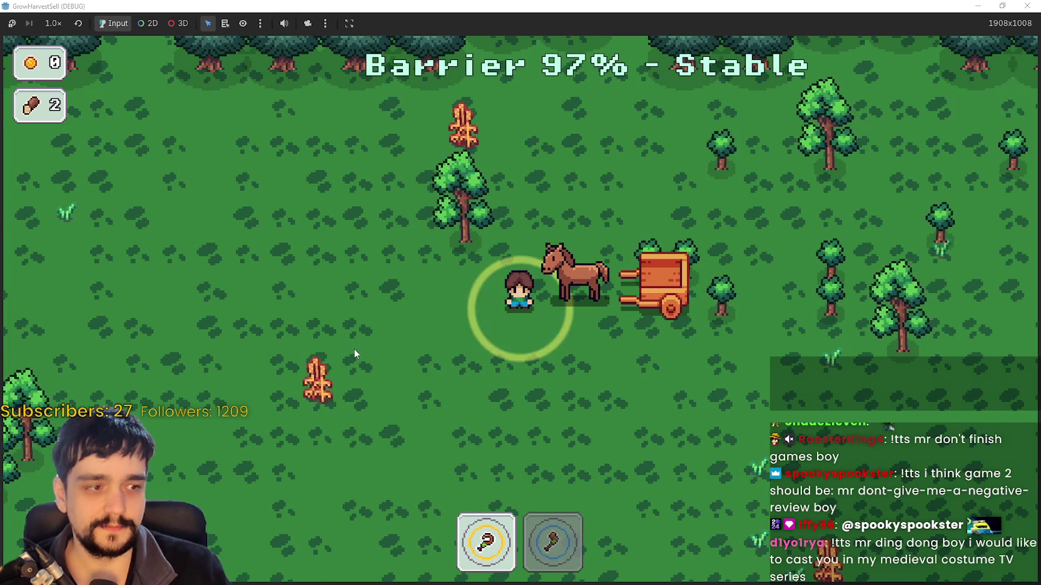
key(d)
key(d)
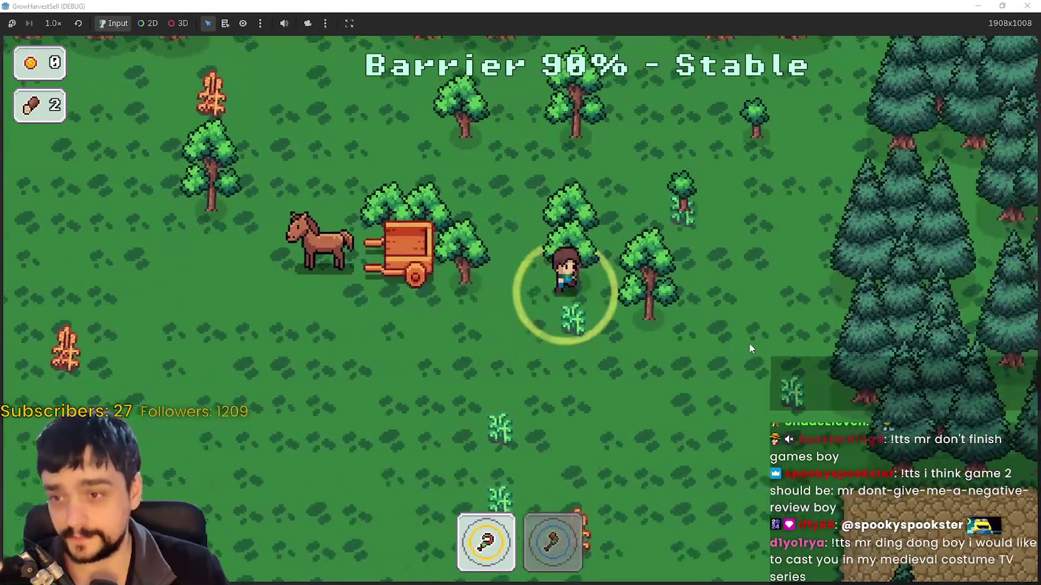
key(2)
key(w)
key(a)
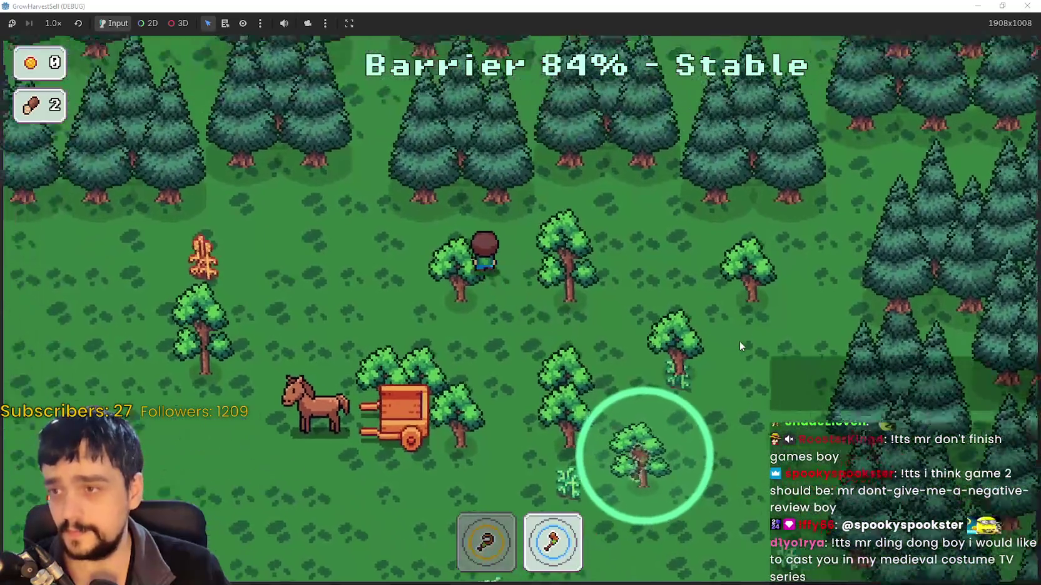
key(1)
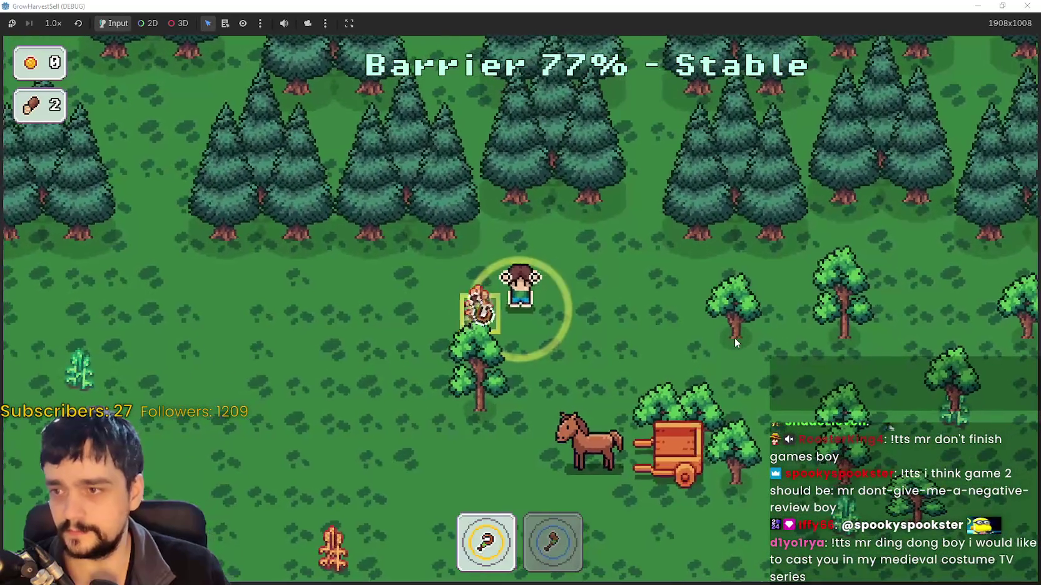
click(734, 338)
Walk to more wheat and load the harvested crops onto the cart
key(d)
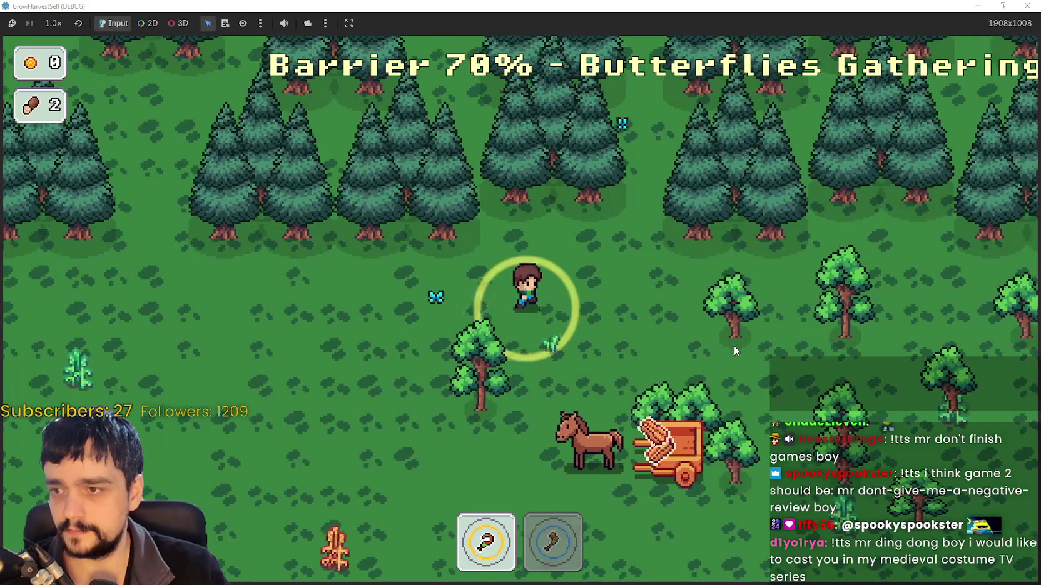
key(s)
key(d)
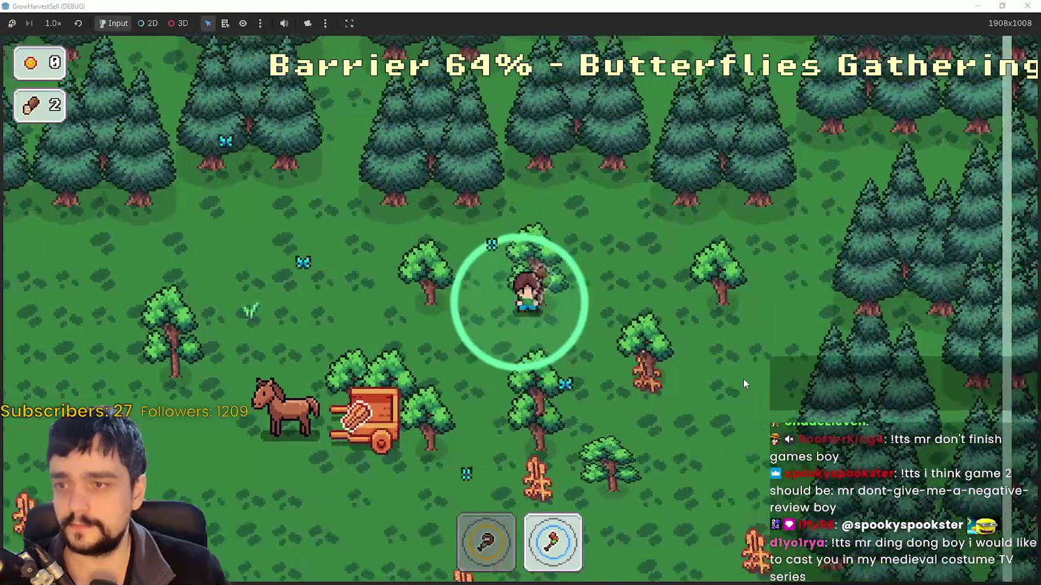
key(s)
key(s)
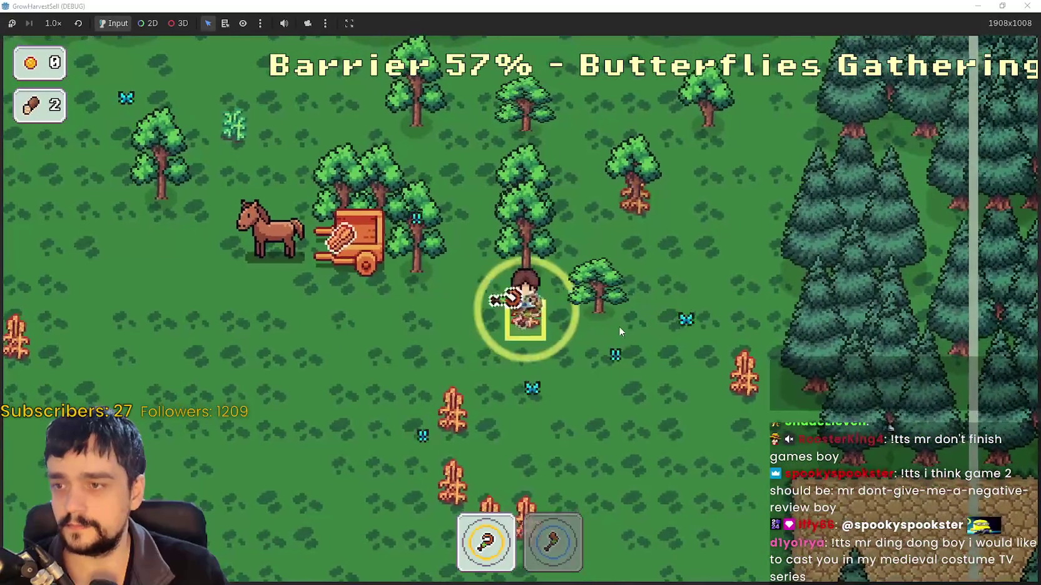
key(d)
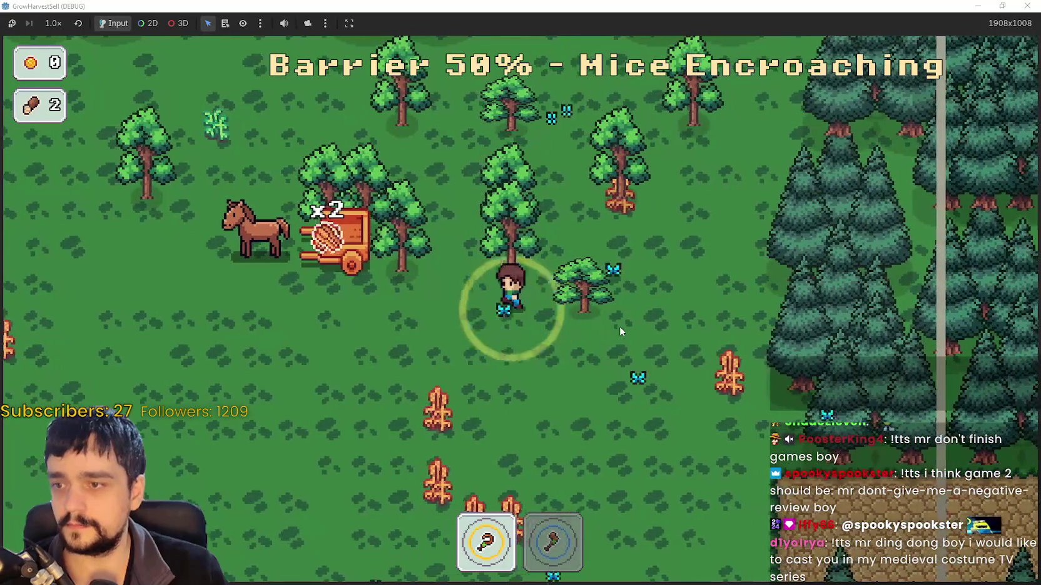
key(w)
key(2)
key(d)
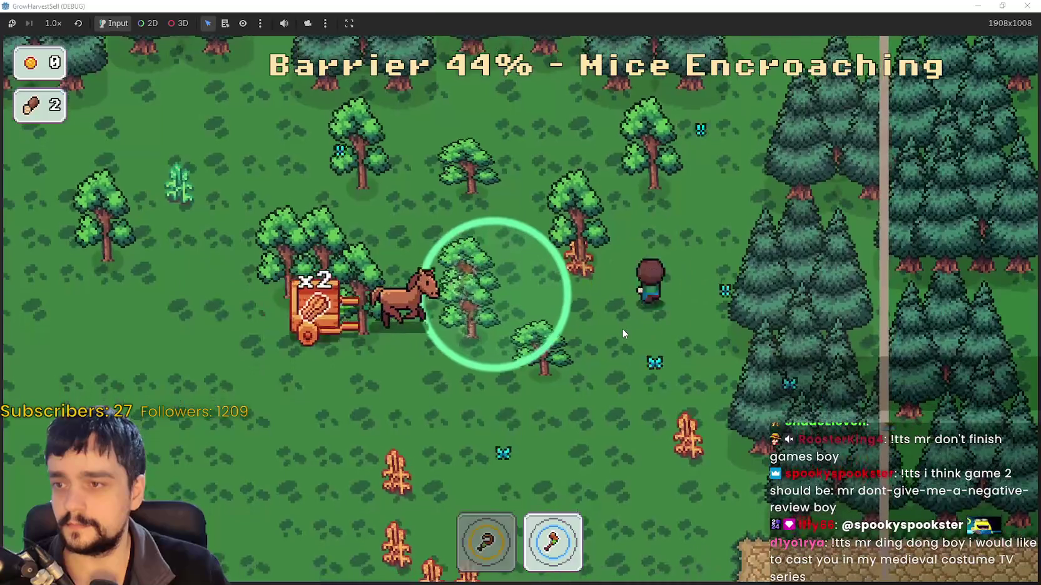
key(1)
key(a)
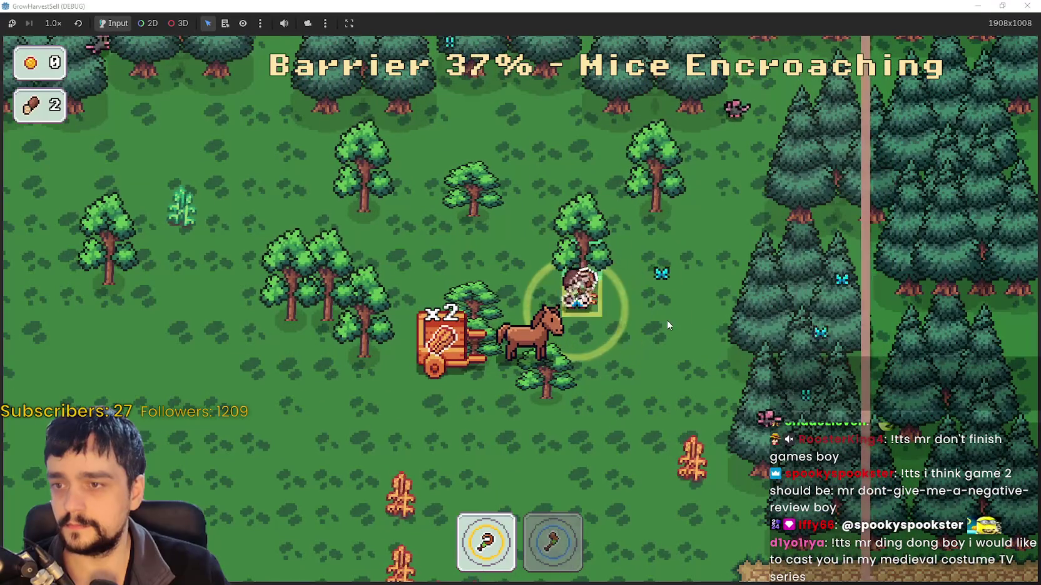
Alternate between axe and hoe while moving down the field to pick up dropped items
key(2)
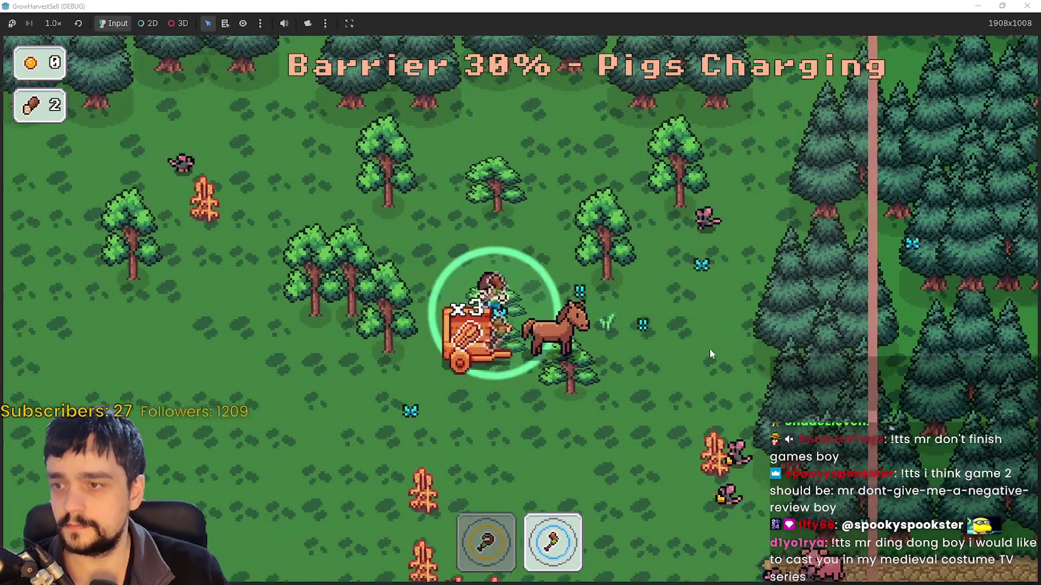
key(s)
key(a)
key(1)
key(s)
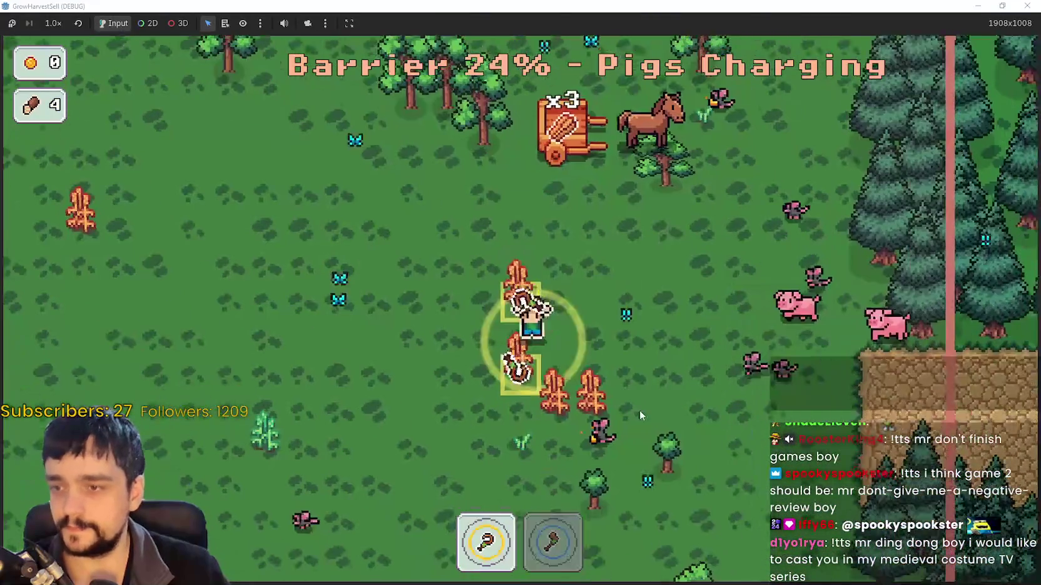
key(d)
key(a)
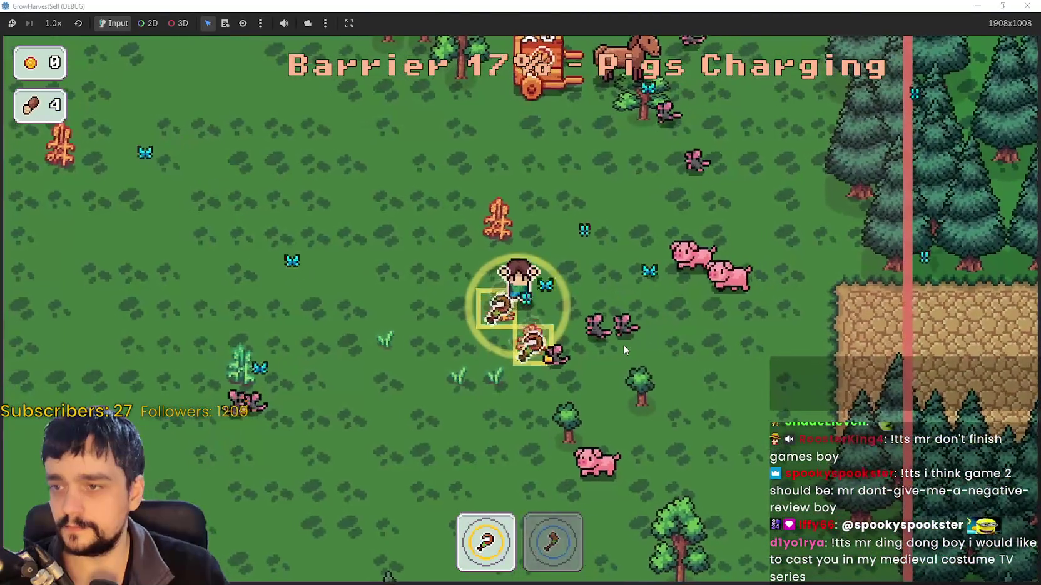
key(s)
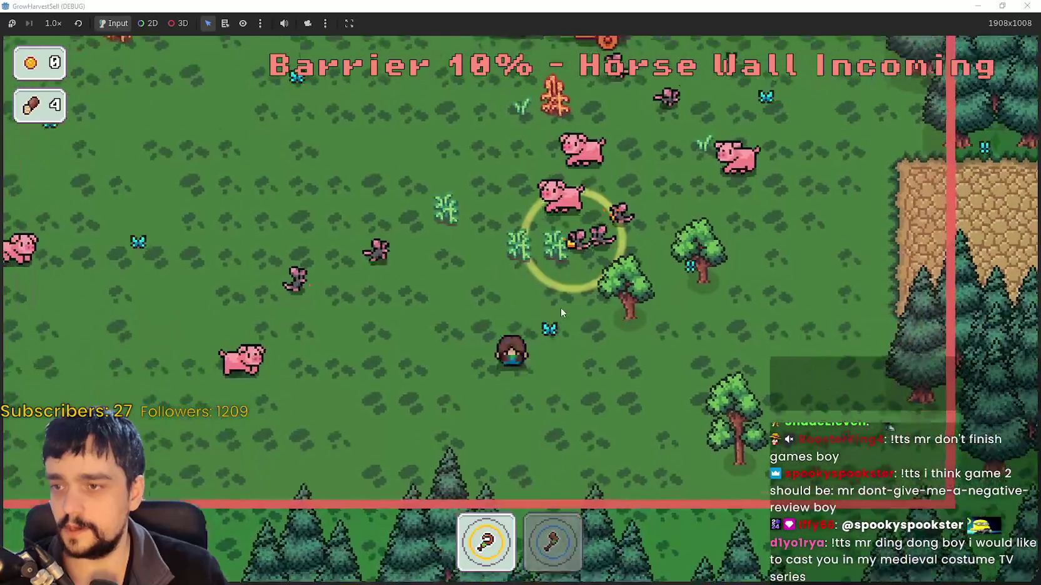
Steer clear of the horse wall into the green exit and end the stage
key(w)
key(d)
key(a)
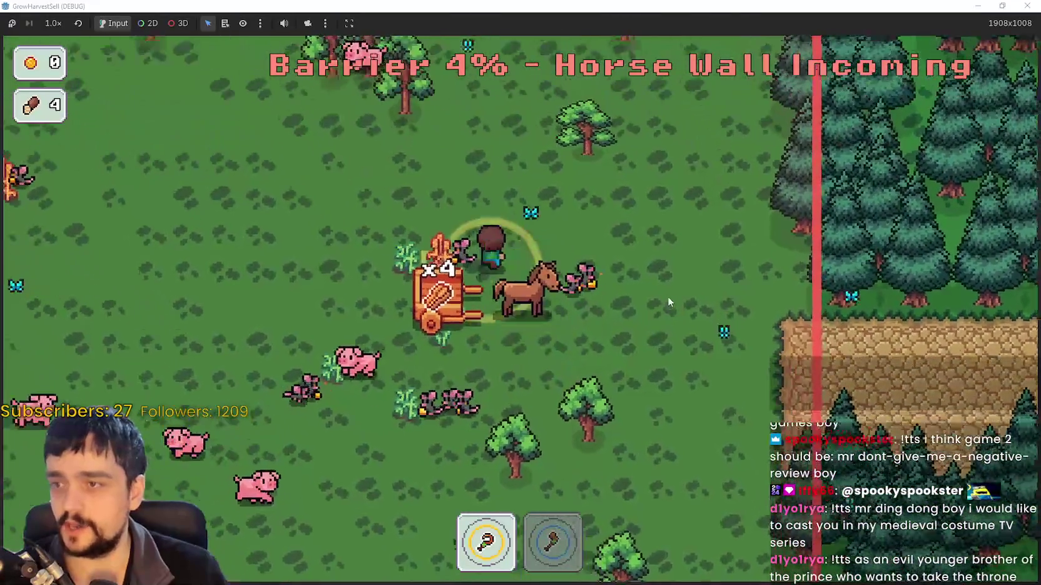
key(d)
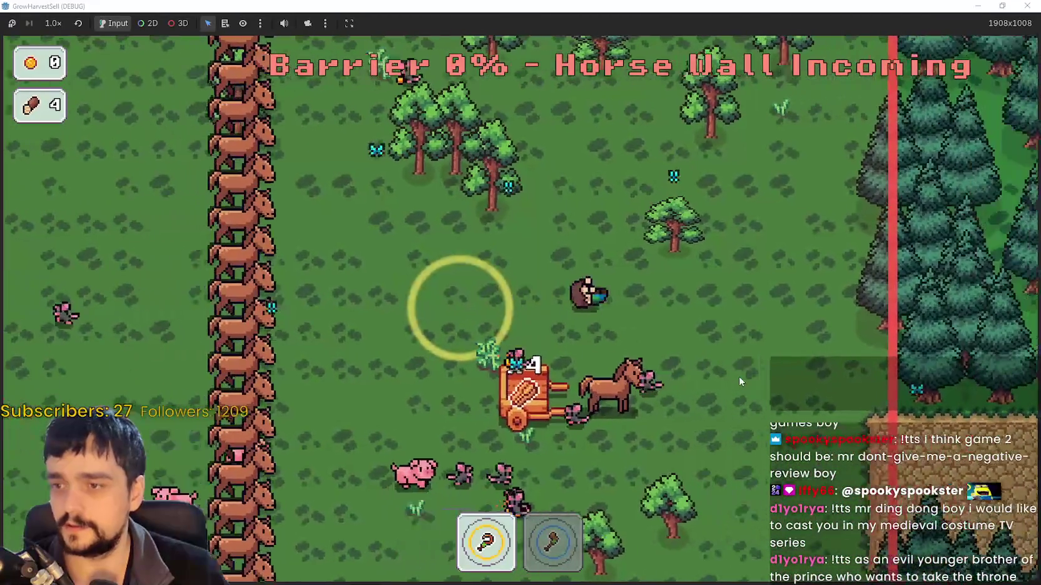
key(s)
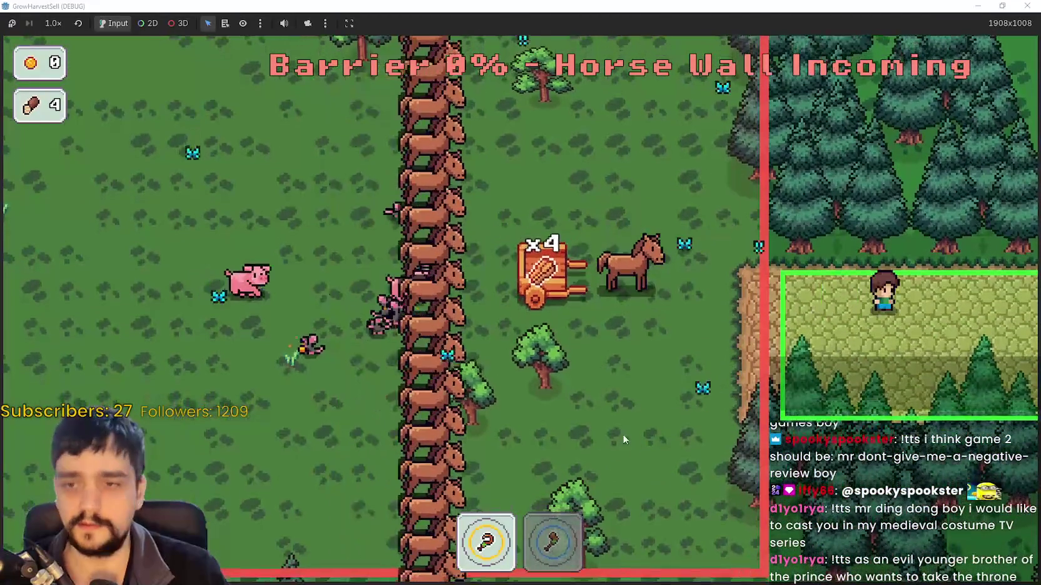
key(Return)
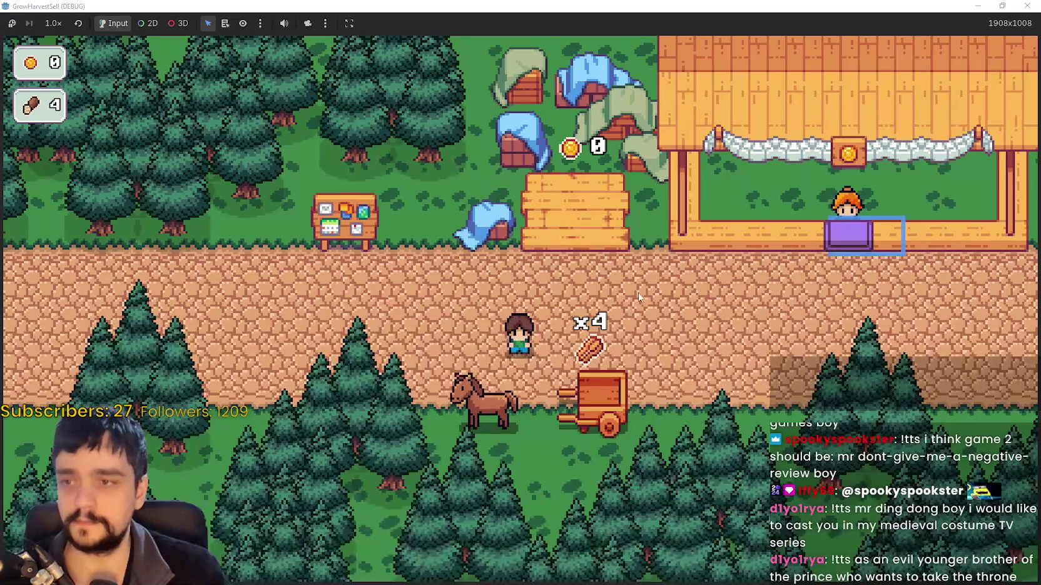
Walk to the market stall counter and sell the four carted crops
key(d)
key(w)
key(d)
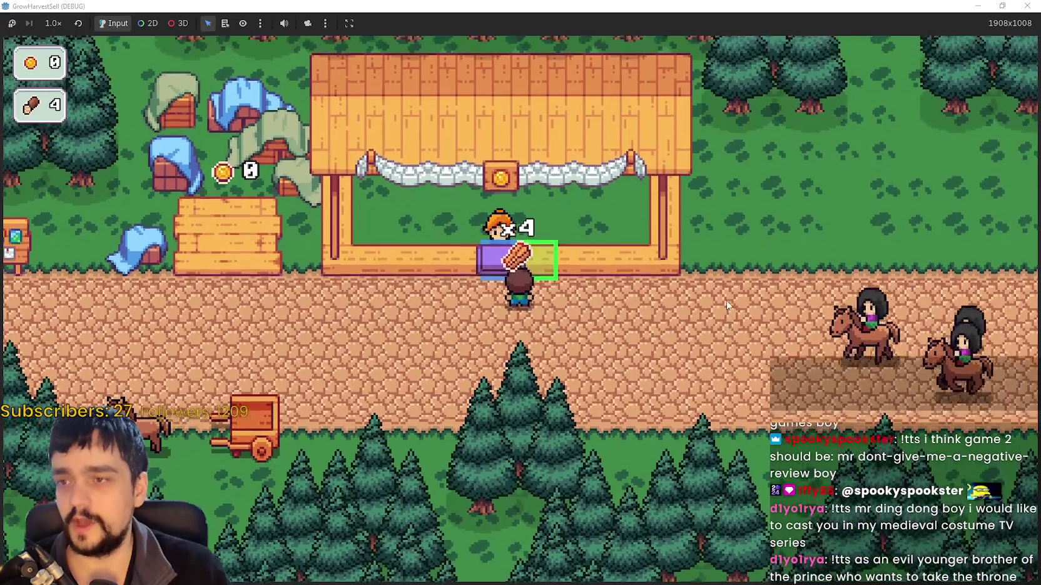
key(d)
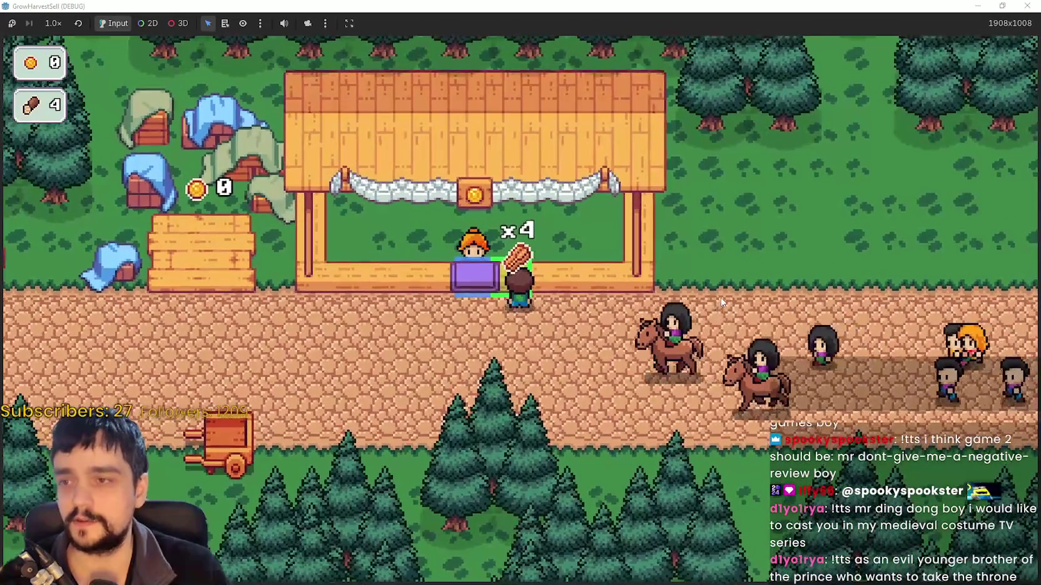
key(s)
key(a)
key(w)
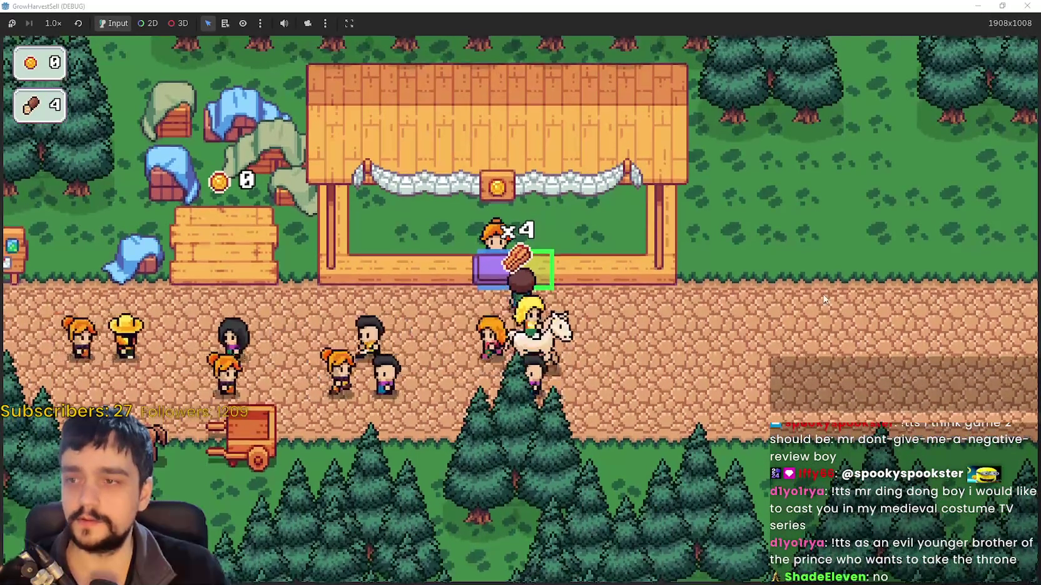
Collect the 40 gold from the coin pad and bring up the prestige skill tree
key(a)
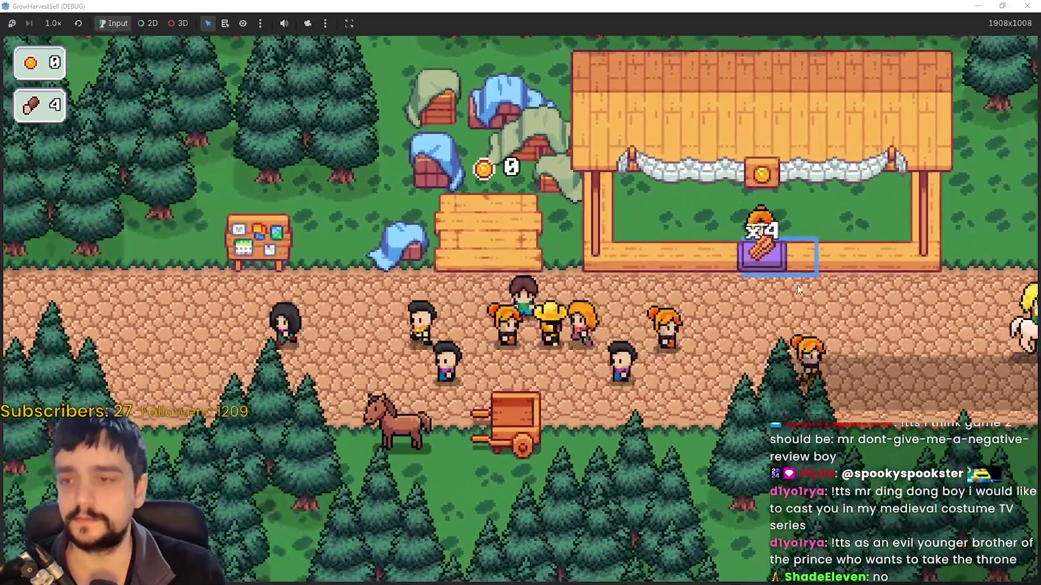
key(s)
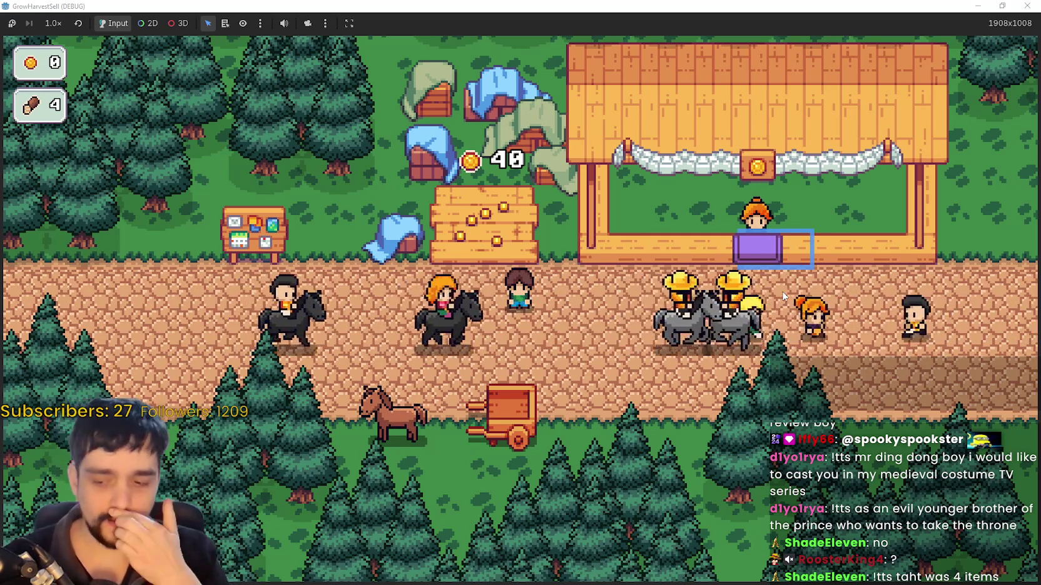
key(w)
key(a)
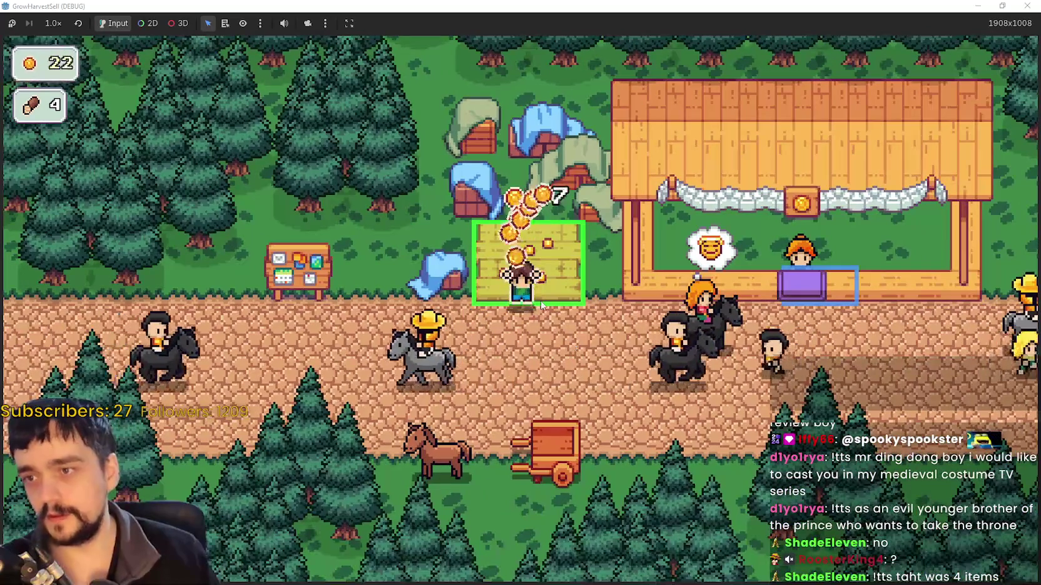
key(s)
key(a)
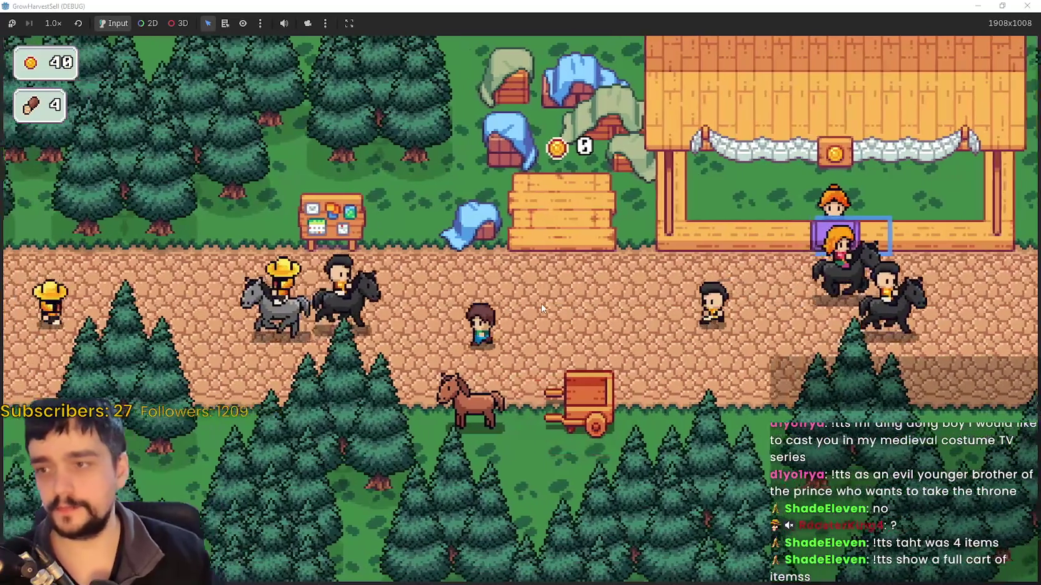
key(Tab)
mouse_move(630, 267)
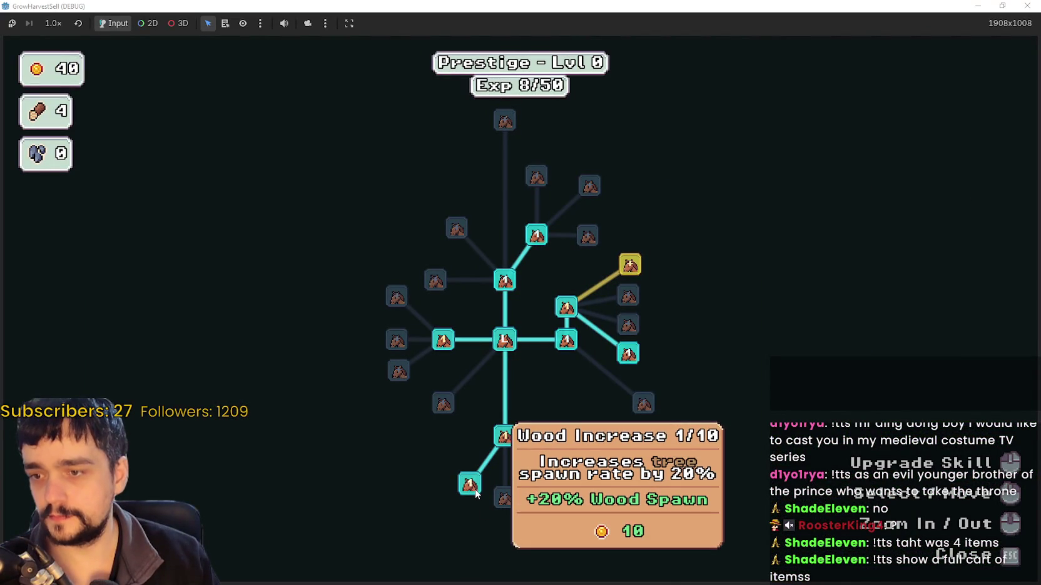
Raise Crop Domain Damage to 9/10 (+45%) with all 40 gold, then close the tree
mouse_move(448, 347)
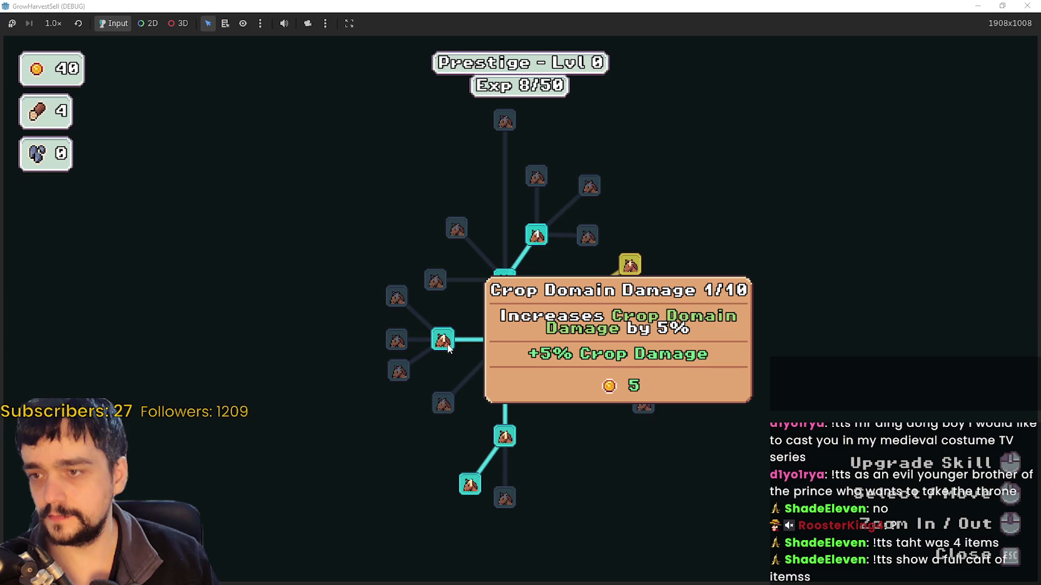
click(441, 341)
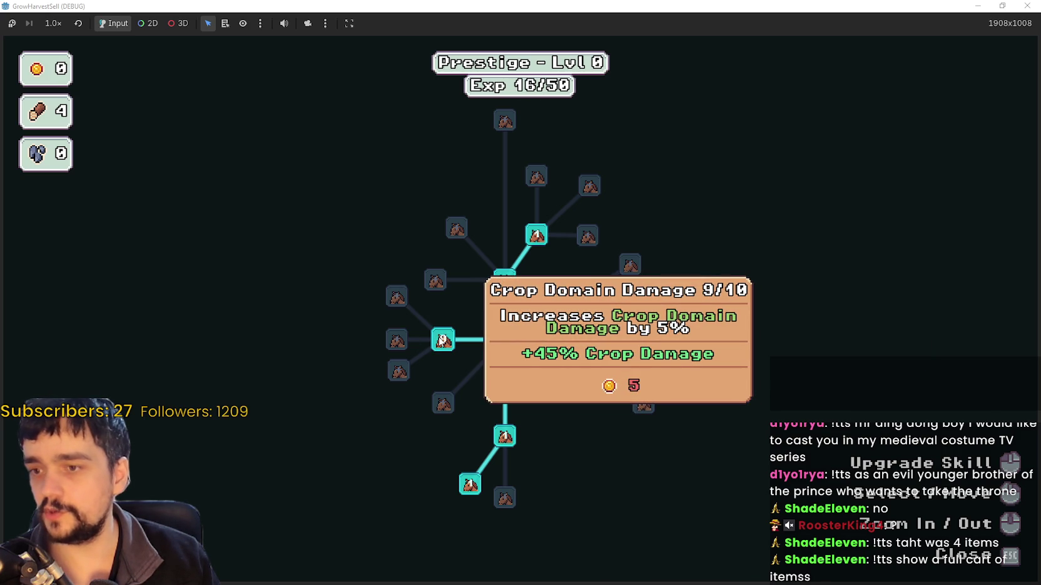
key(Escape)
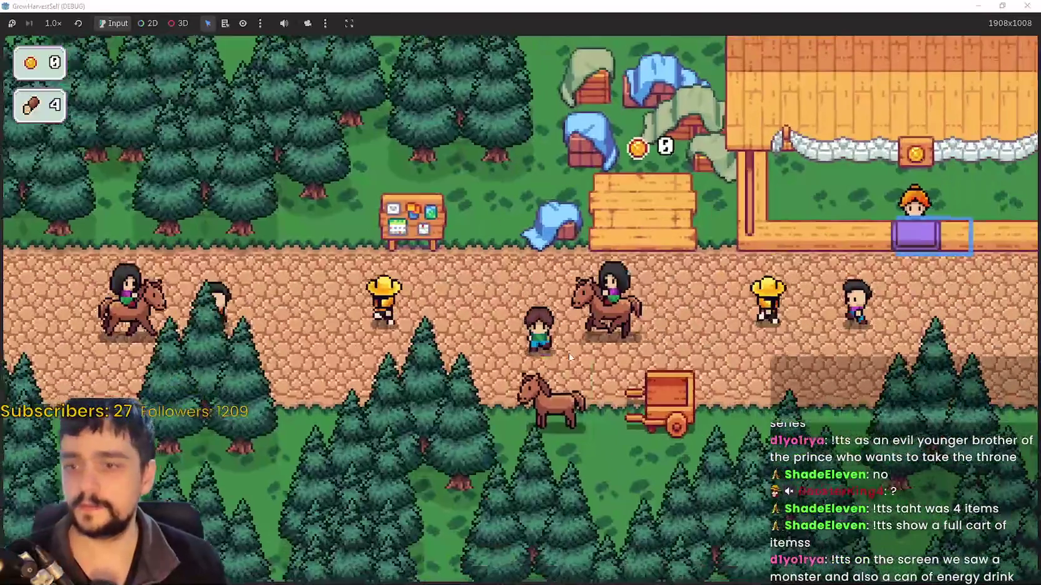
Travel to the forest stage and harvest the first wheat into the cart
key(e)
click(328, 408)
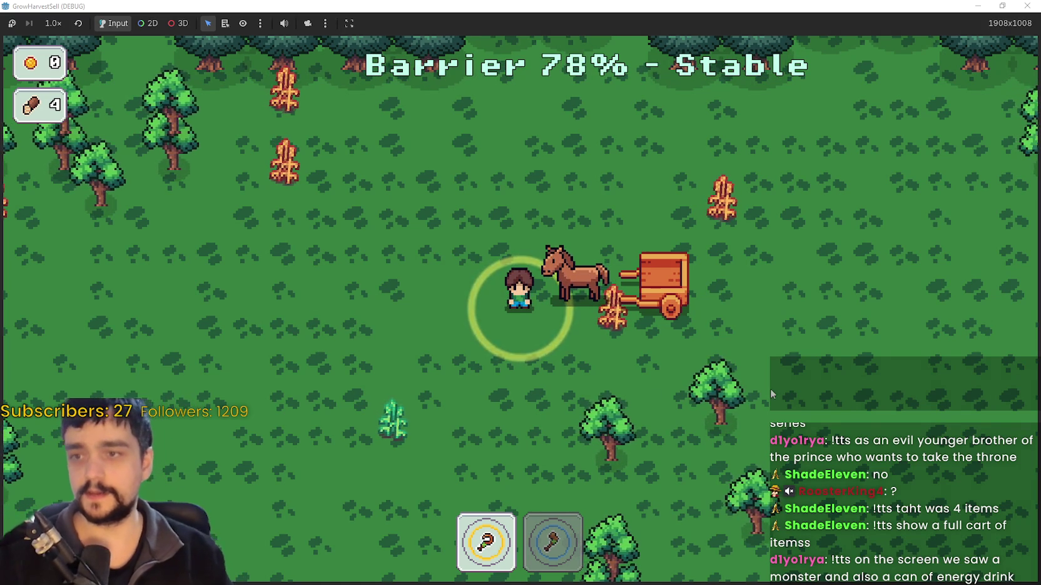
key(d)
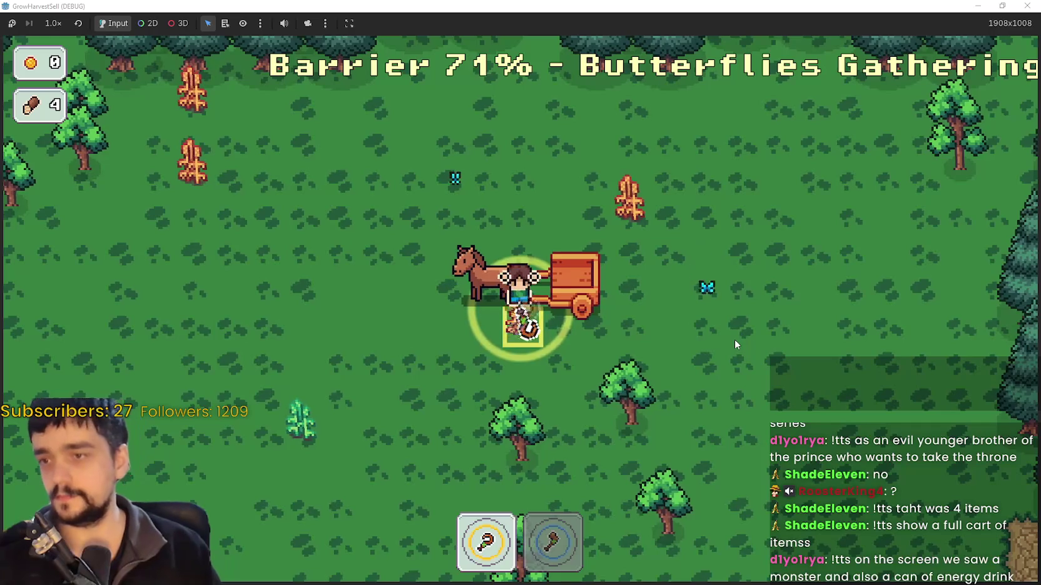
key(w)
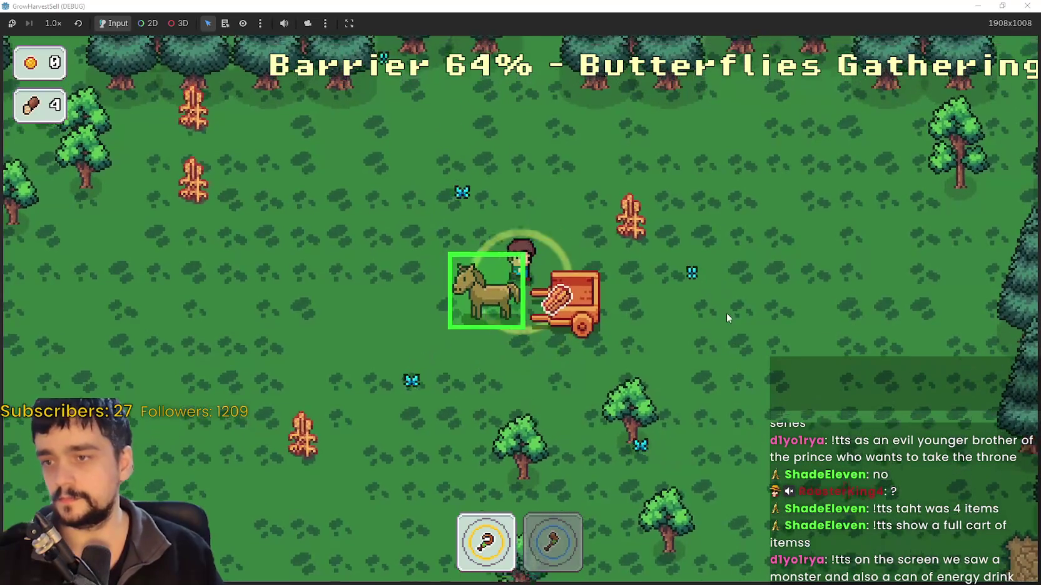
key(w)
key(d)
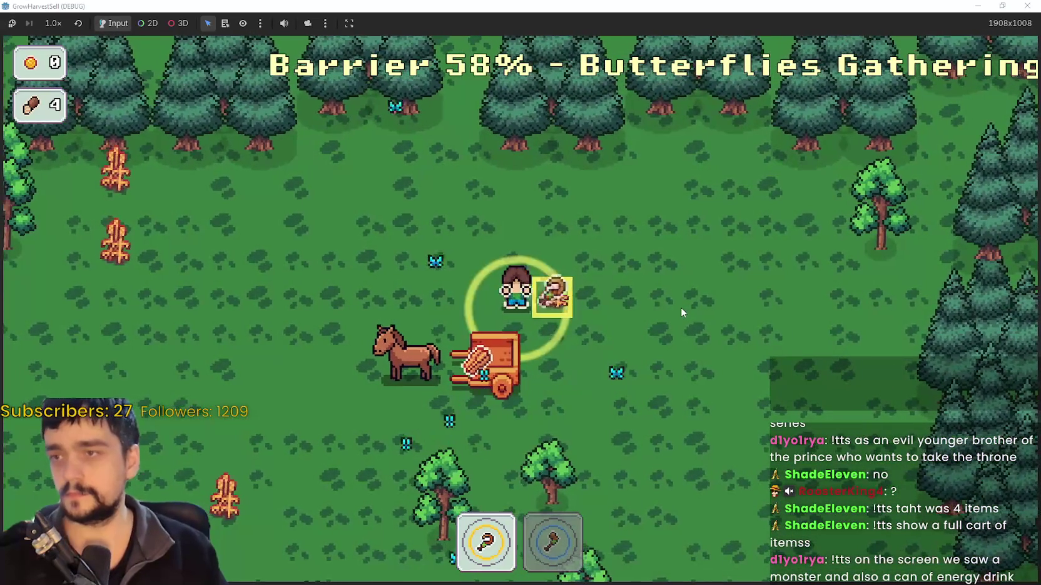
key(s)
key(a)
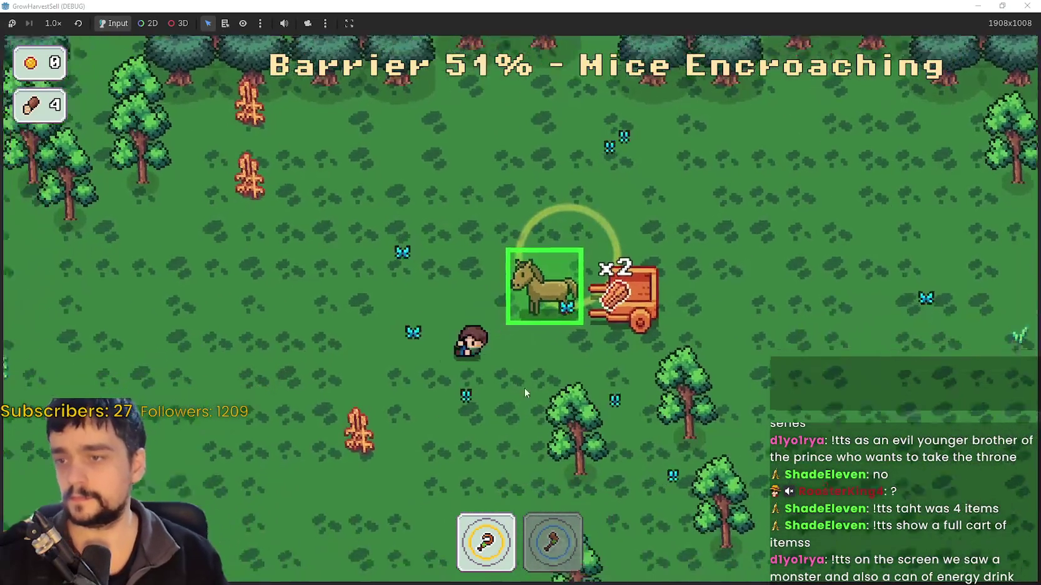
Harvest more wheat across the field and deposit it in the cart
key(s)
key(a)
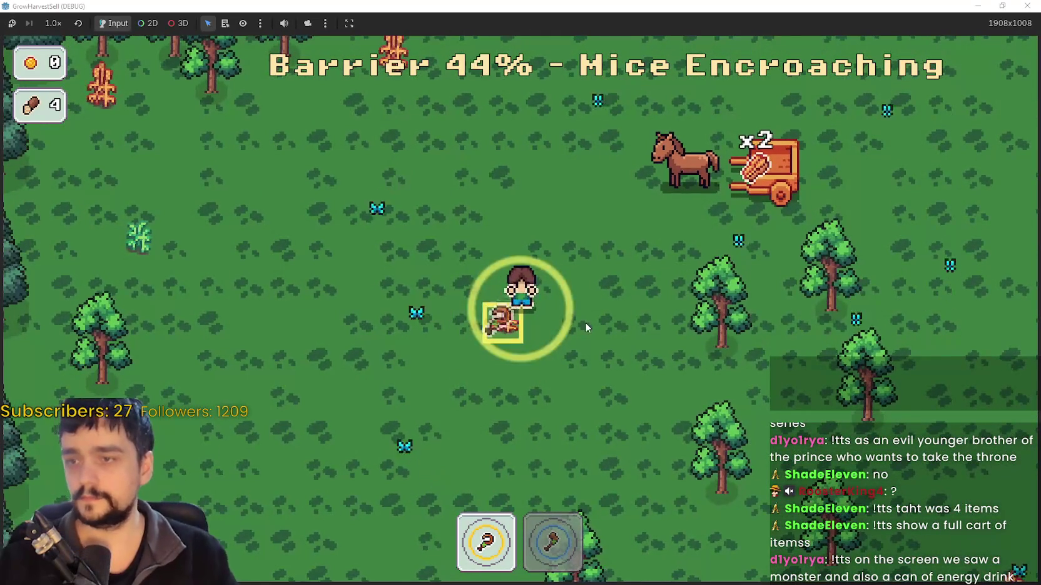
key(w)
key(a)
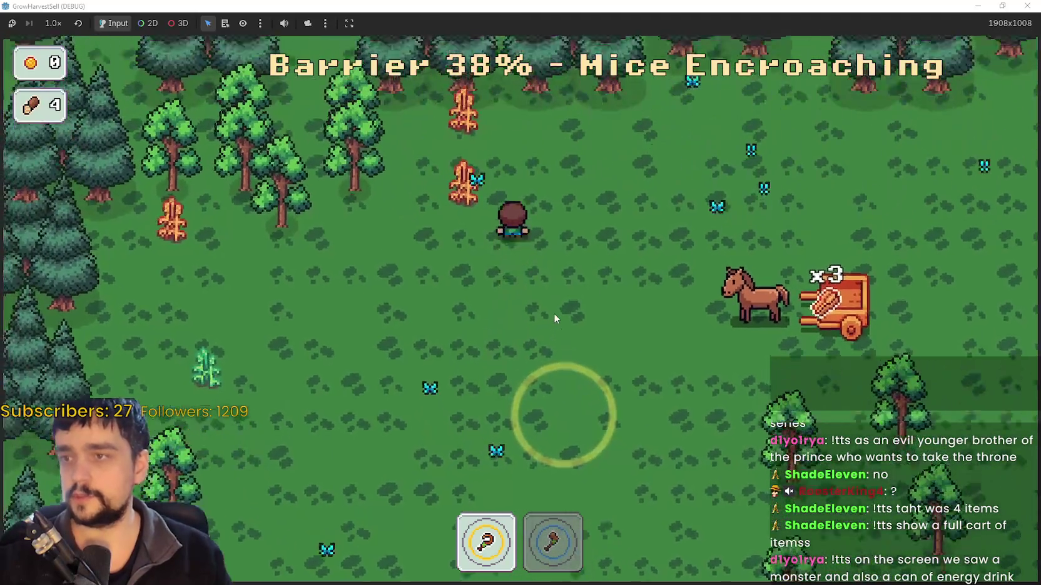
key(w)
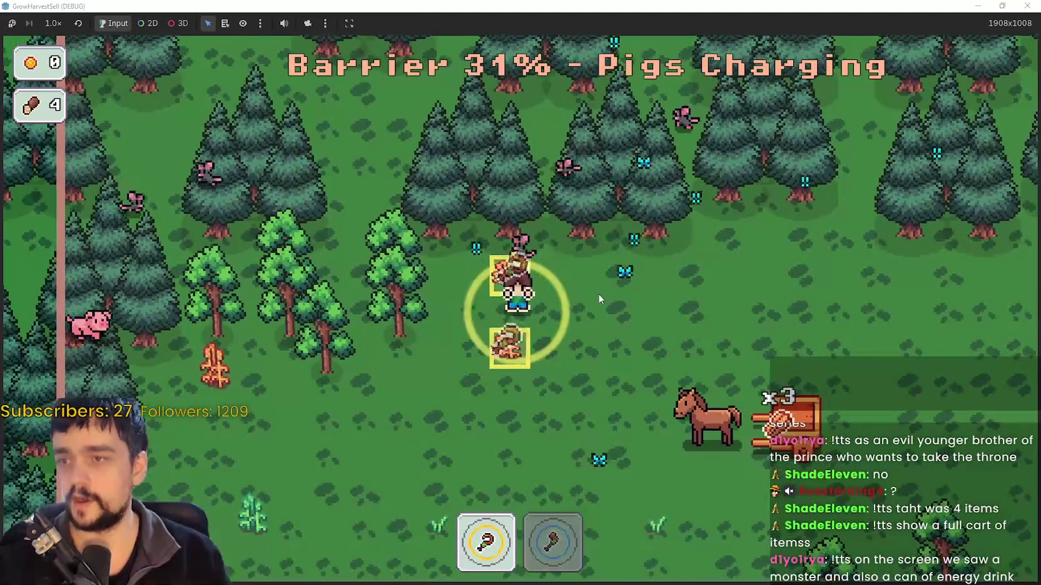
key(a)
Evade the charging pigs and reach the exit, ending with 5 crops in 00:32
key(s)
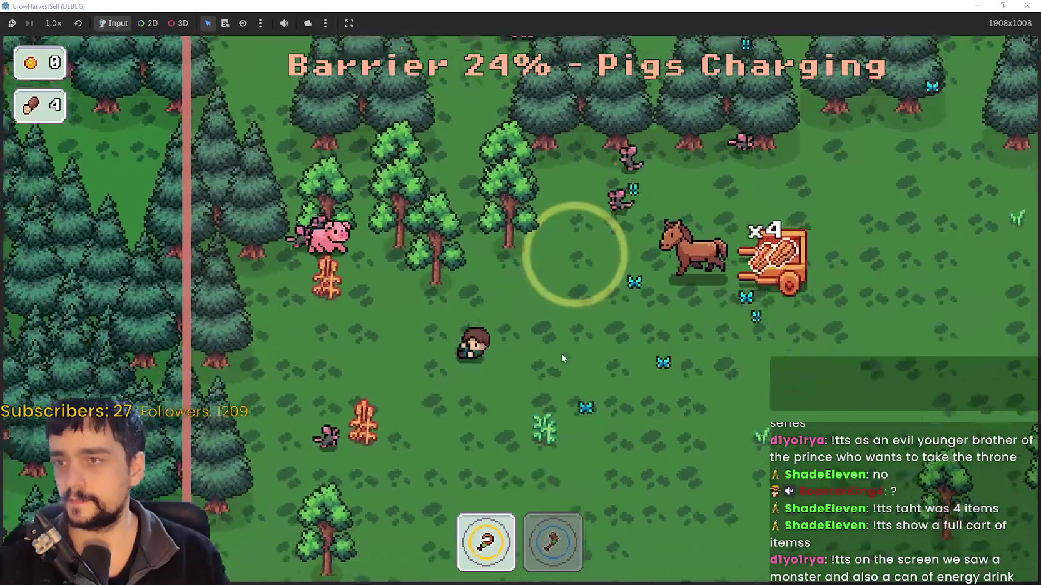
key(a)
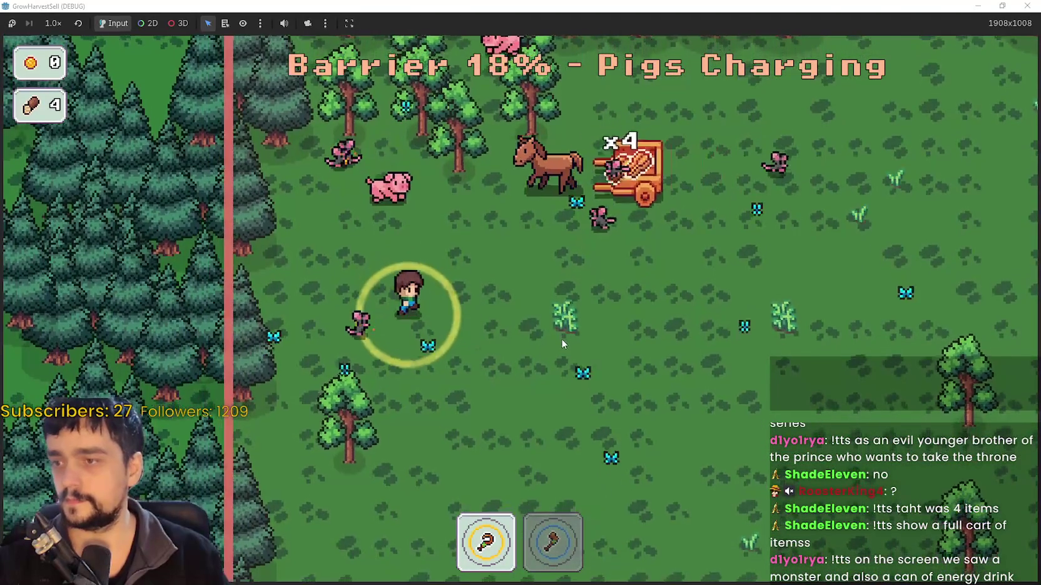
key(s)
key(d)
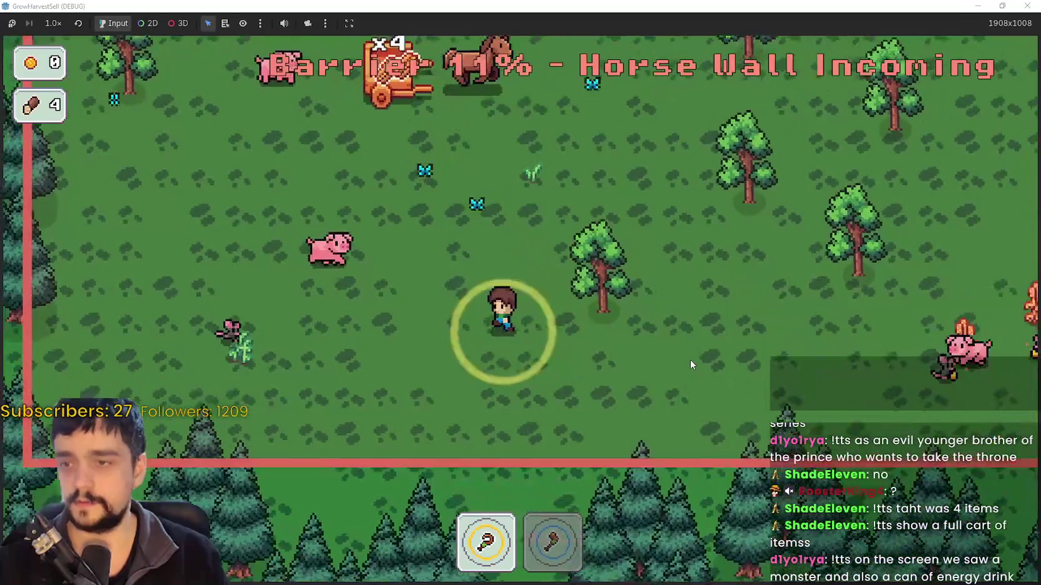
key(s)
key(d)
key(w)
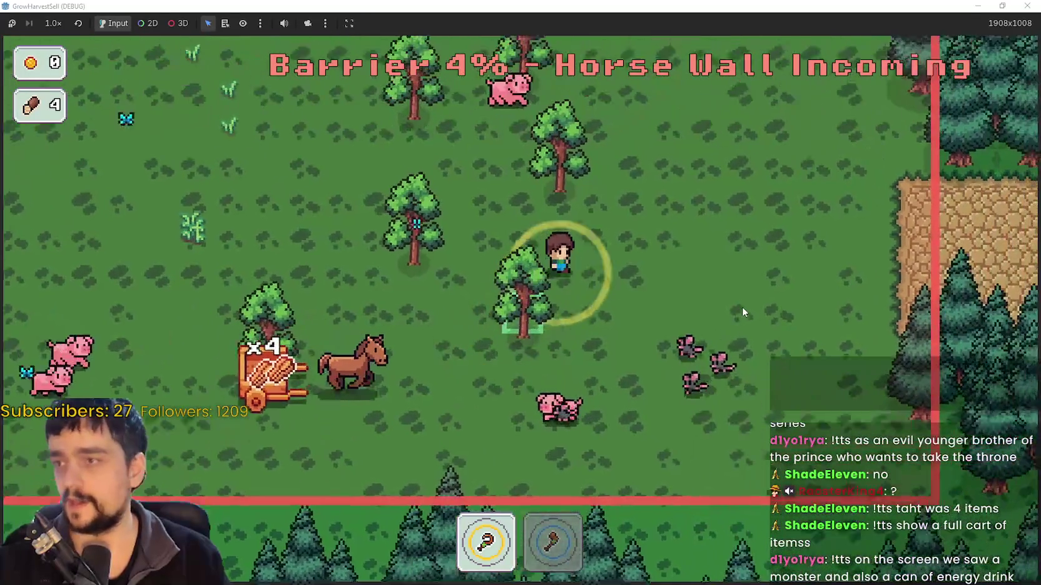
key(d)
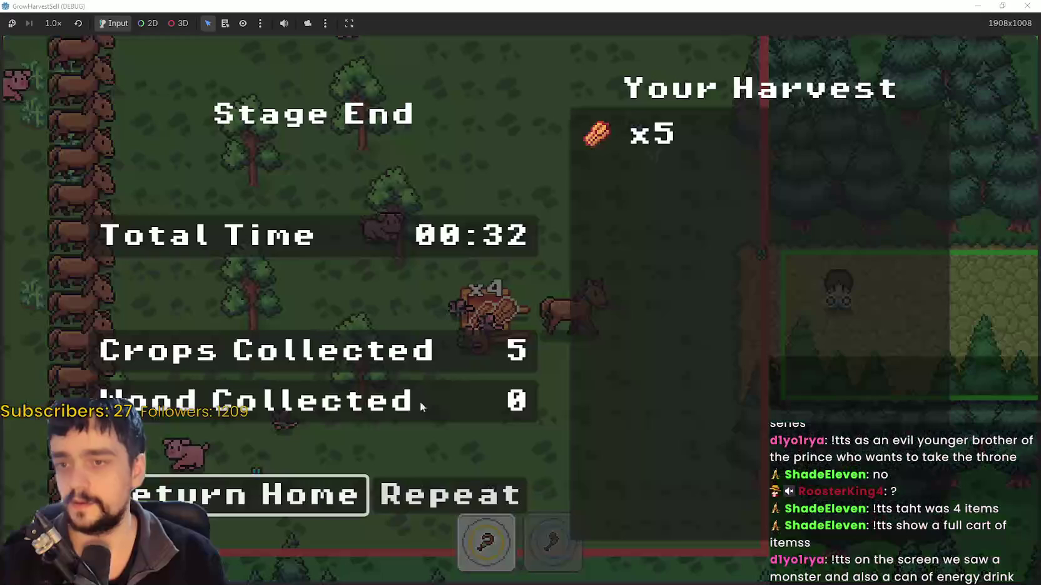
Return to the village and sell the crops at the market stall
click(299, 501)
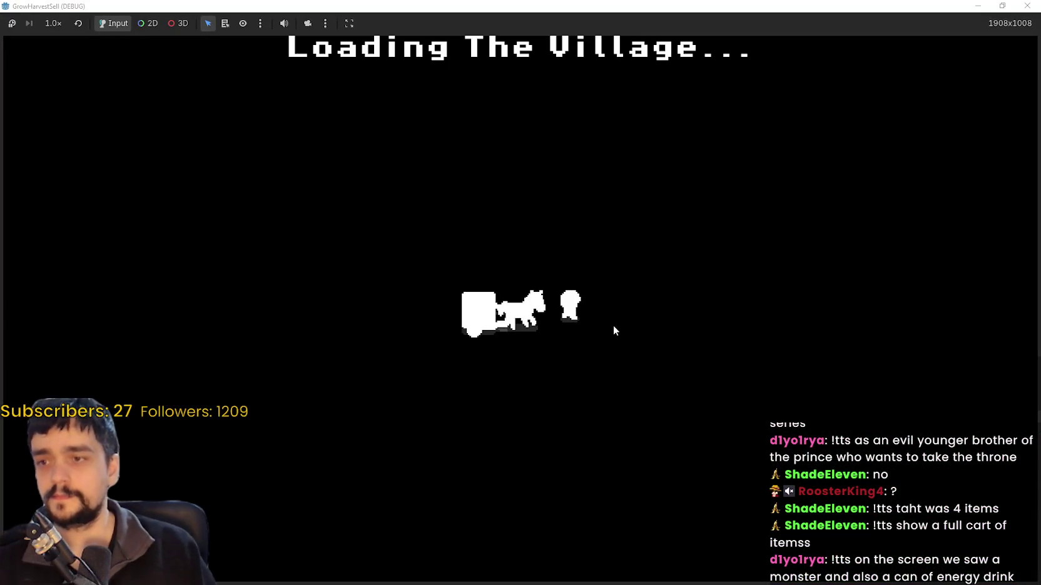
key(d)
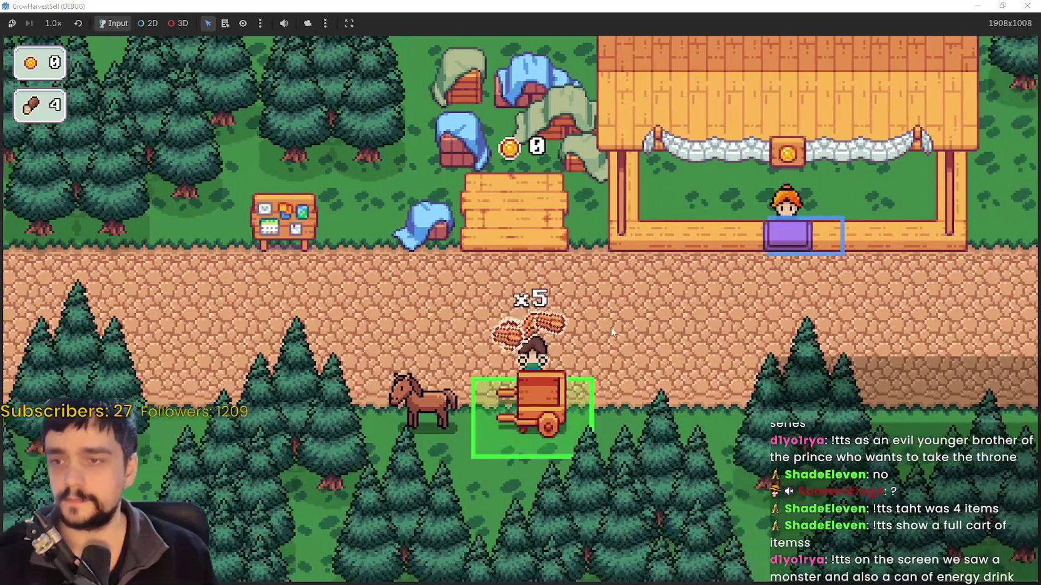
key(w)
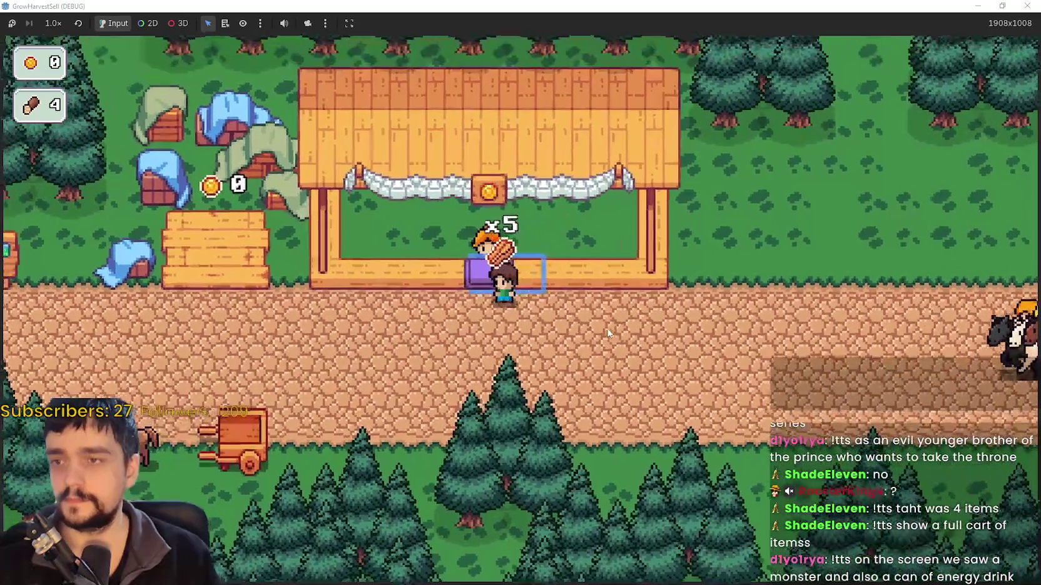
key(w)
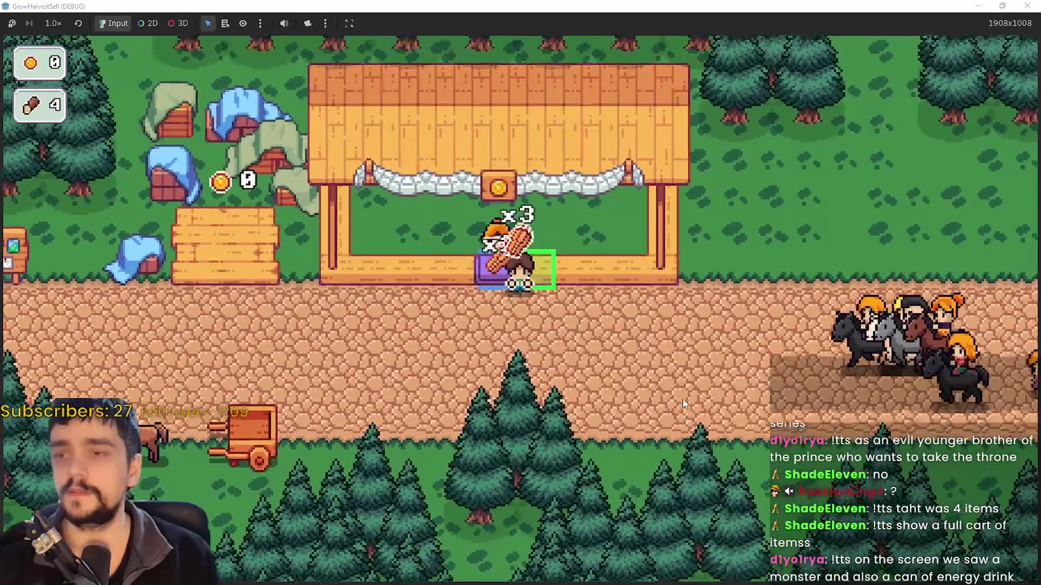
key(s)
key(a)
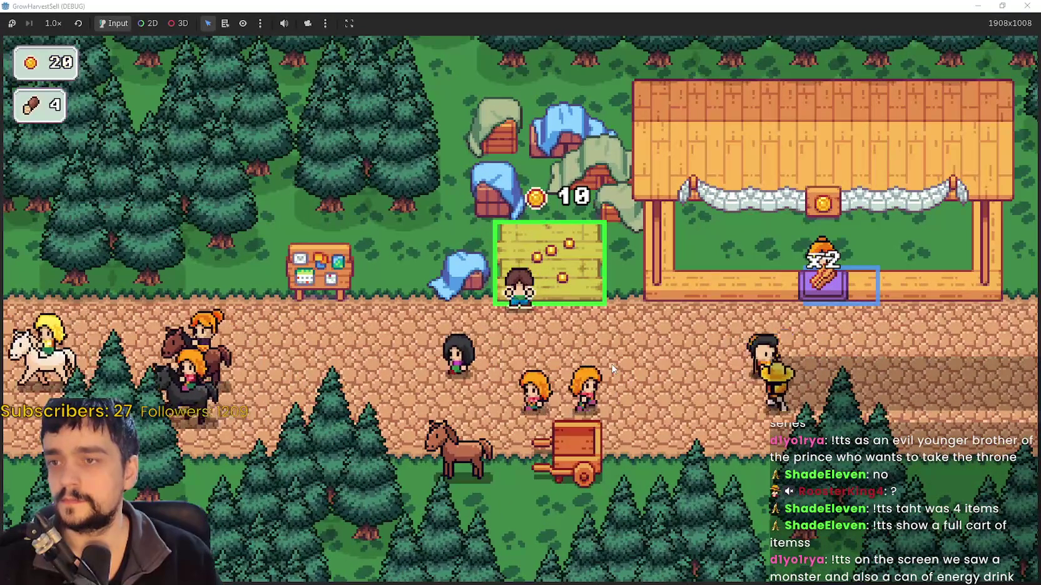
Collect coins on the coin platform until gold reaches 50, then go to the notice board
key(Down)
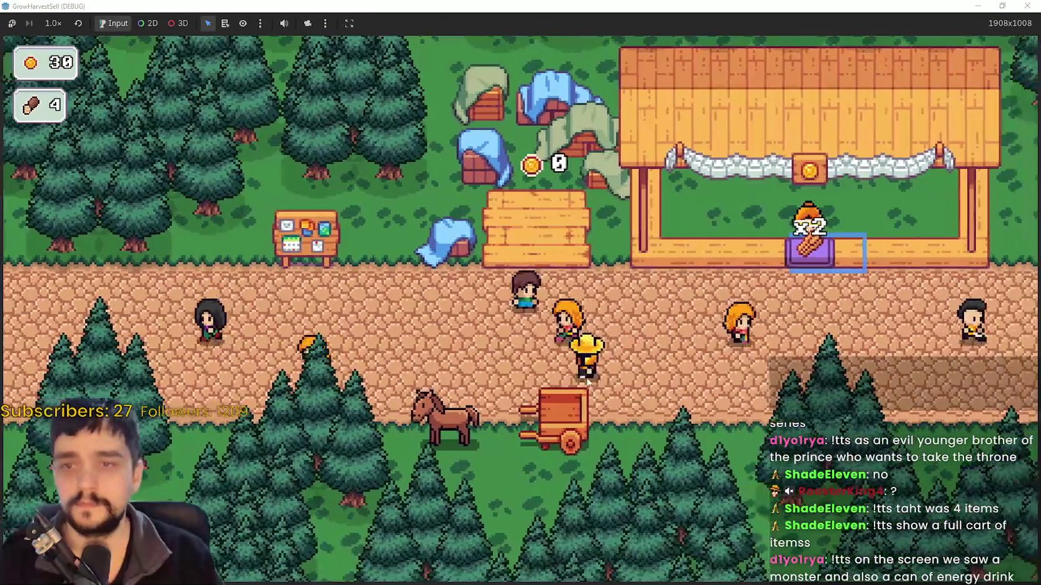
key(Up)
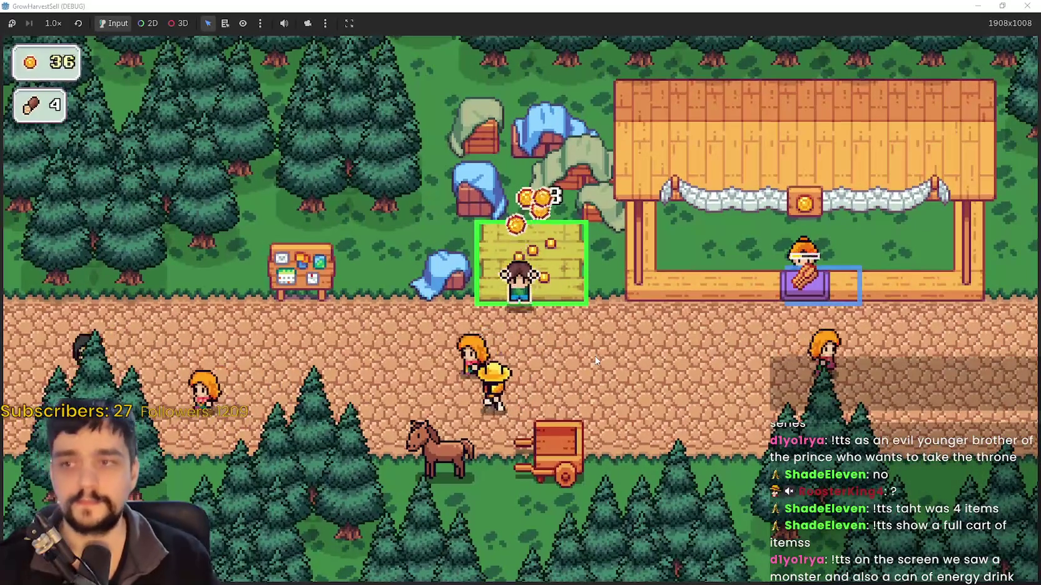
key(Down)
key(Right)
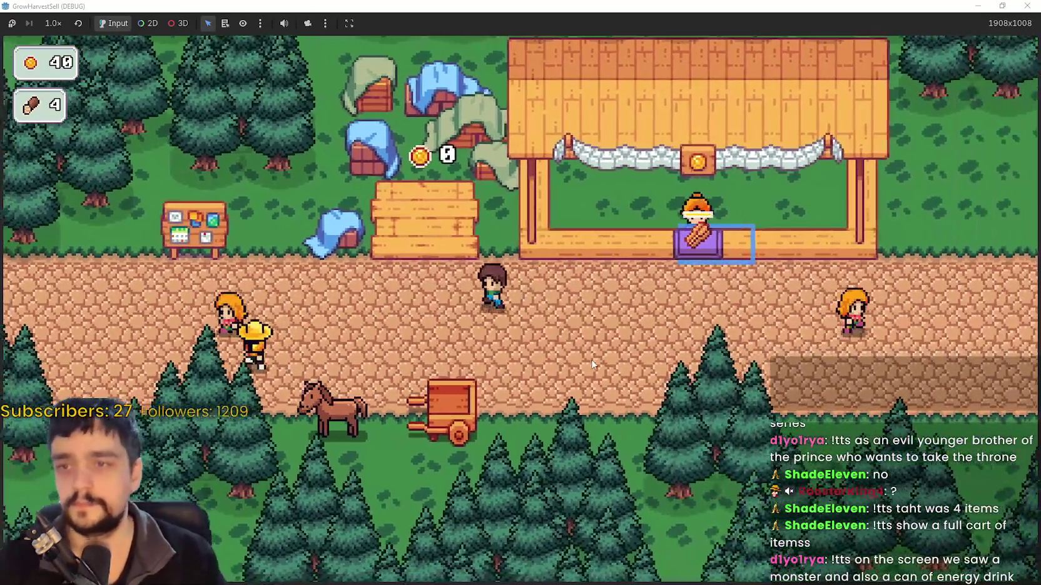
key(Left)
key(Up)
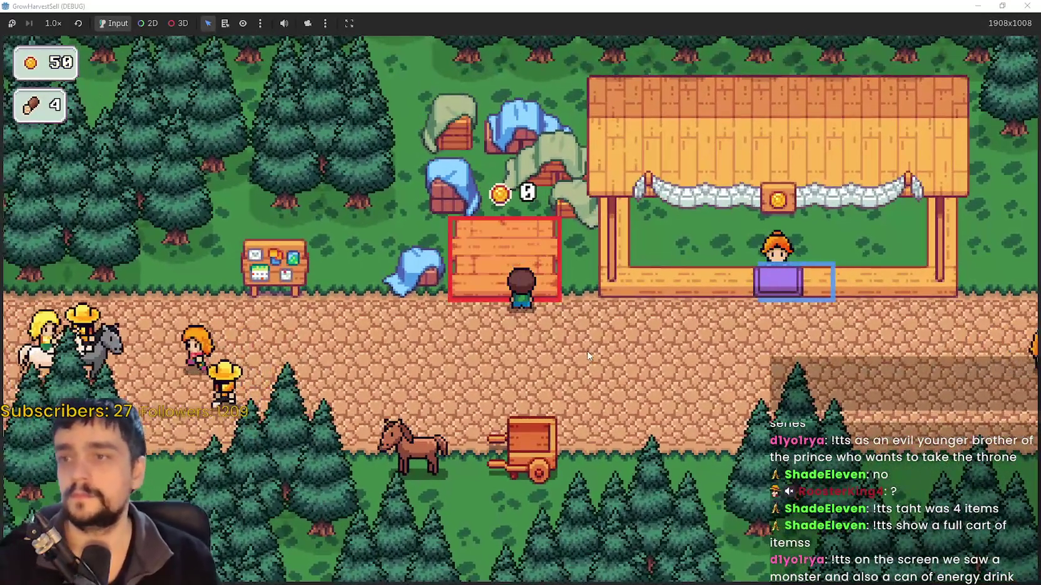
key(Left)
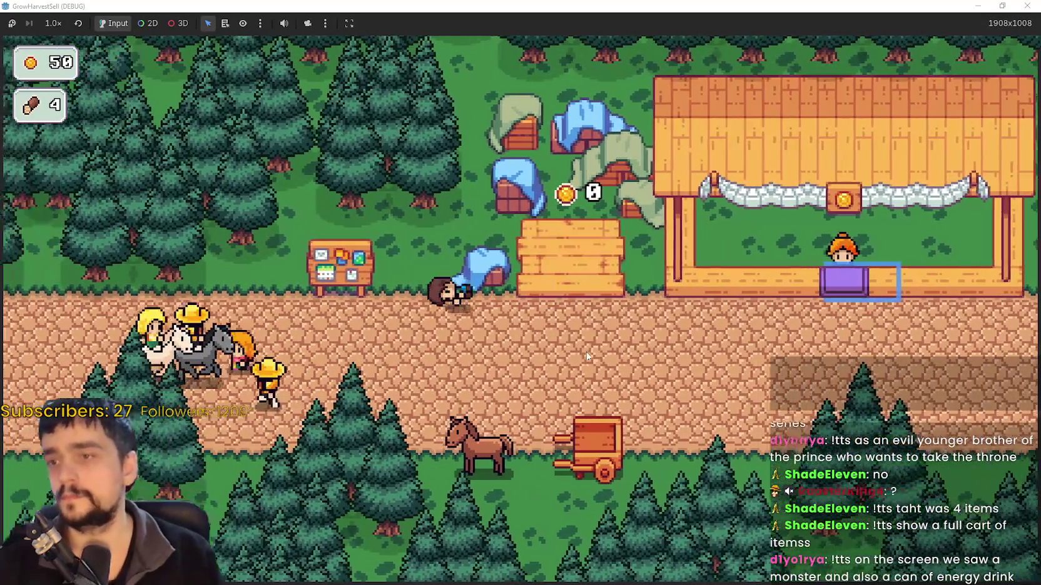
Buy the yellow Resource Domain Energy node for 50 gold, raising Exp to 17/50
key(e)
scroll(597, 316, up, 2)
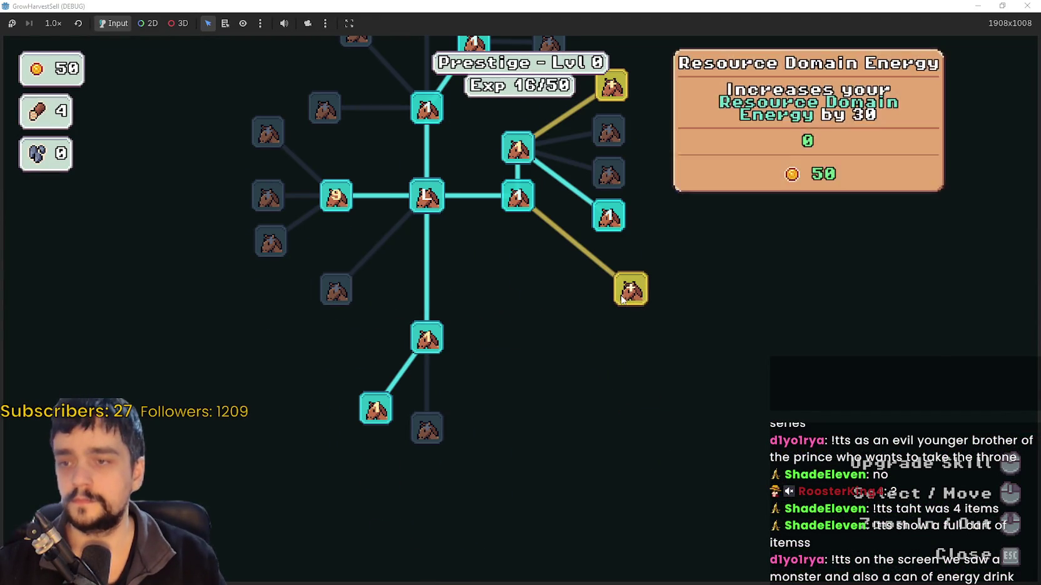
click(627, 288)
scroll(606, 348, down, 2)
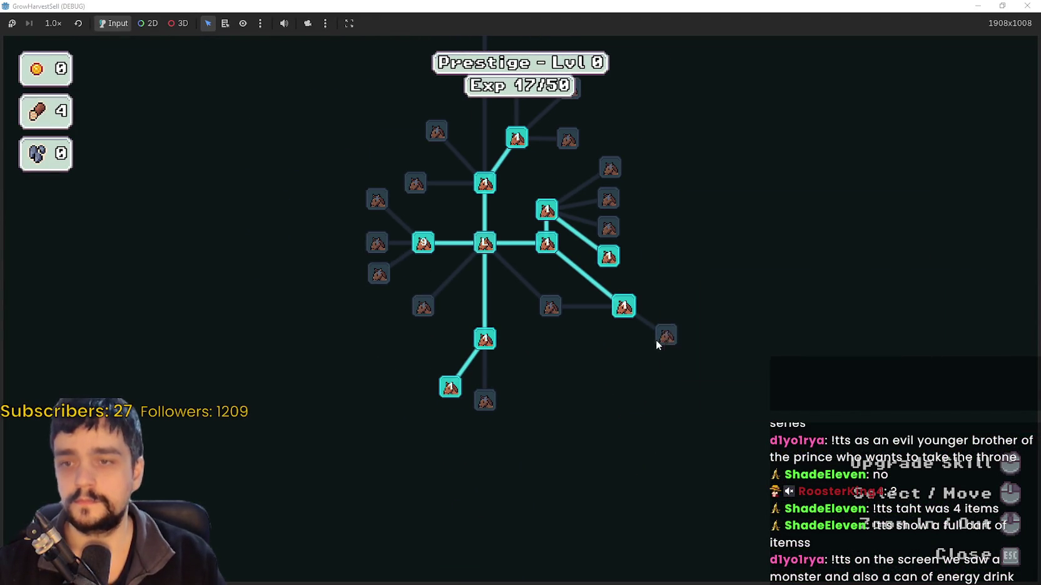
drag(508, 323, 531, 374)
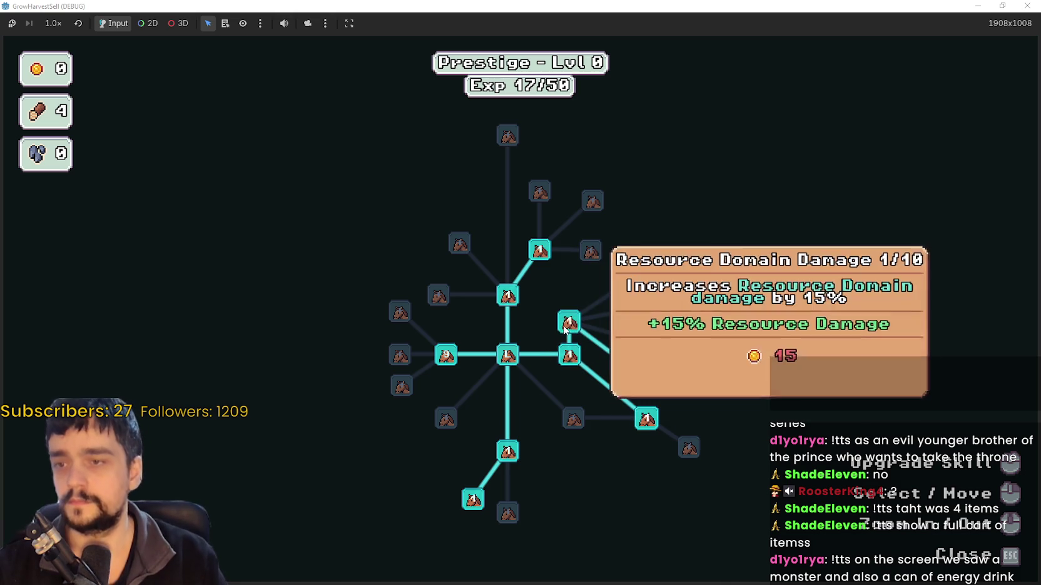
Leave the skill tree and travel to the Stage 1 wheat field
mouse_move(445, 352)
key(Escape)
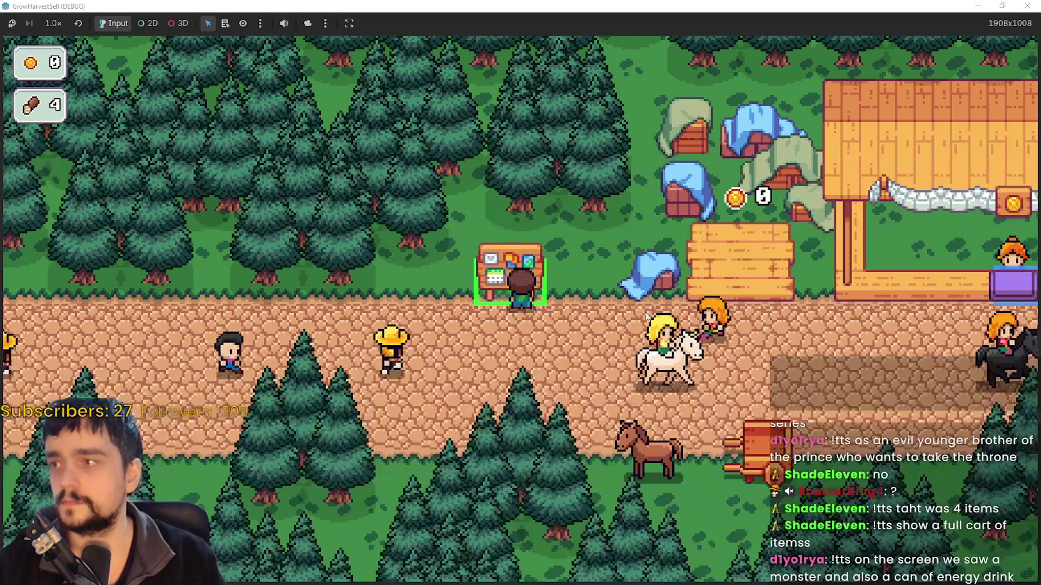
key(e)
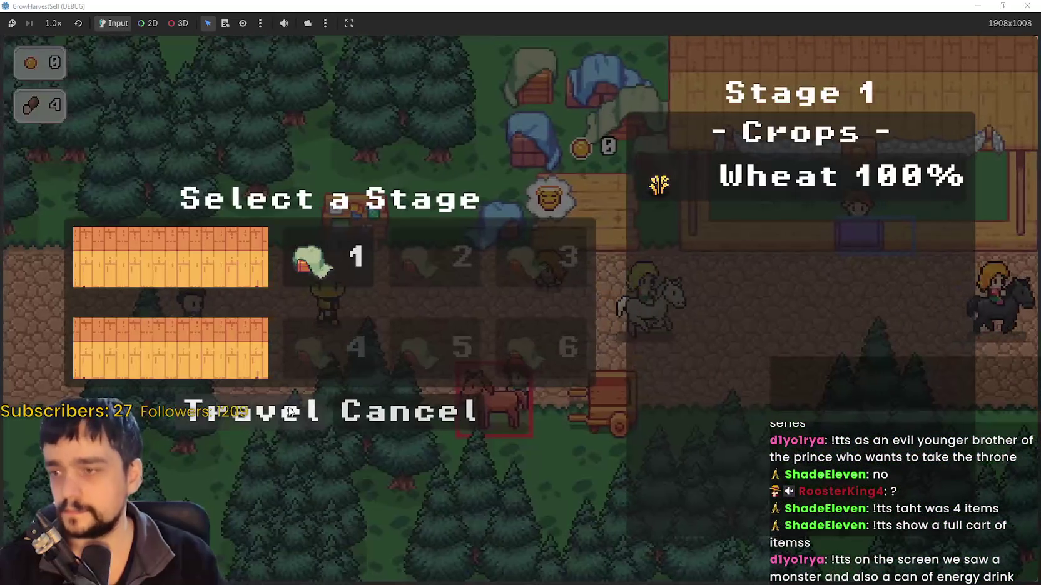
key(Return)
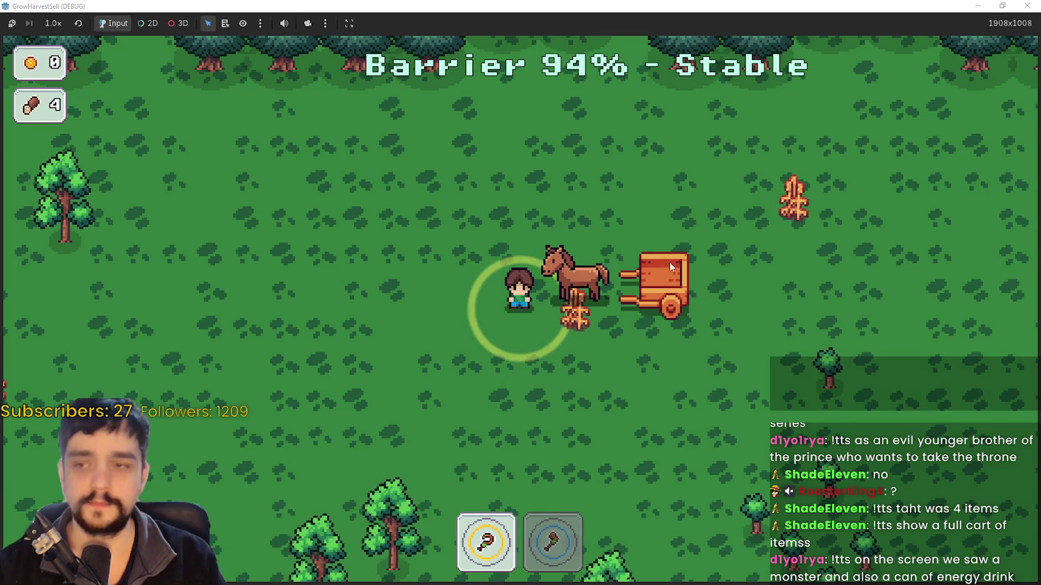
Pick up the dropped wheat and gather nearby plants into the cart
key(s)
key(d)
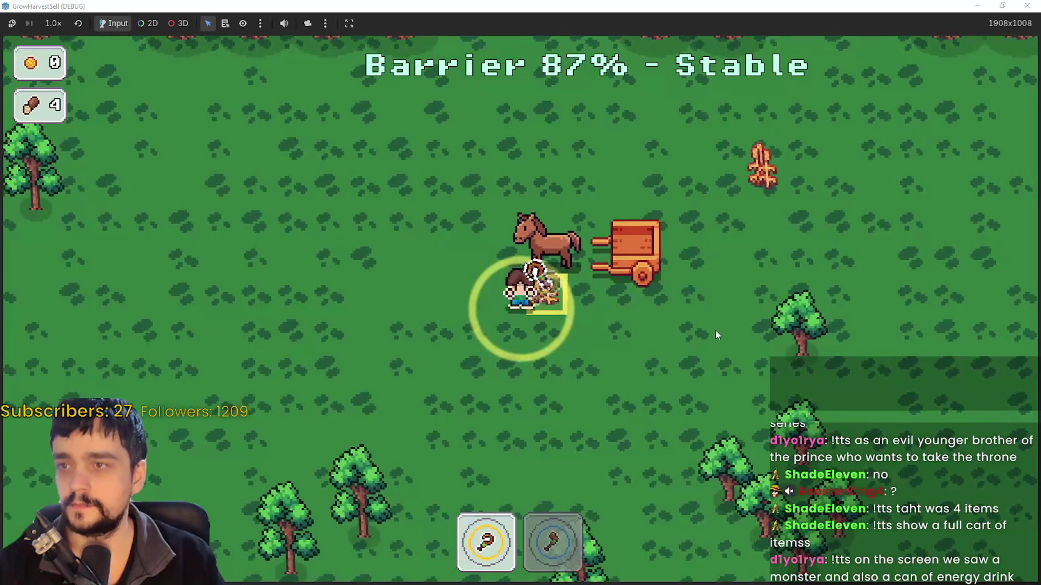
key(d)
key(w)
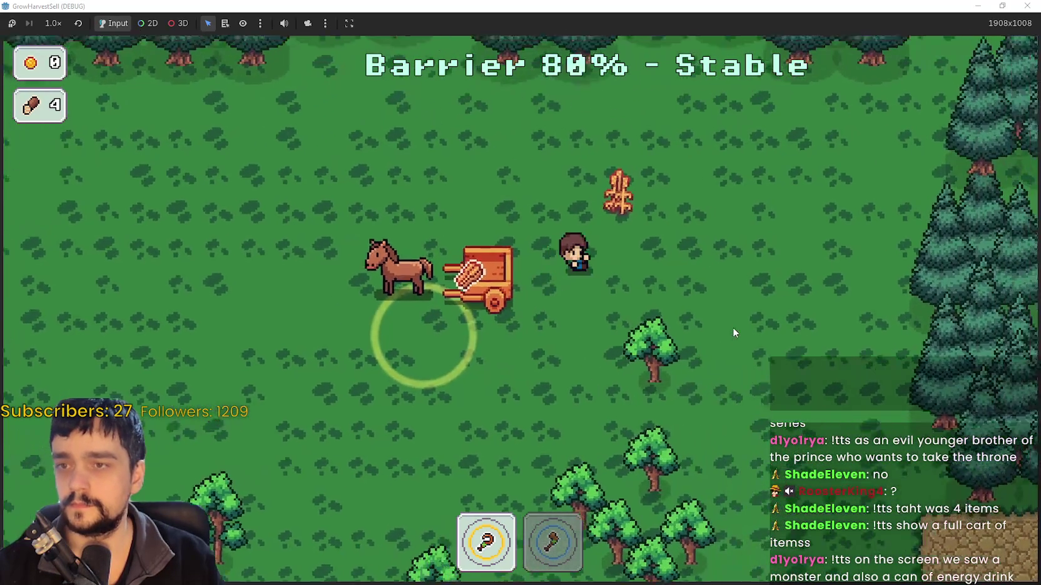
key(d)
key(w)
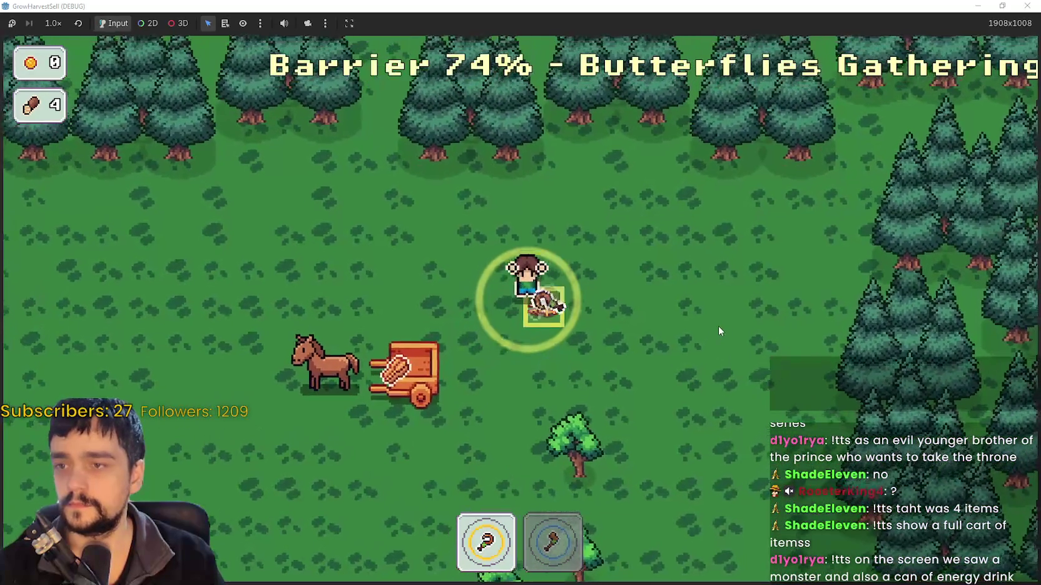
key(s)
key(a)
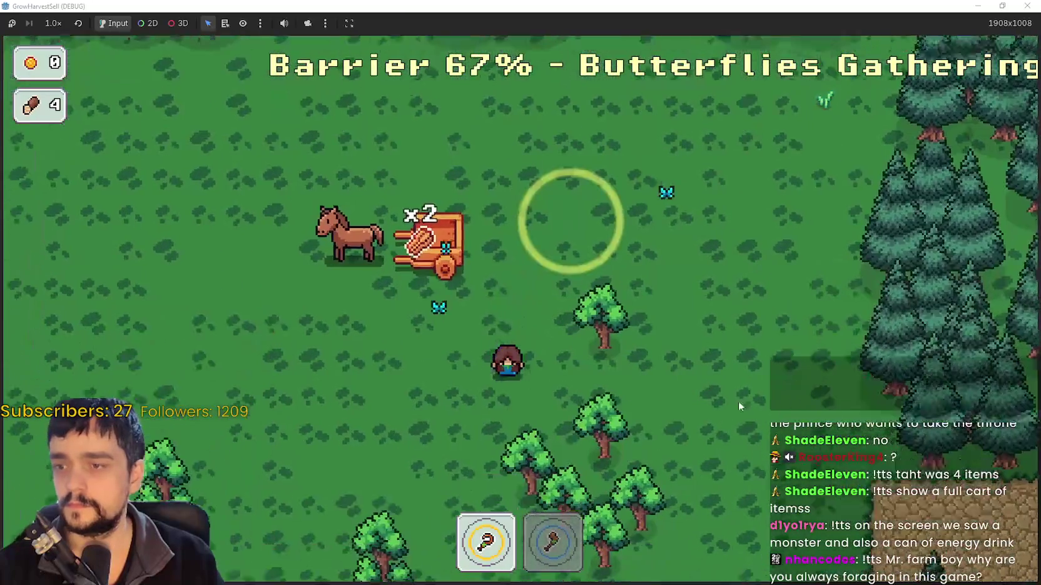
key(w)
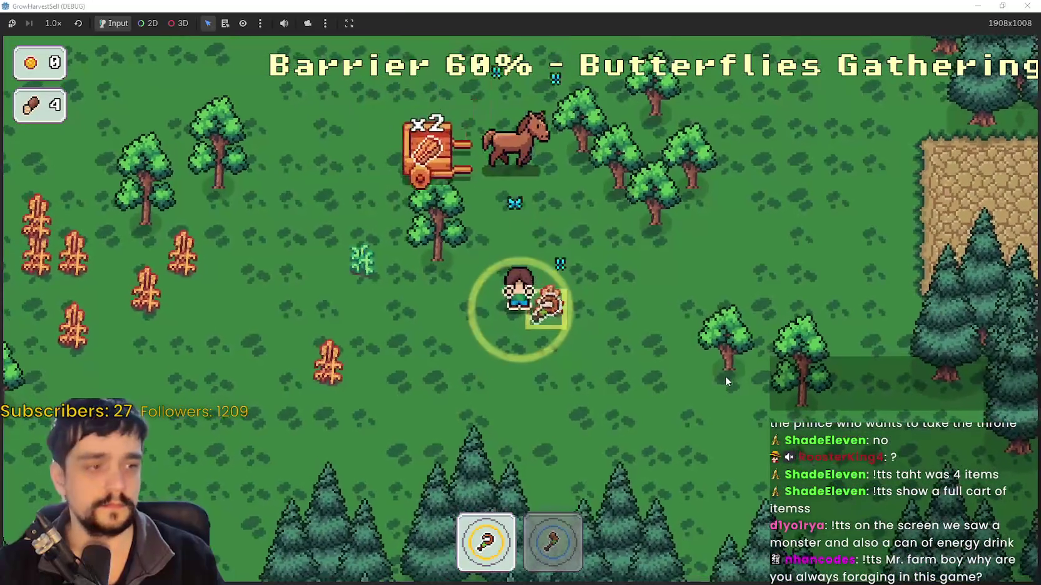
key(d)
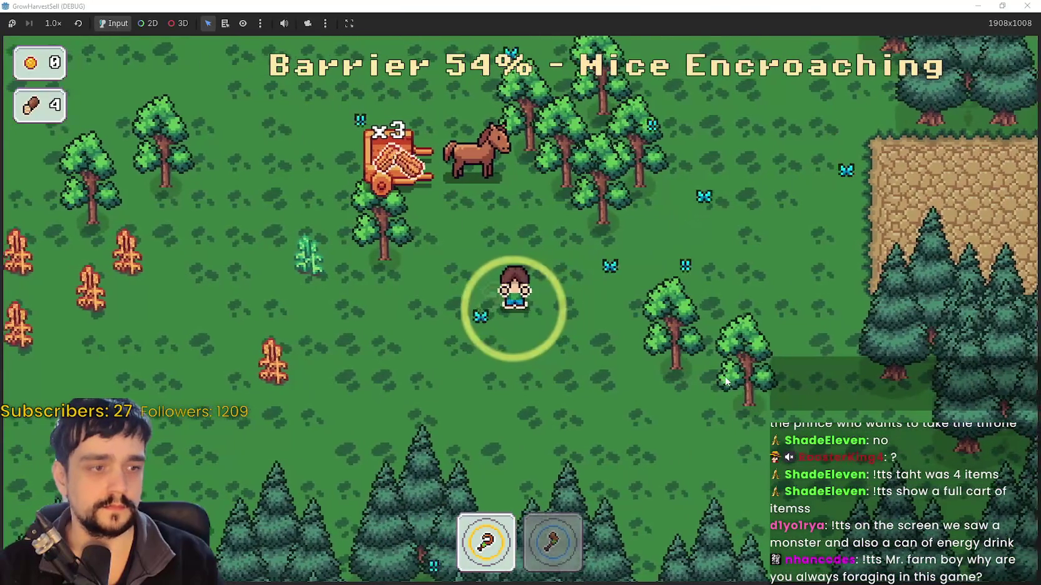
Harvest the wheat cluster on the left and the remaining plants
key(a)
key(s)
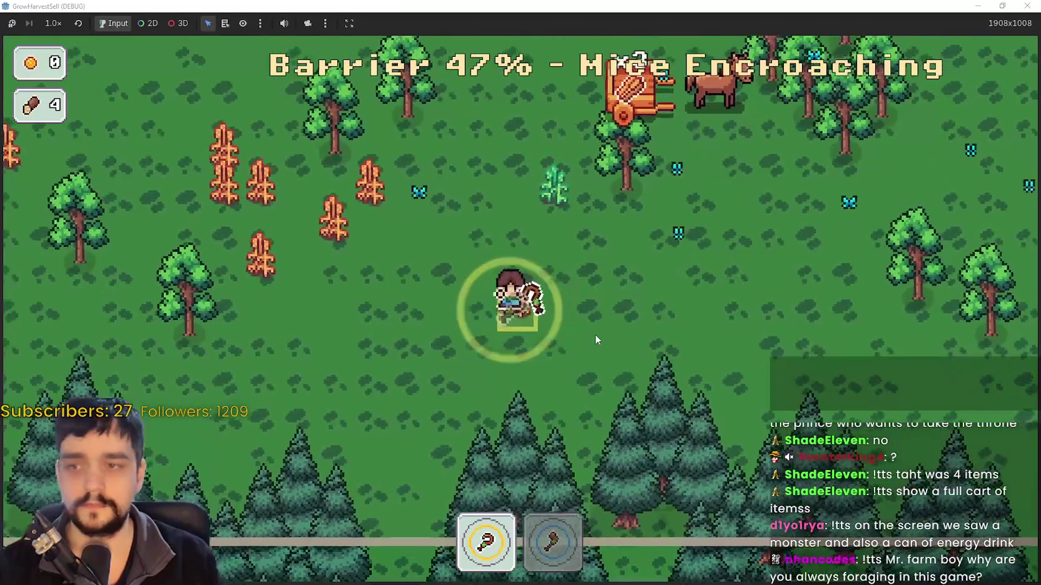
key(a)
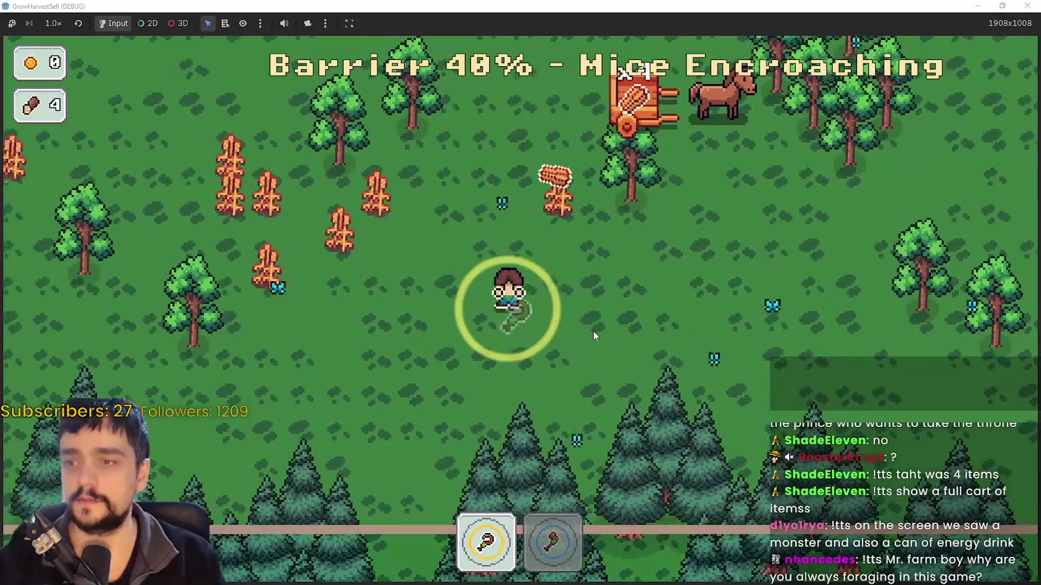
key(w)
key(a)
click(592, 311)
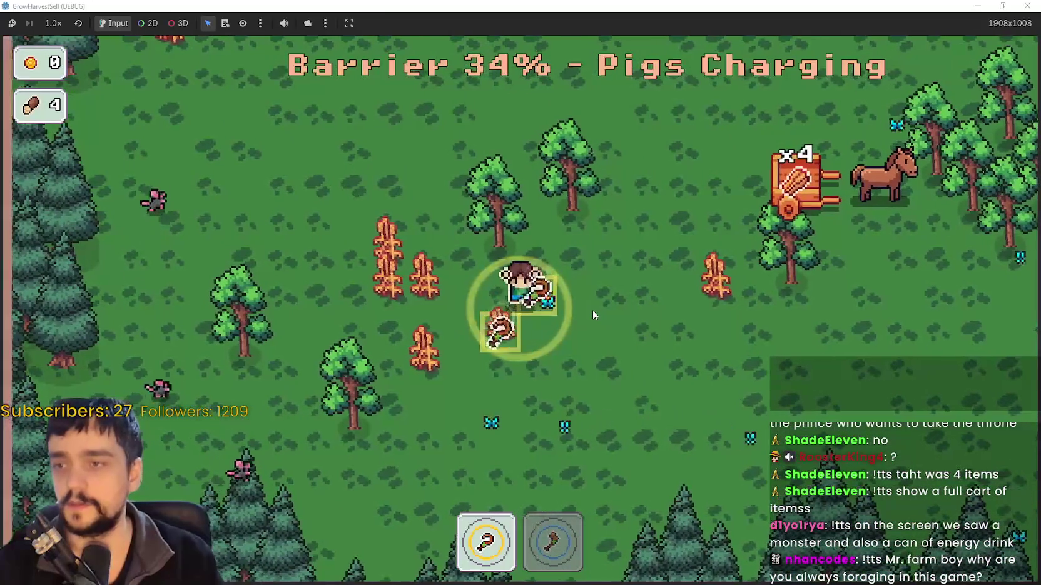
key(a)
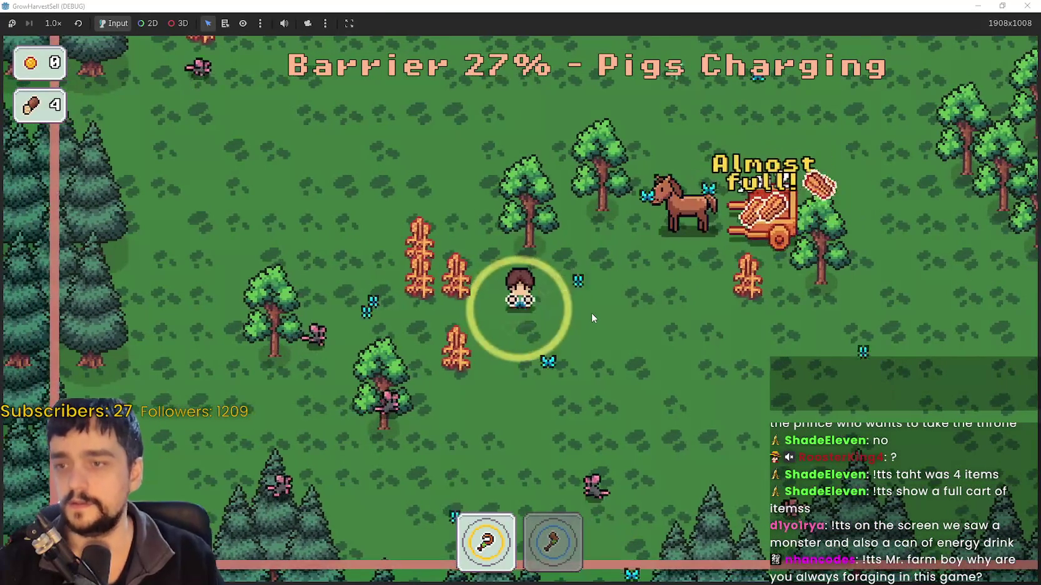
key(w)
key(a)
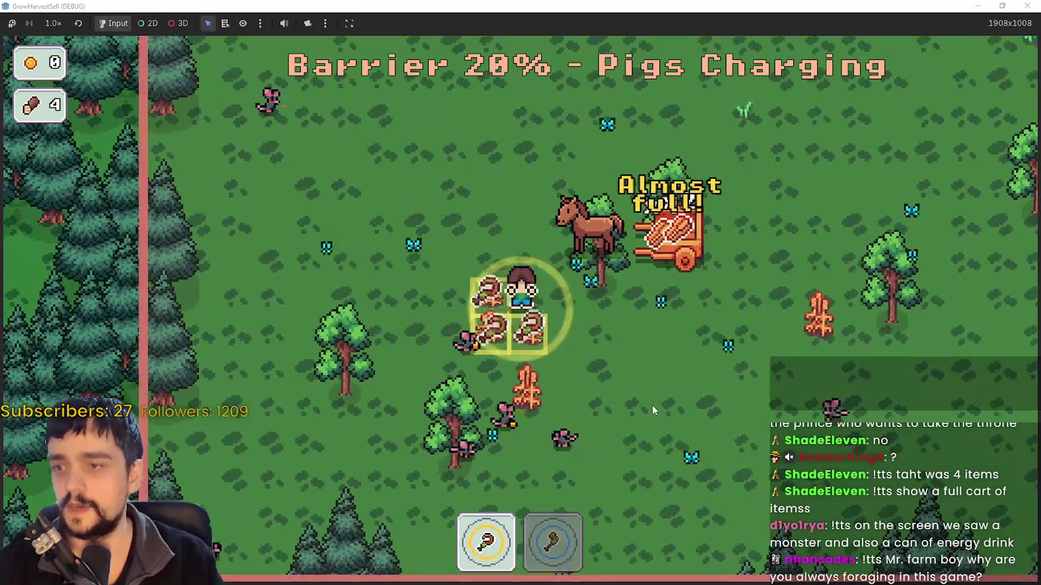
Reach the green exit as the barrier ends with 8 crops and return home
key(d)
key(s)
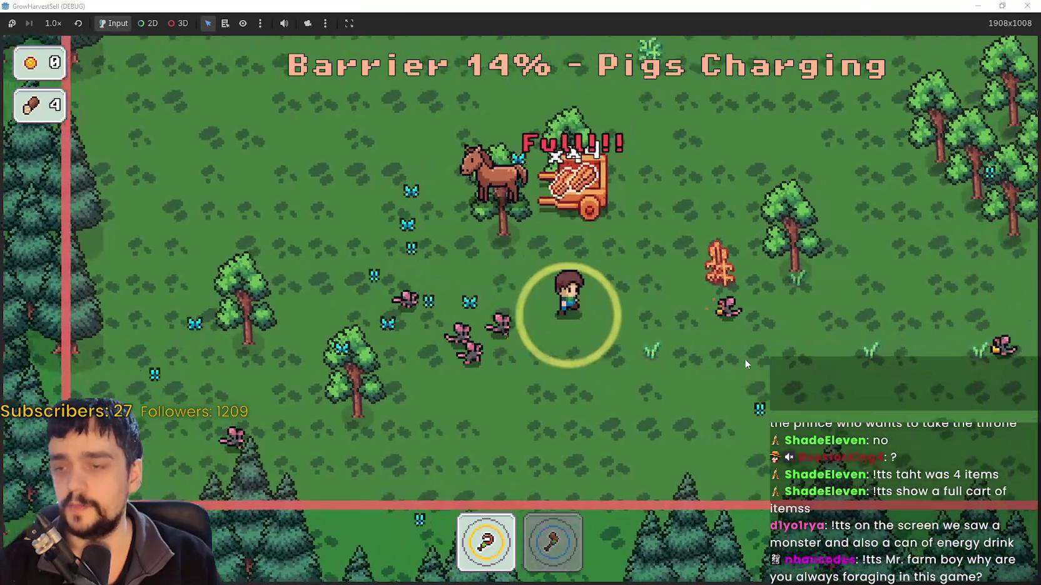
key(w)
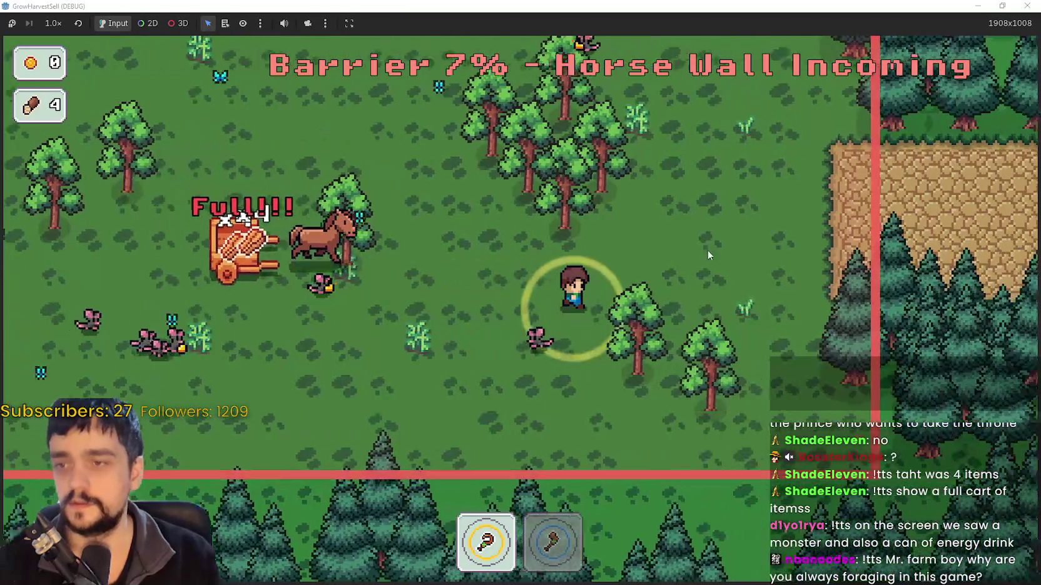
key(a)
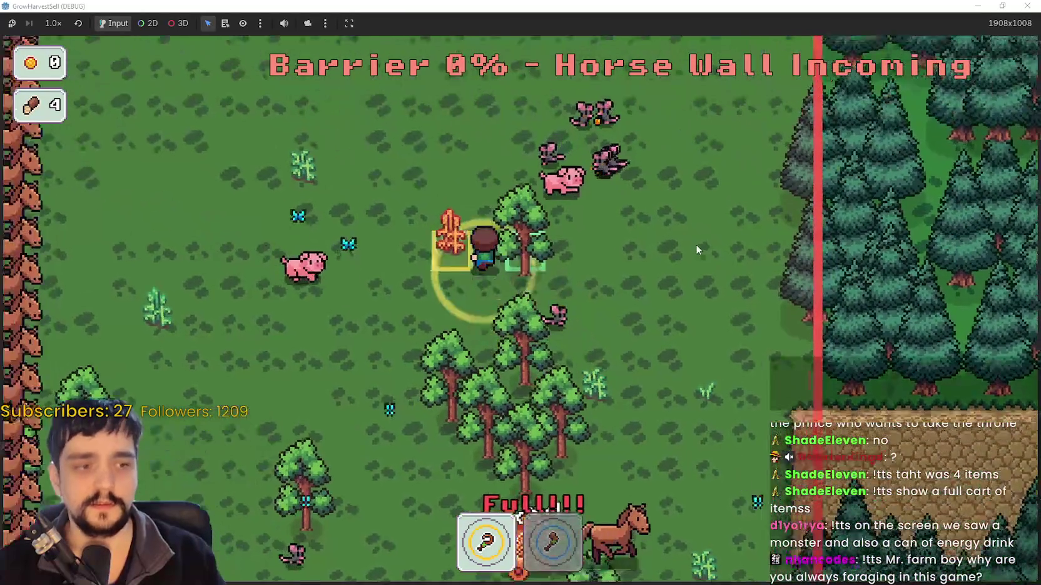
key(d)
key(s)
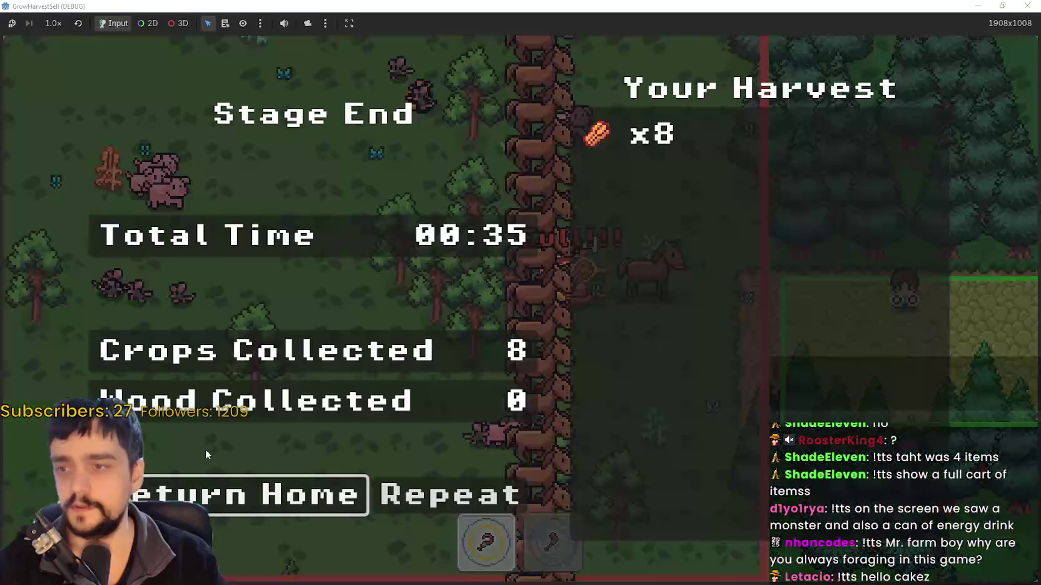
click(229, 483)
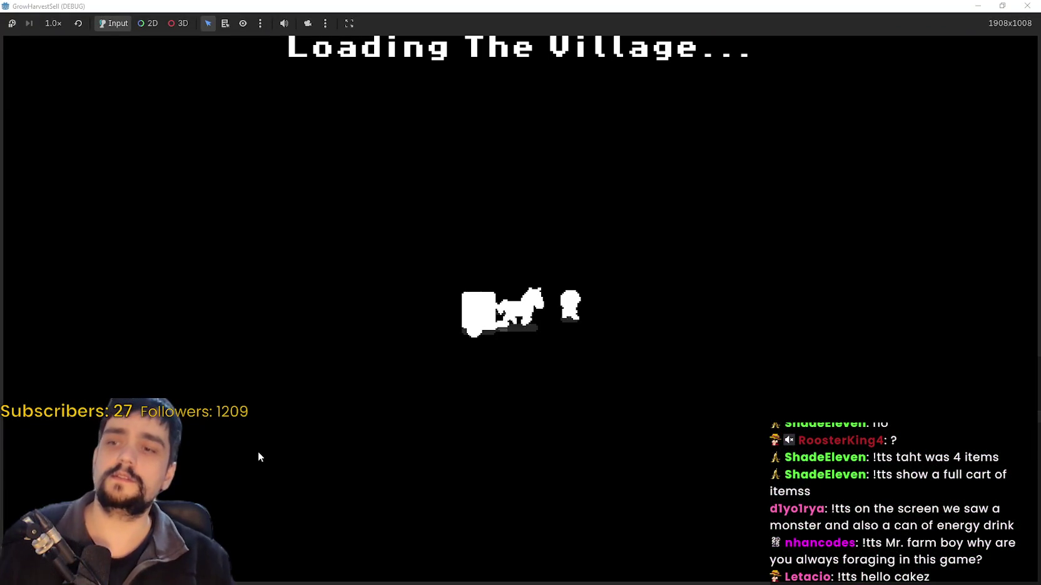
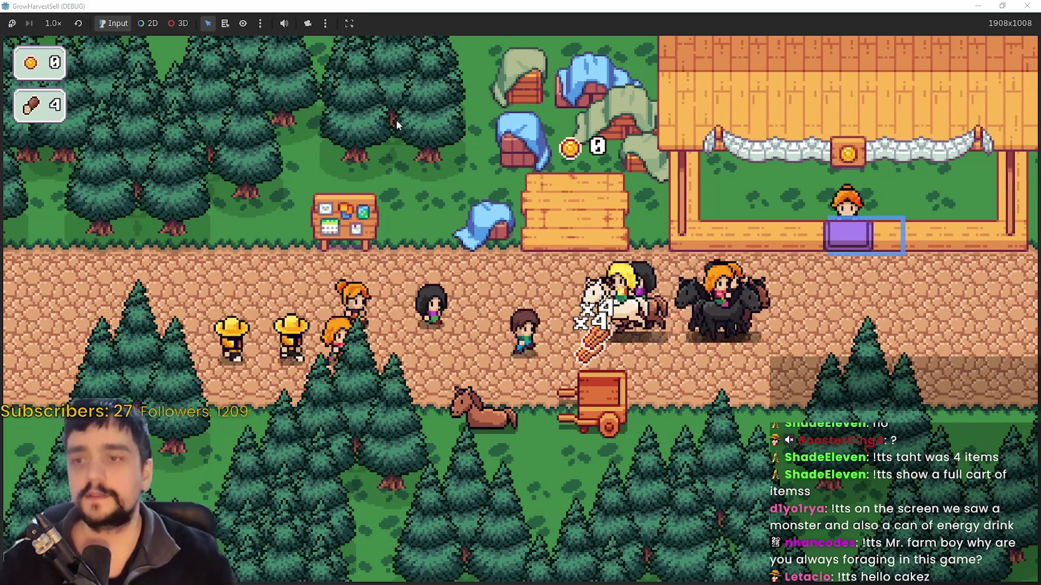
Drop the wood at the cart and walk up the road to the stall while it sells
key(d)
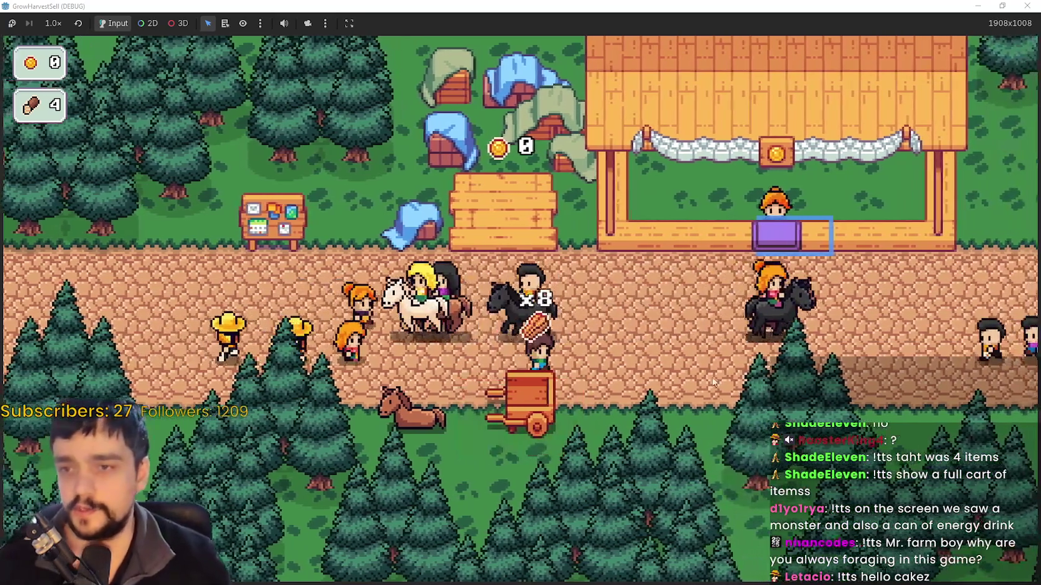
key(w)
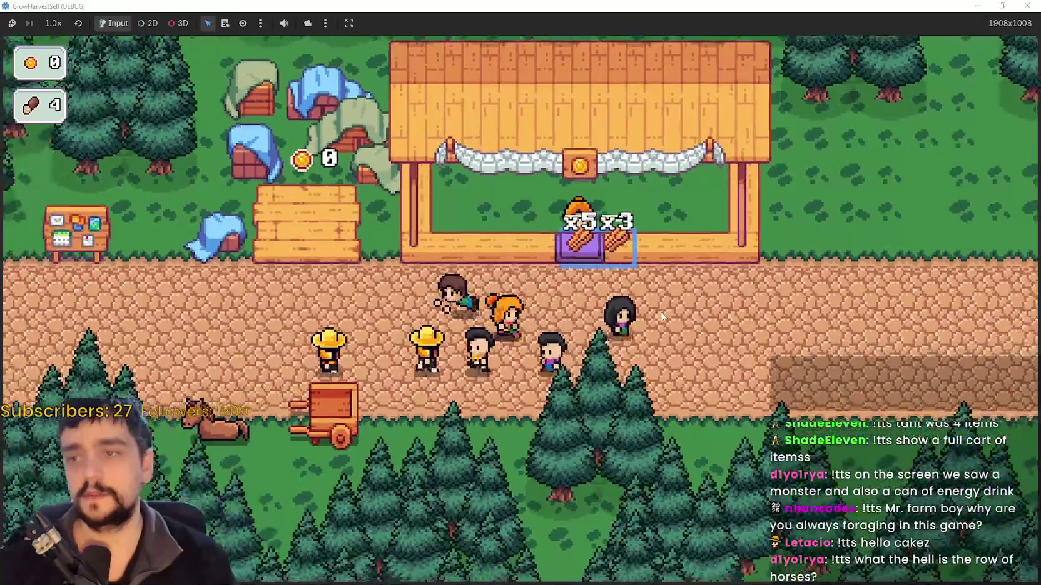
key(d)
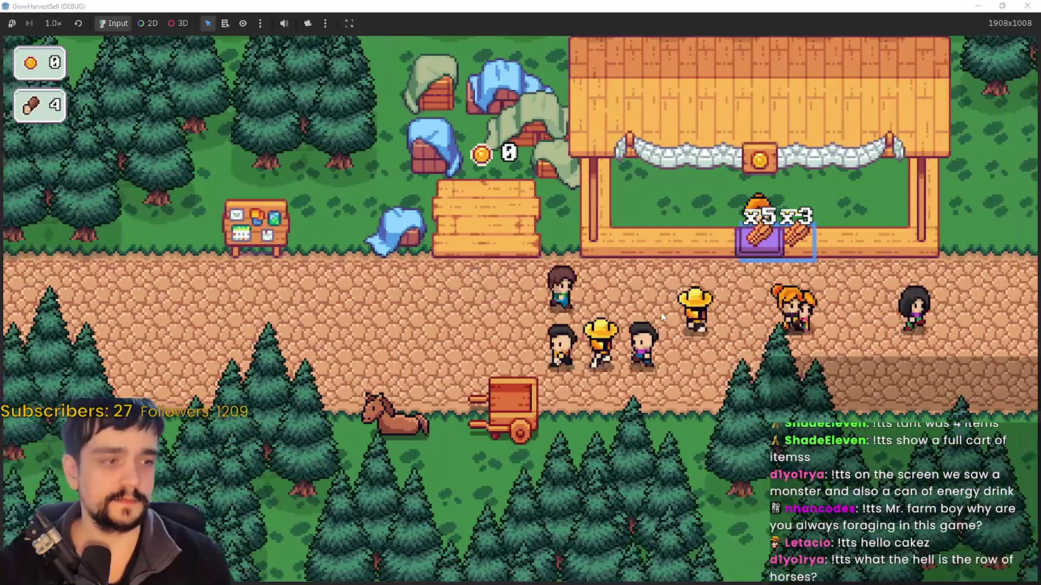
key(w)
key(d)
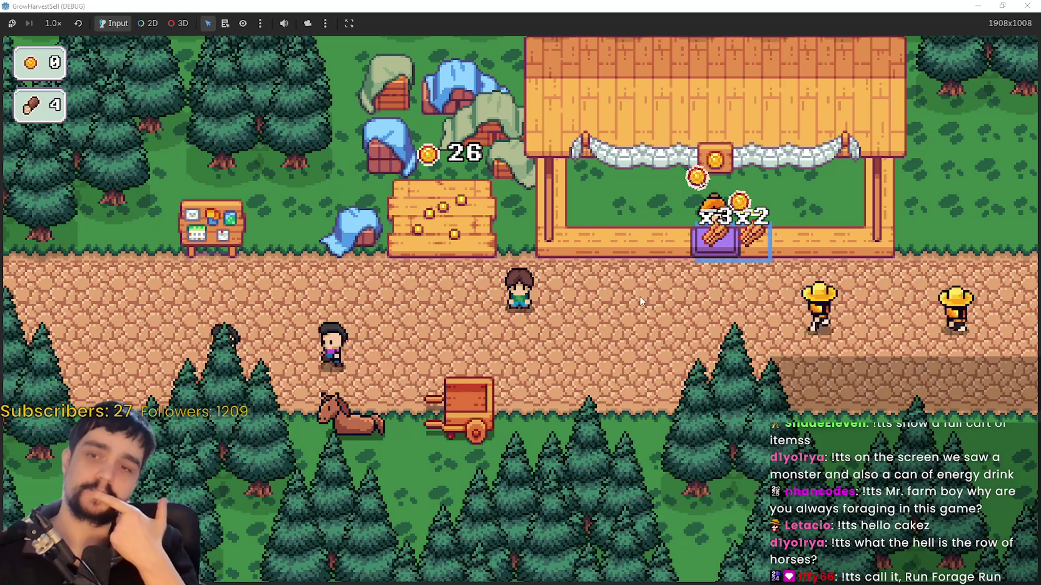
key(w)
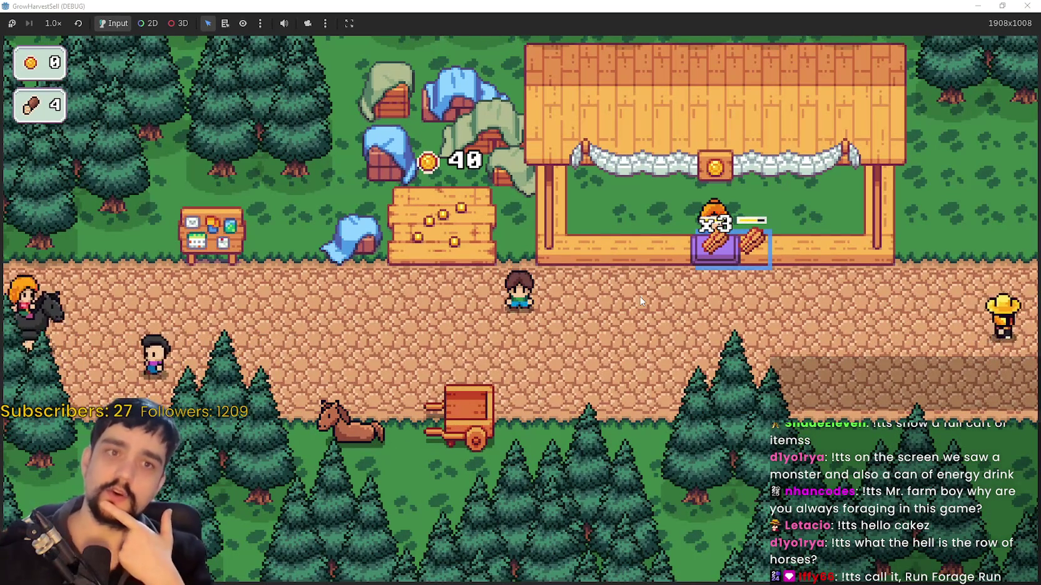
key(s)
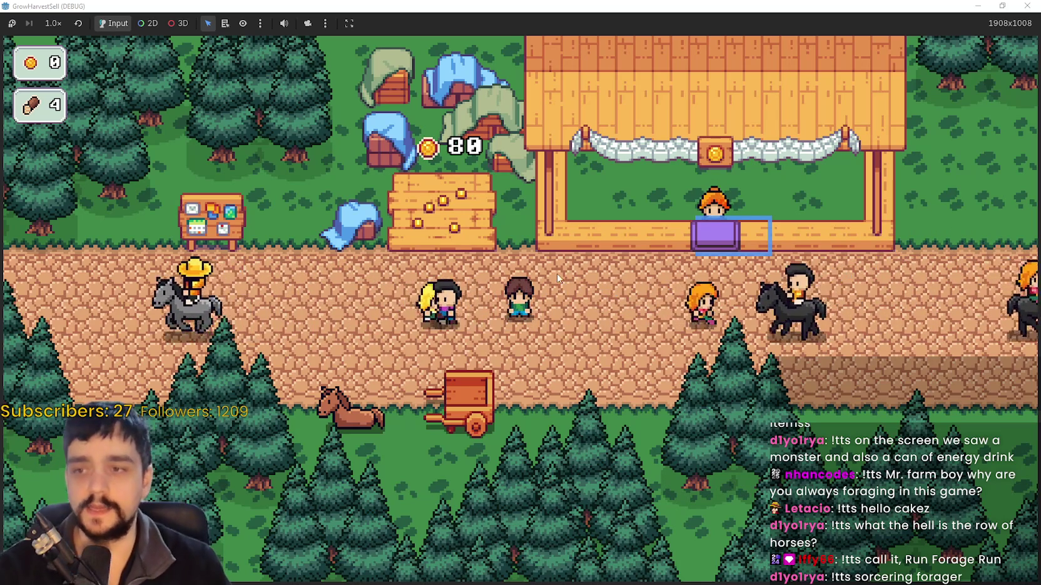
Stand on the sales crate to collect the 80 coins, then bring up the prestige skill tree
key(a)
key(w)
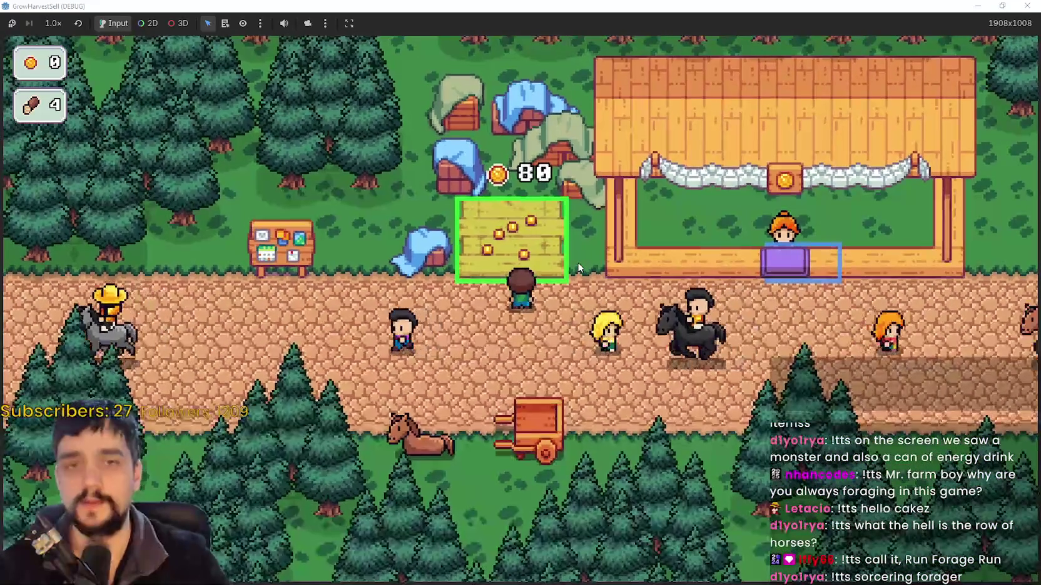
key(s)
key(w)
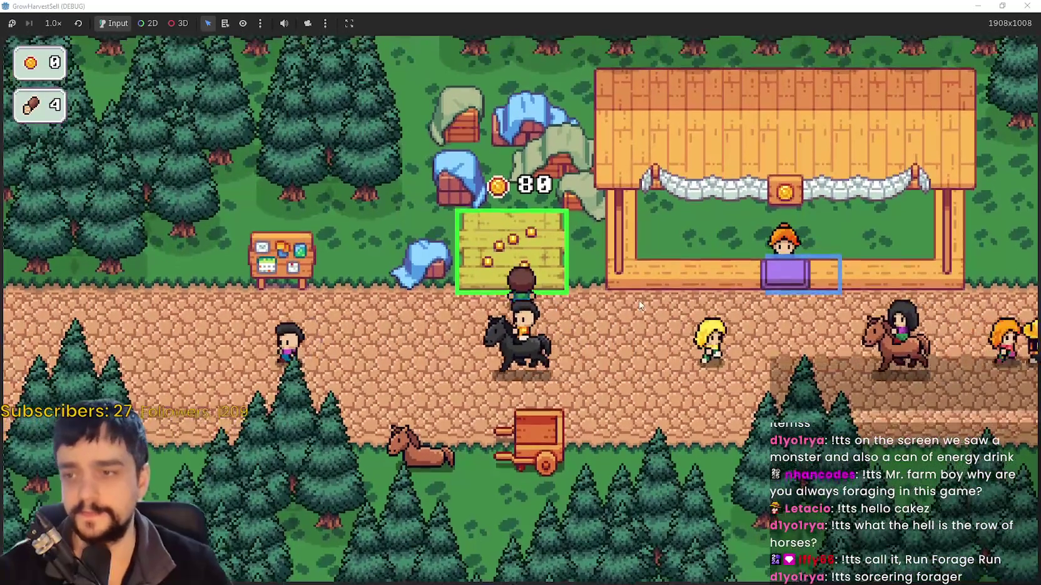
key(s)
key(w)
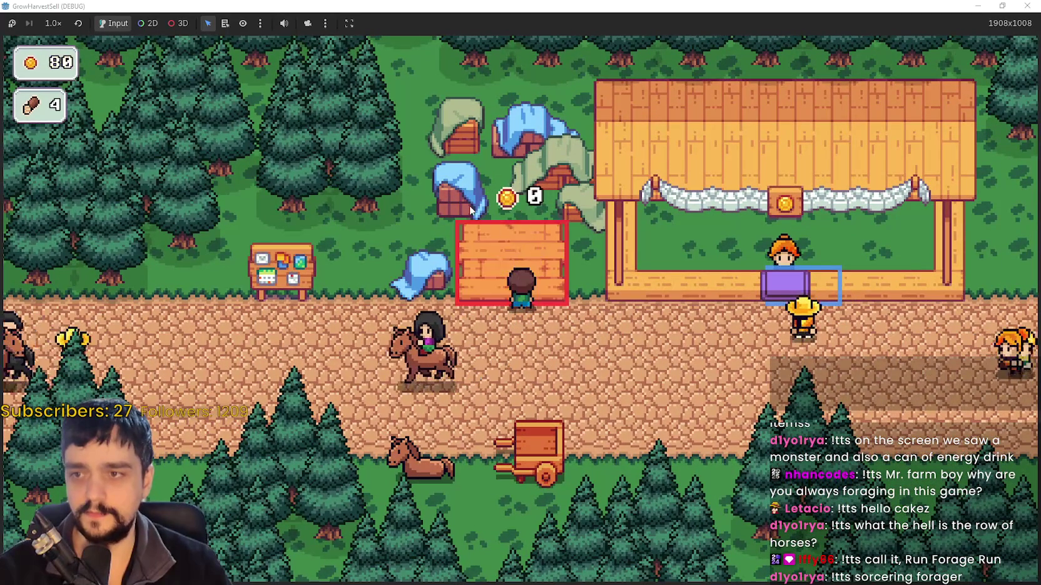
key(s)
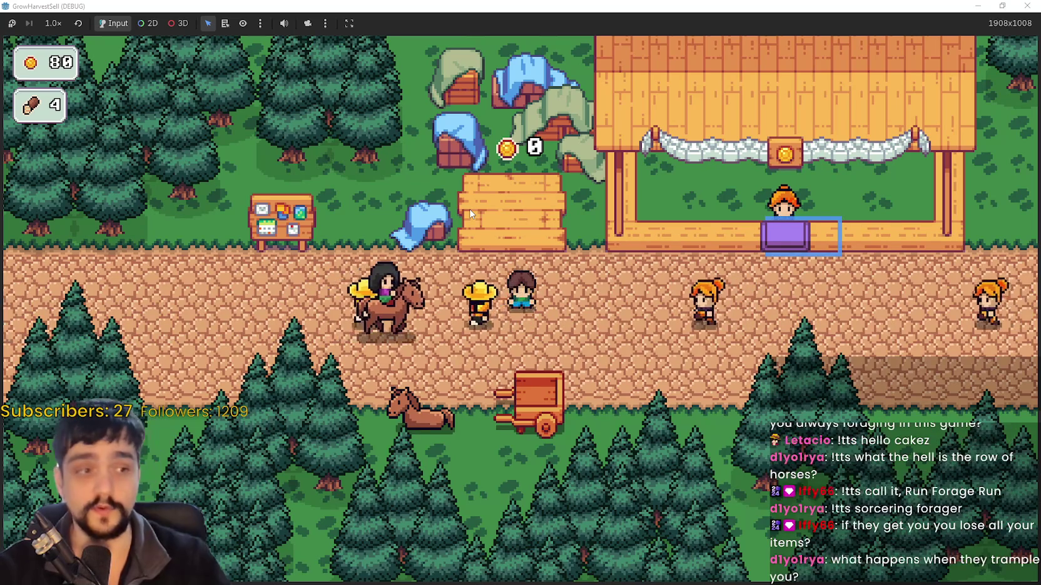
key(a)
key(Tab)
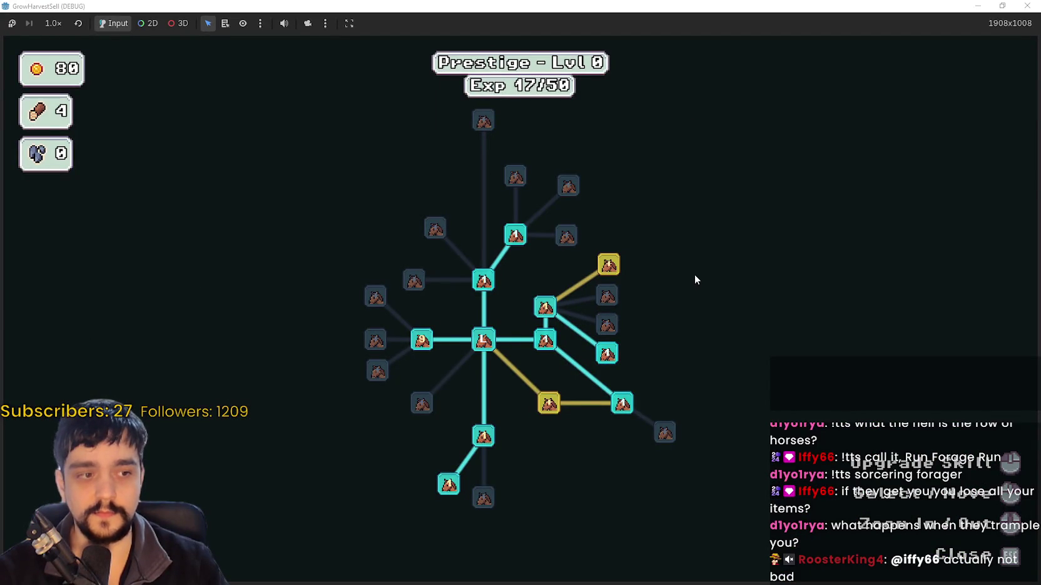
Pan and zoom the prestige tree and buy the yellow upgrade node
drag(694, 274, 683, 297)
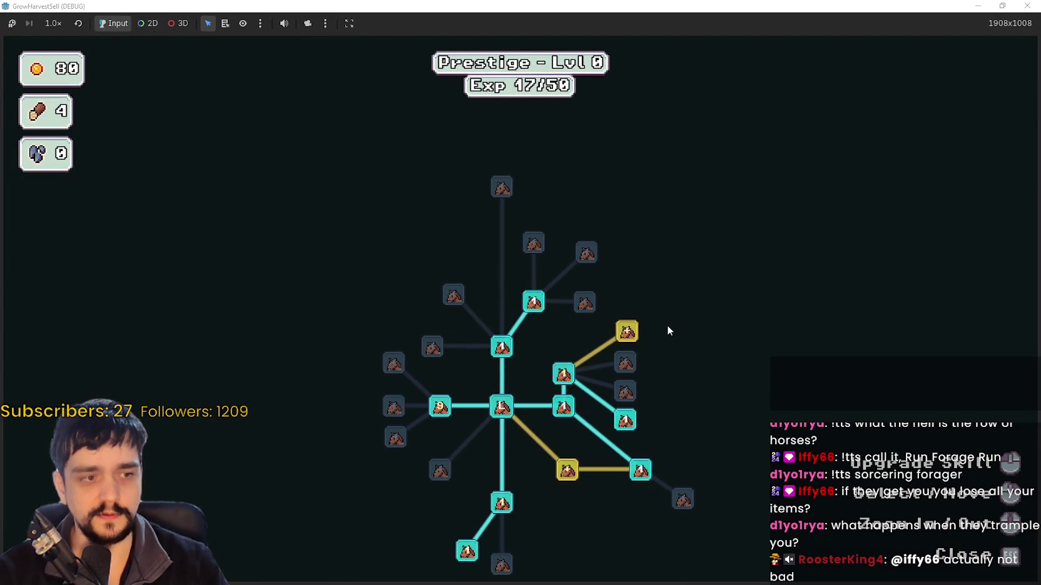
scroll(644, 338, up, 2)
scroll(693, 331, down, 2)
scroll(625, 324, up, 2)
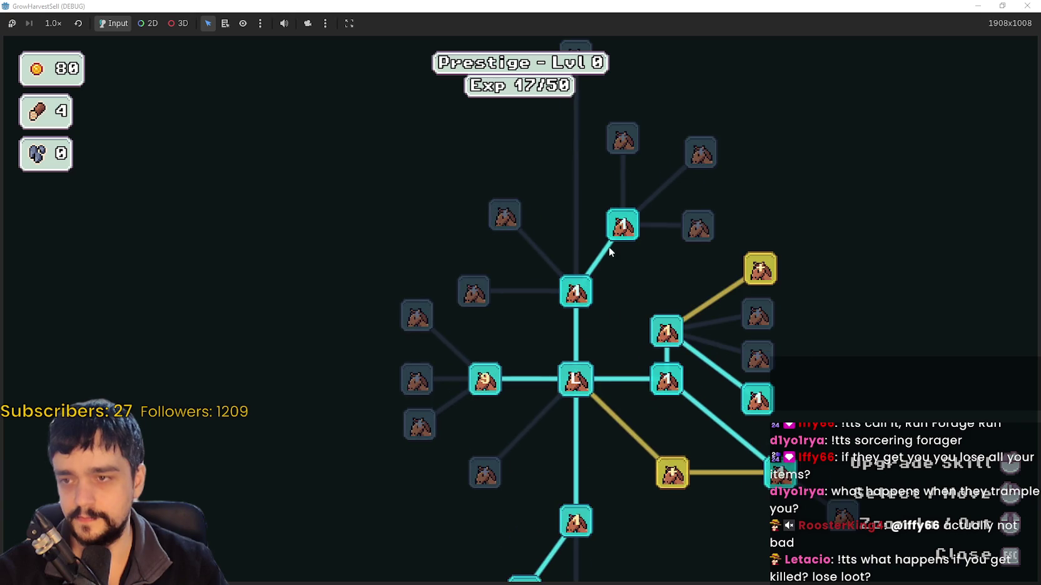
scroll(608, 246, down, 1)
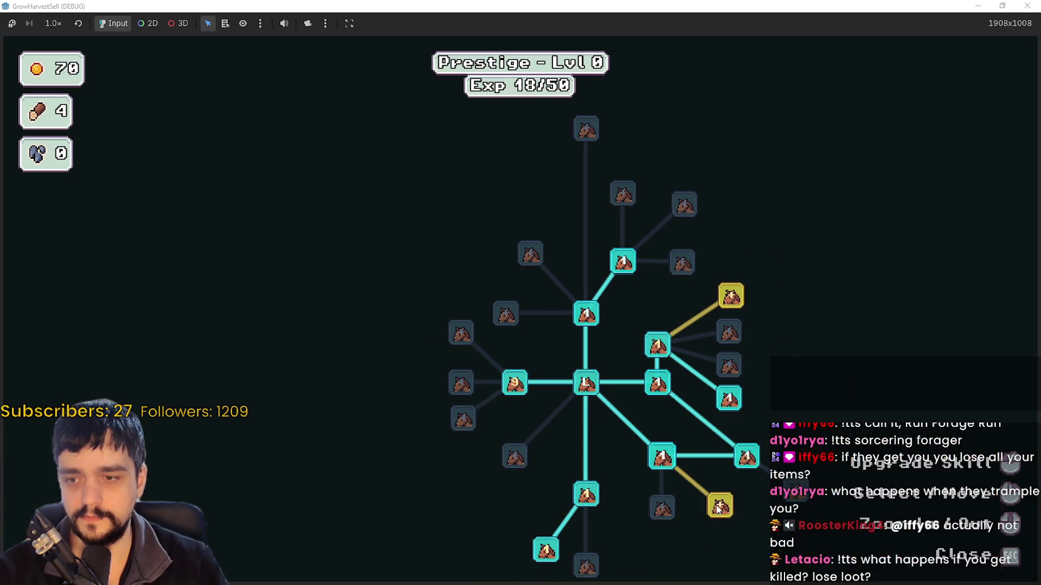
click(719, 506)
drag(719, 463, 697, 447)
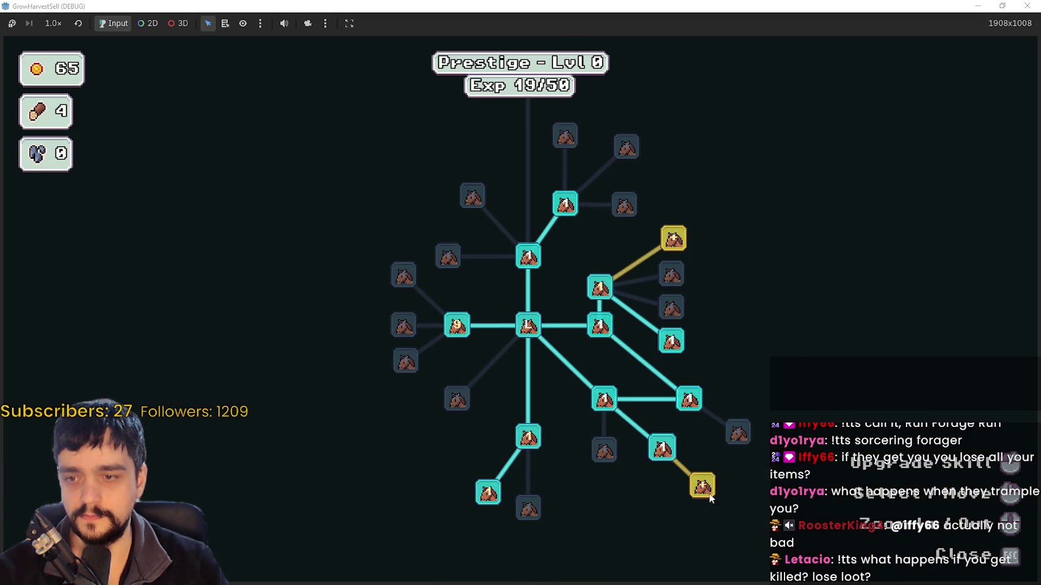
mouse_move(706, 494)
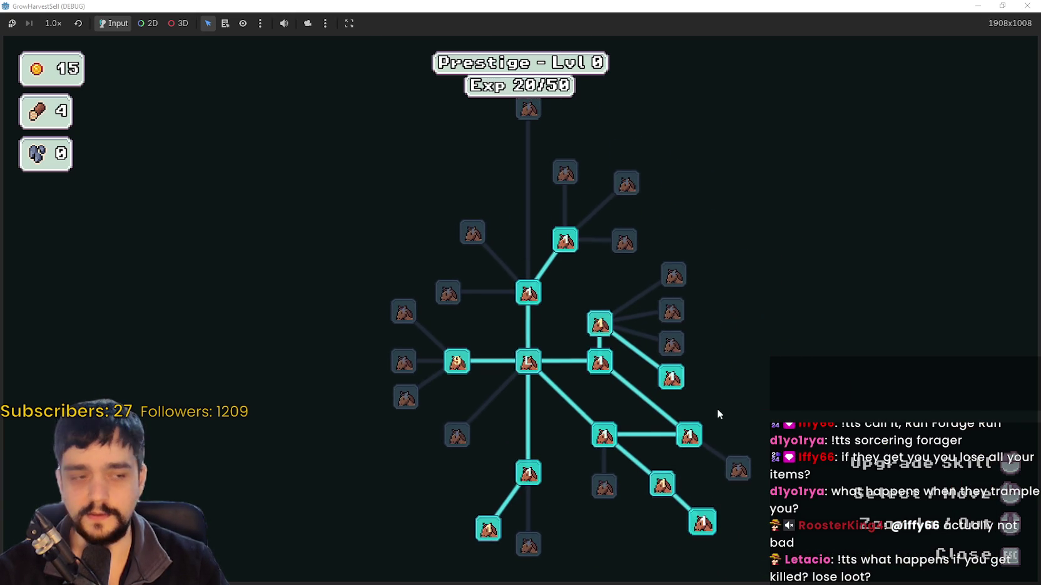
Leave the skill tree and reopen it from the notice board
key(Escape)
key(a)
key(w)
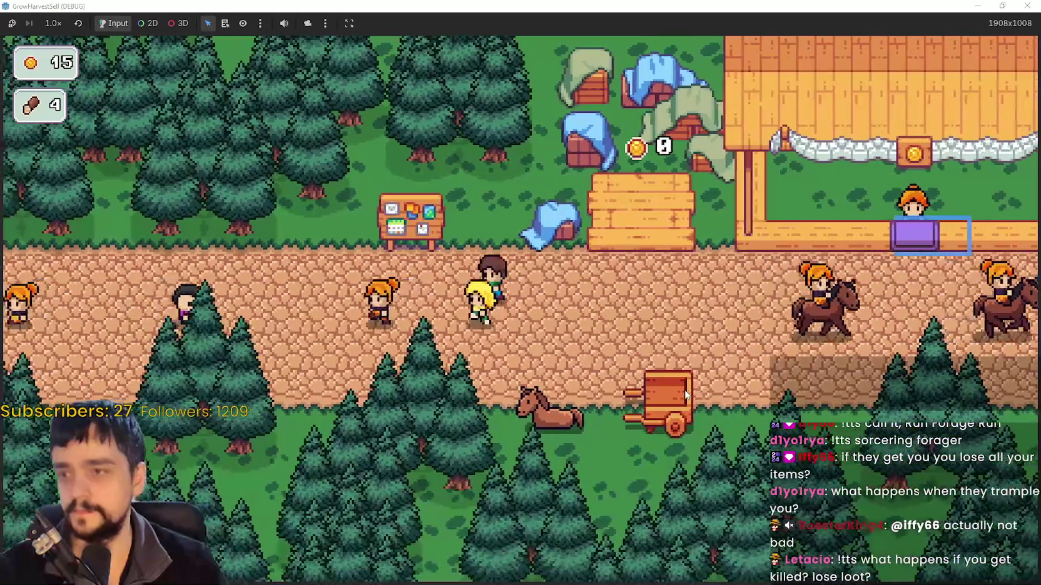
key(e)
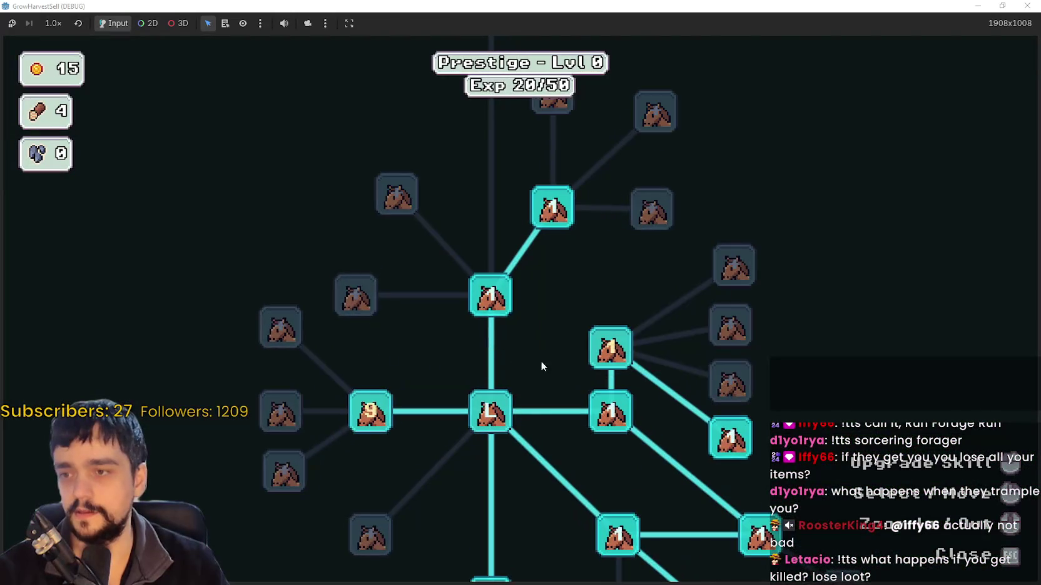
Buy the final Crop Domain Damage level, maxing it at 10/10 with 10 coins left
scroll(531, 367, down, 3)
scroll(531, 426, up, 5)
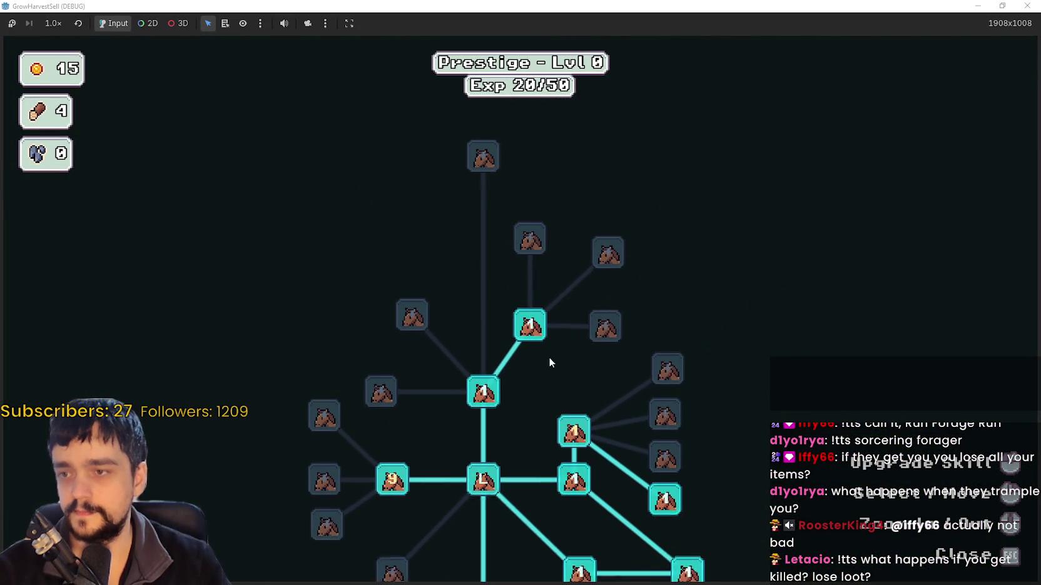
scroll(680, 257, down, 3)
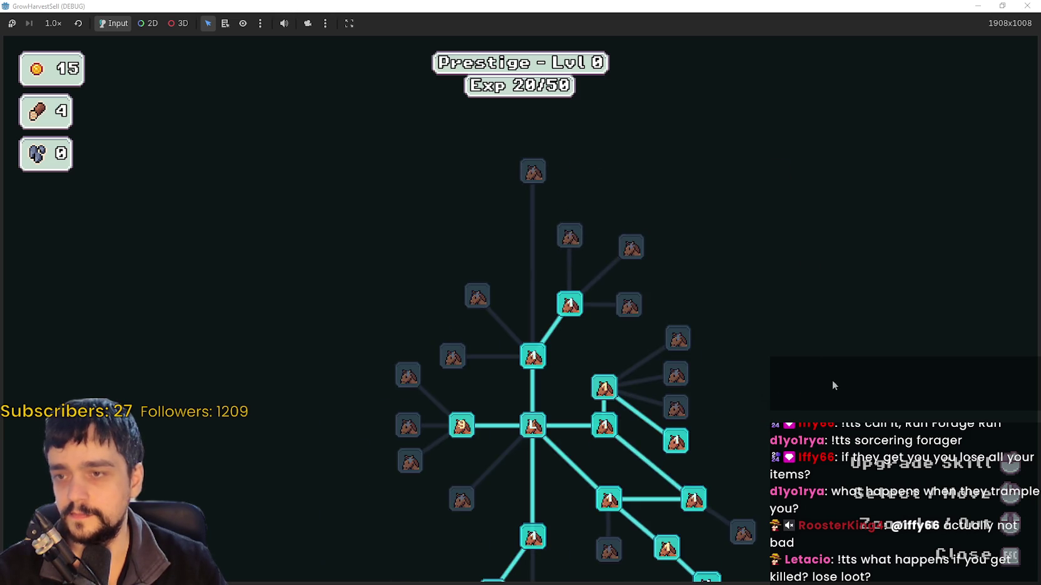
scroll(832, 381, up, 2)
scroll(539, 343, down, 3)
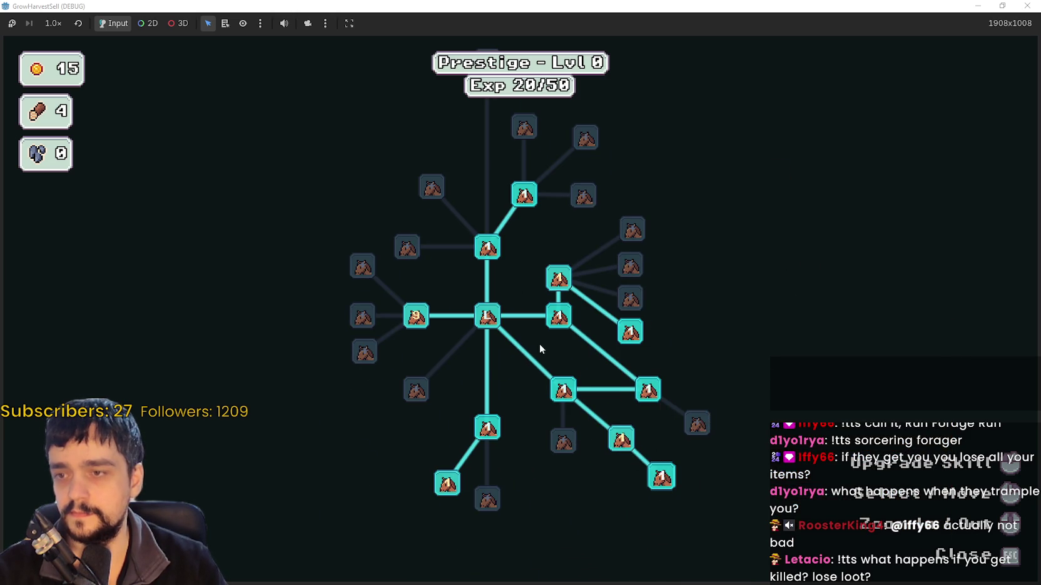
scroll(540, 480, up, 4)
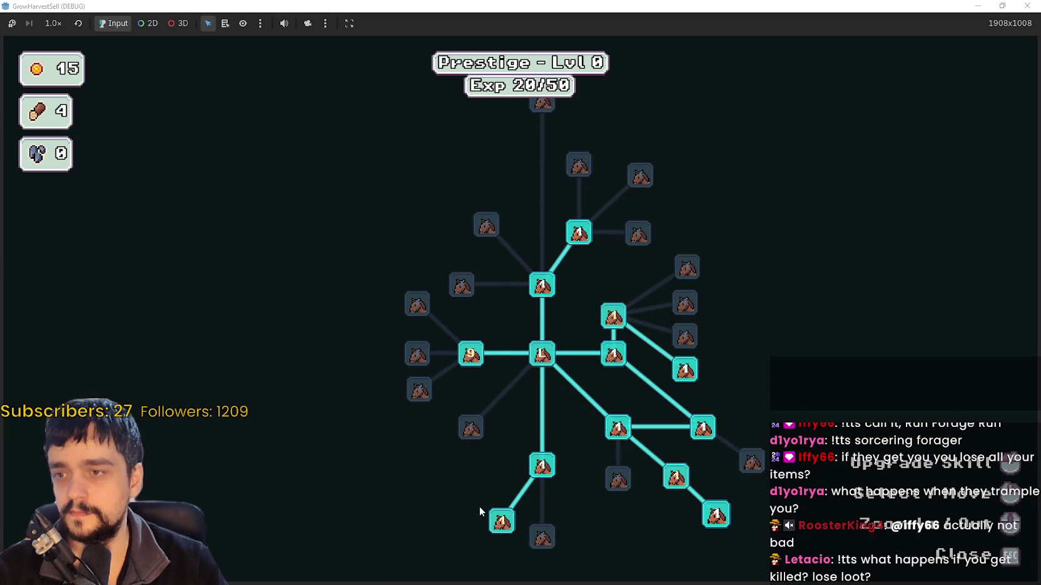
scroll(542, 466, down, 2)
scroll(525, 315, up, 2)
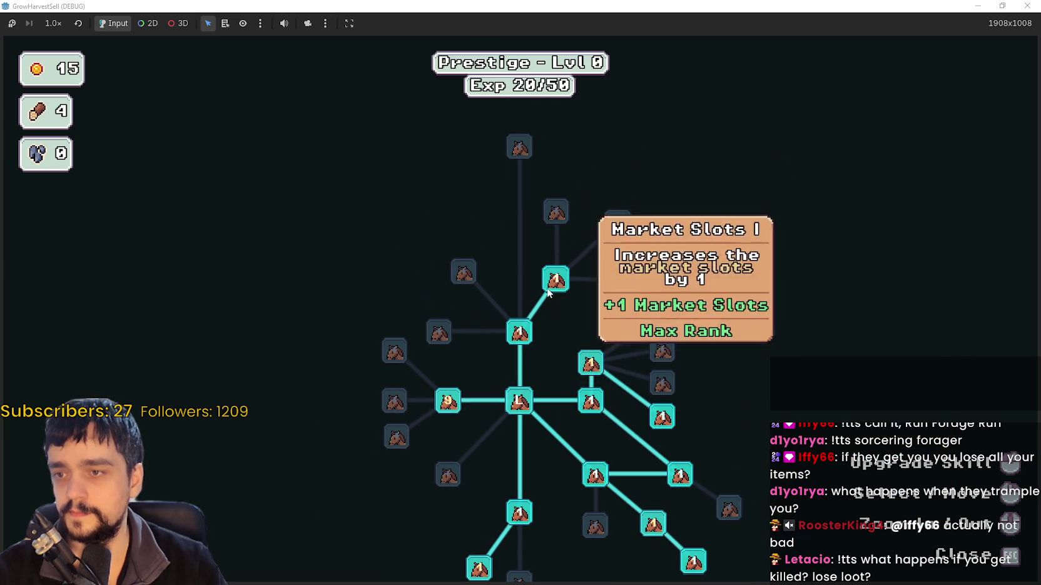
click(441, 402)
mouse_move(594, 366)
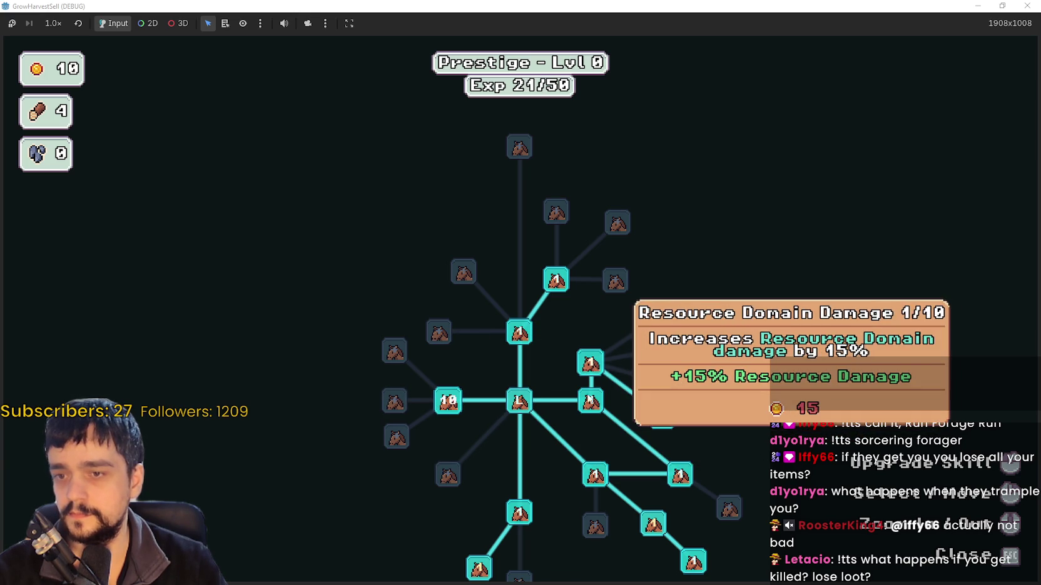
key(Escape)
Travel to forest stage 1 from the horse and gather the orange plant
key(e)
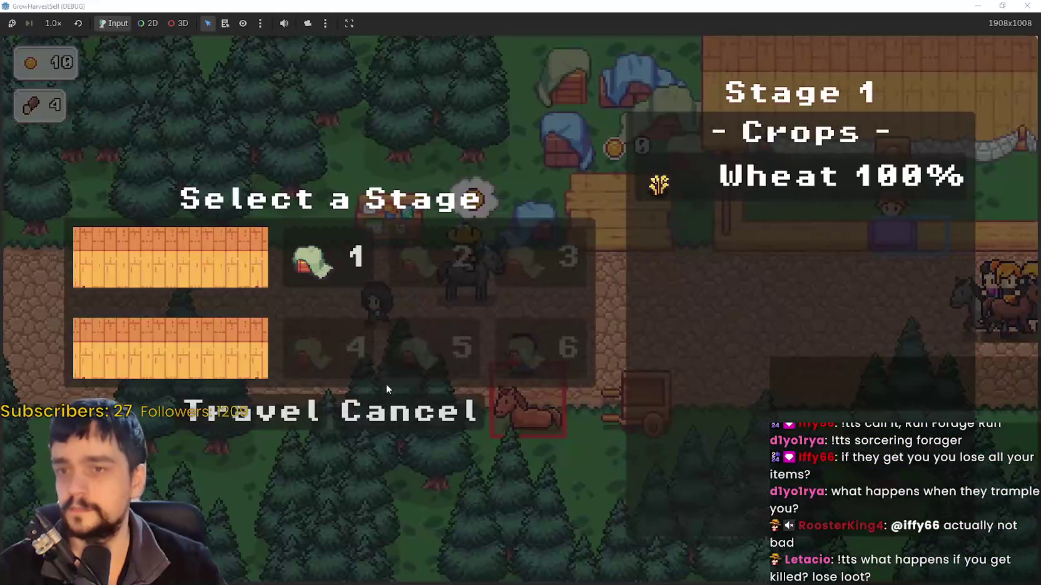
key(e)
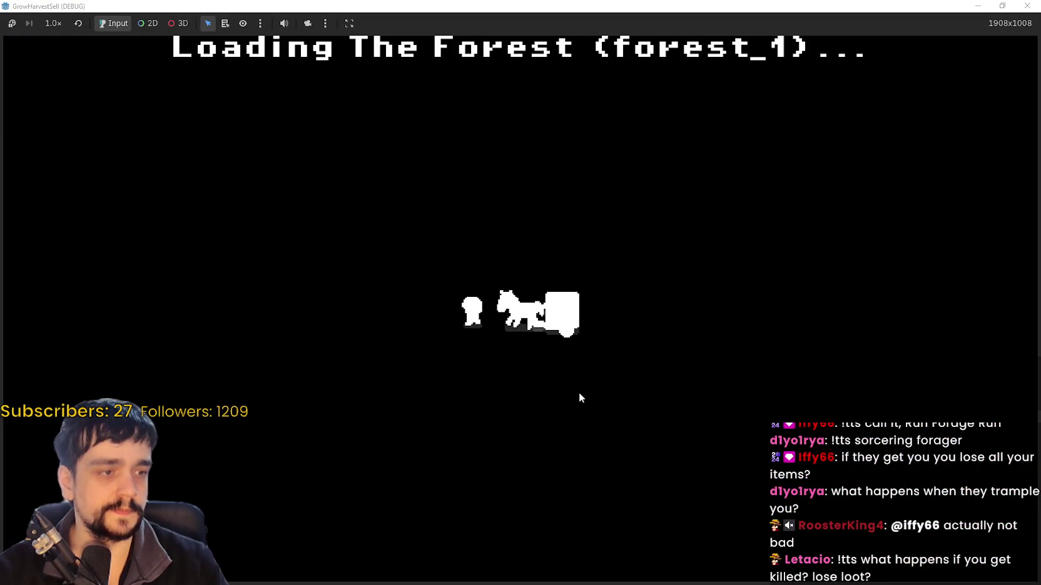
key(d)
key(s)
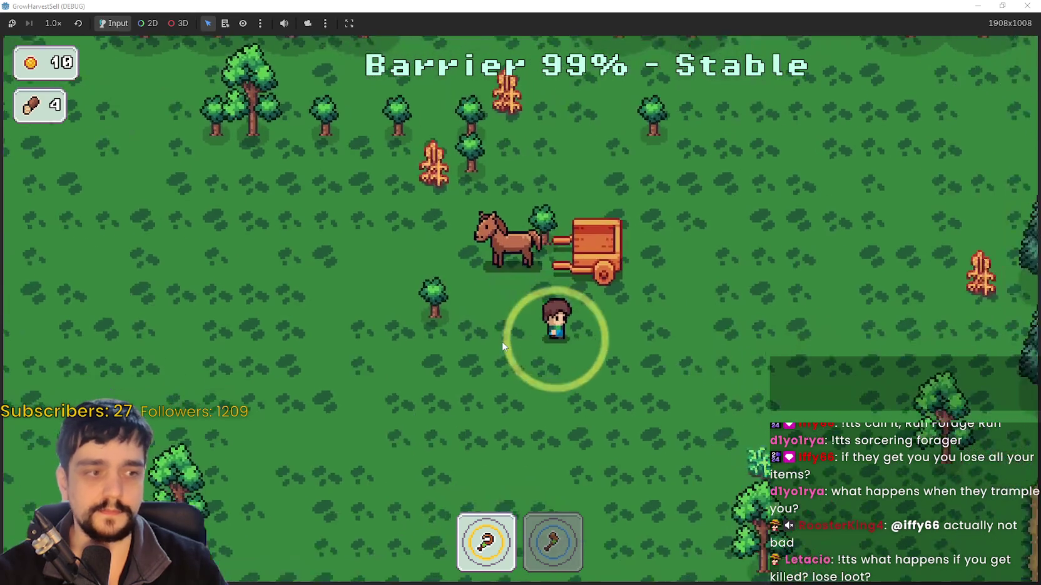
key(d)
key(s)
key(2)
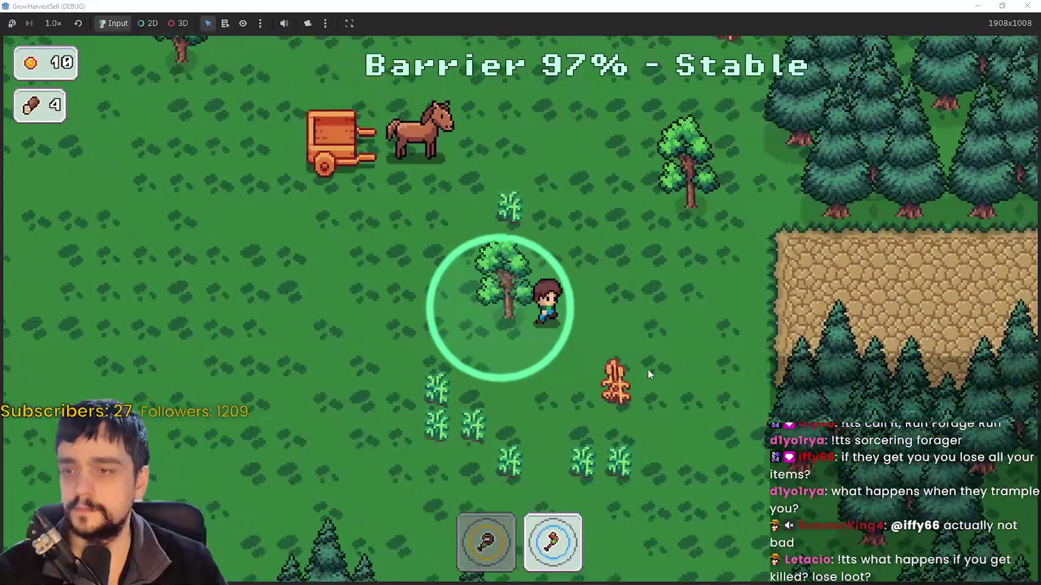
key(d)
key(s)
key(1)
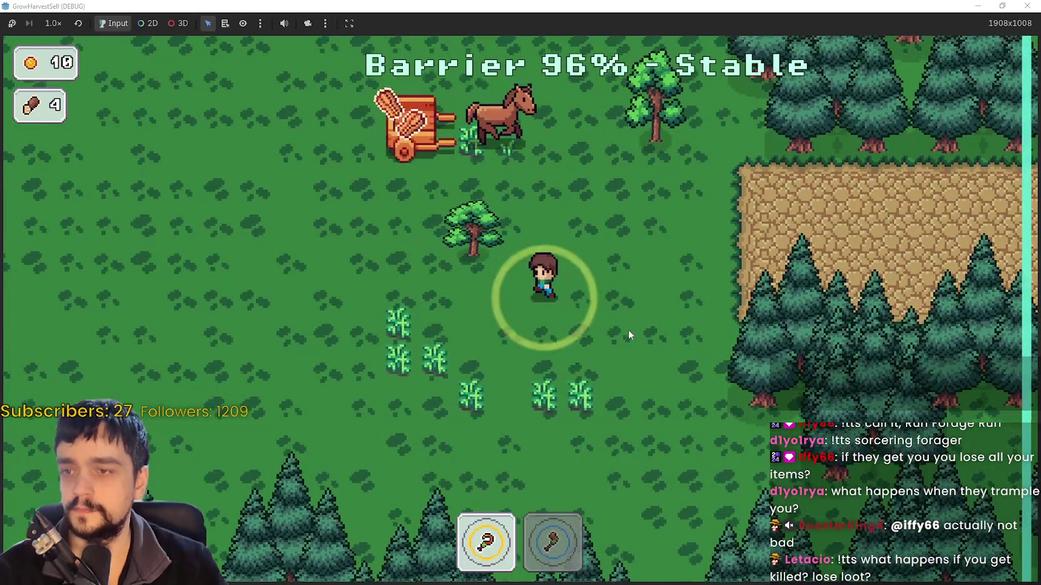
Chop the saplings near the cart with the axe for logs
key(2)
key(a)
key(w)
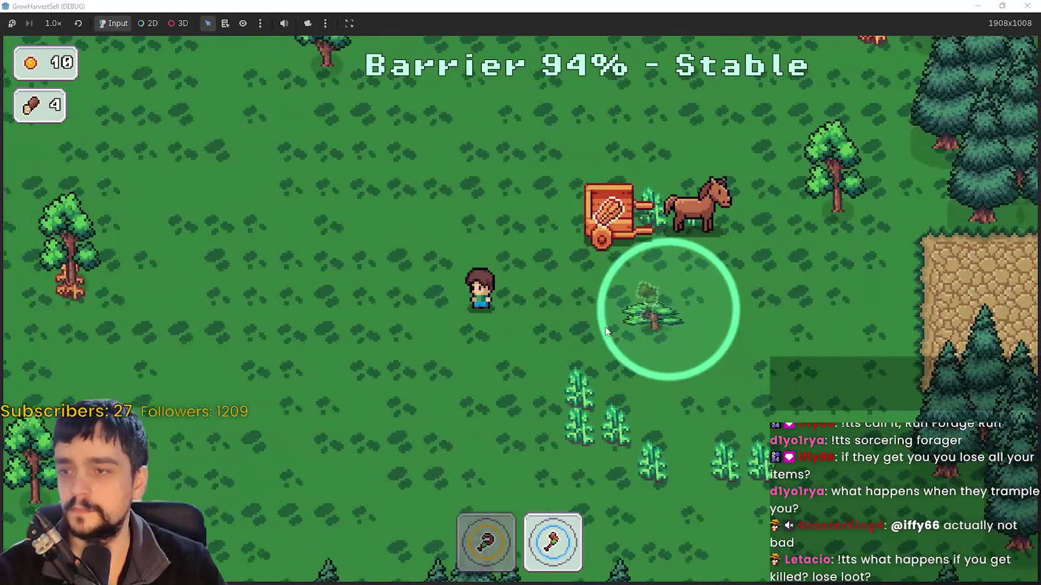
click(604, 331)
key(a)
key(w)
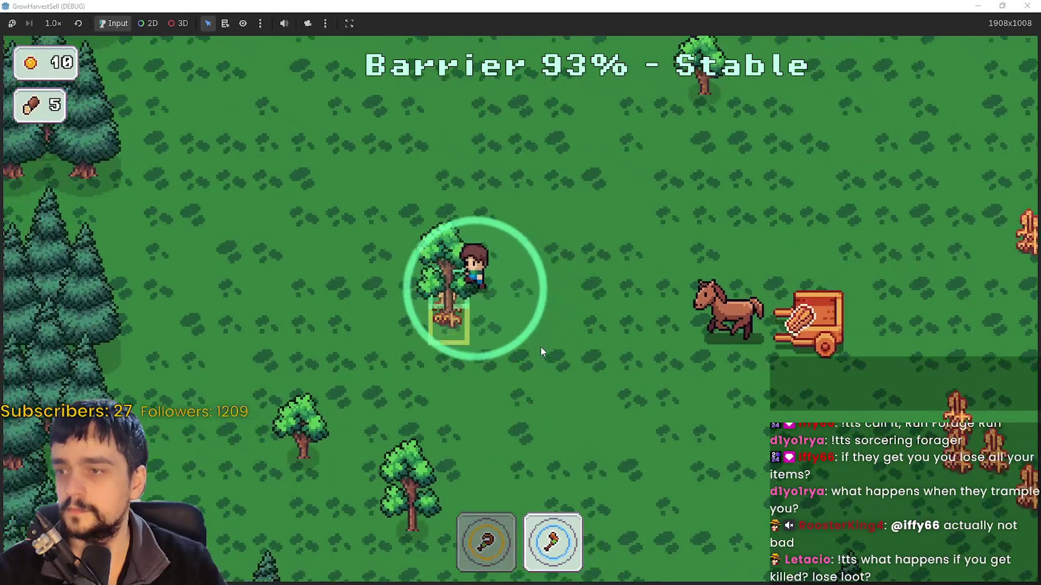
key(1)
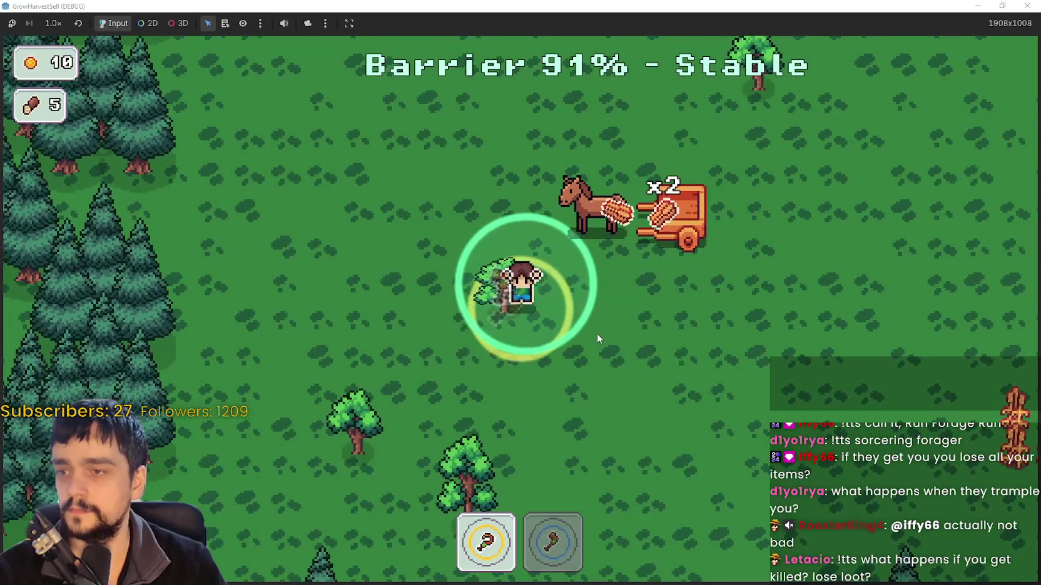
key(2)
key(s)
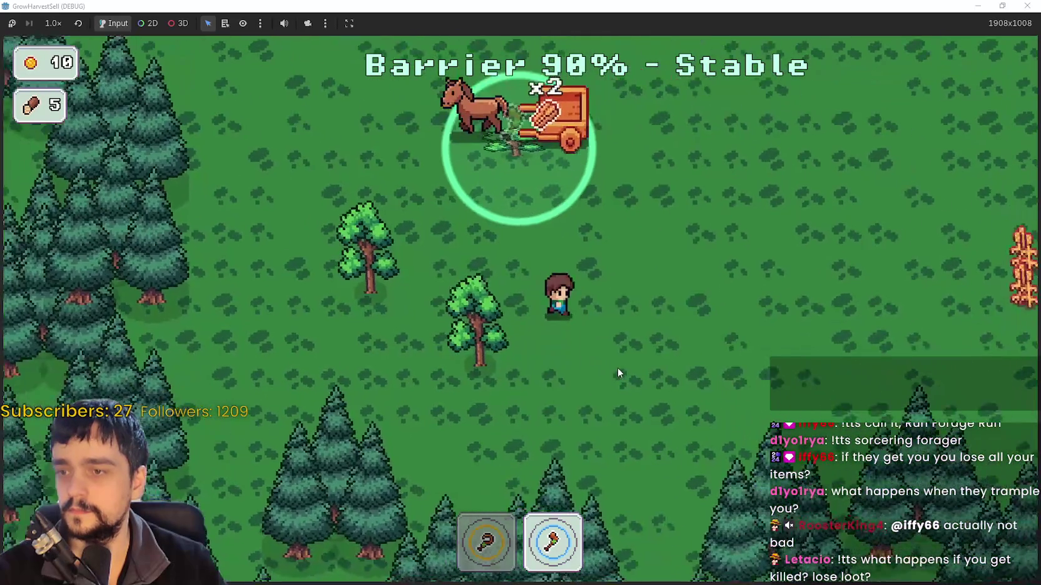
key(w)
key(d)
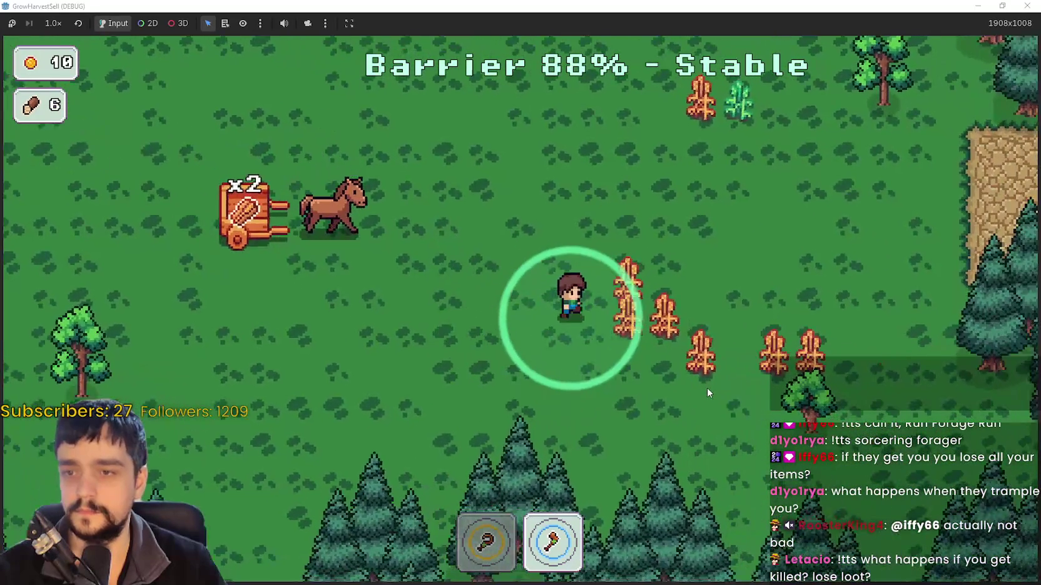
Harvest the wheat beside the tree until the cart reads Full
key(1)
key(a)
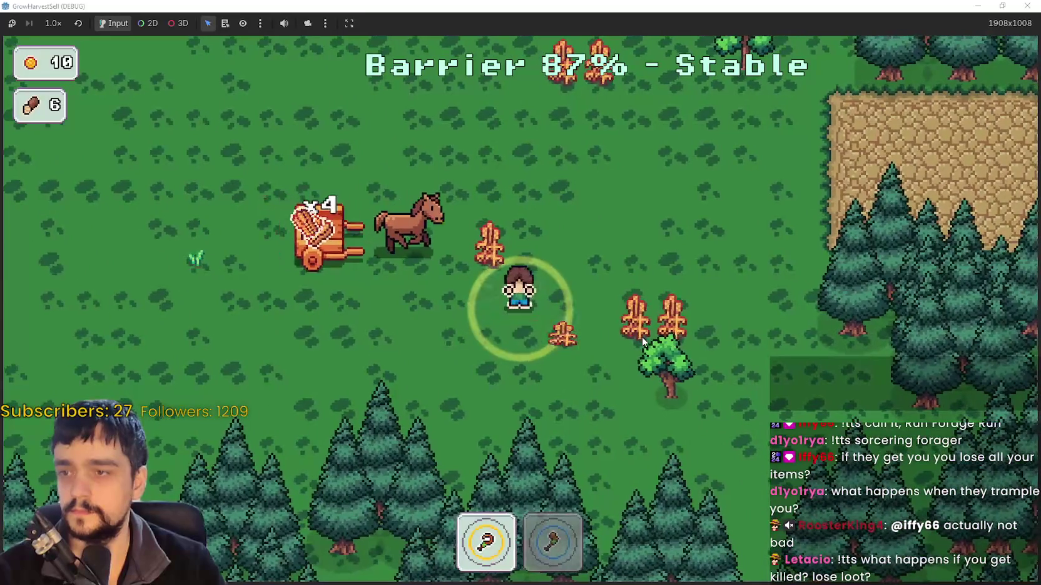
key(d)
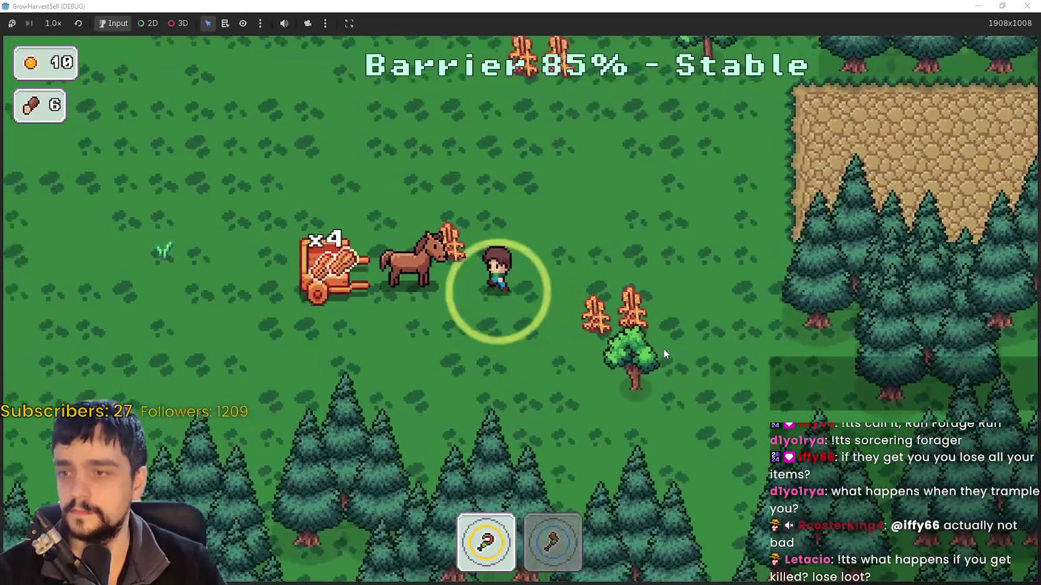
key(d)
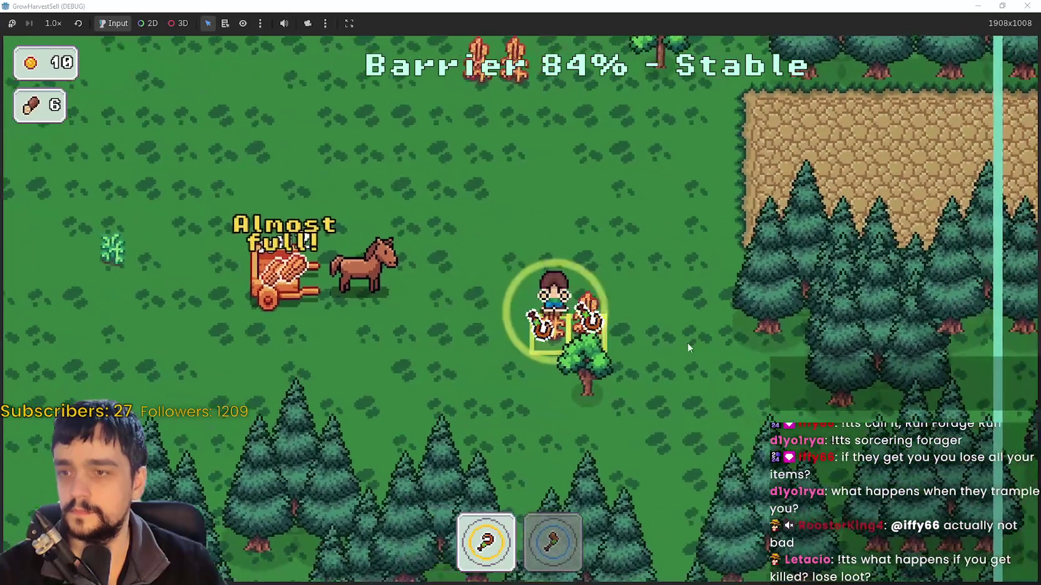
key(2)
key(s)
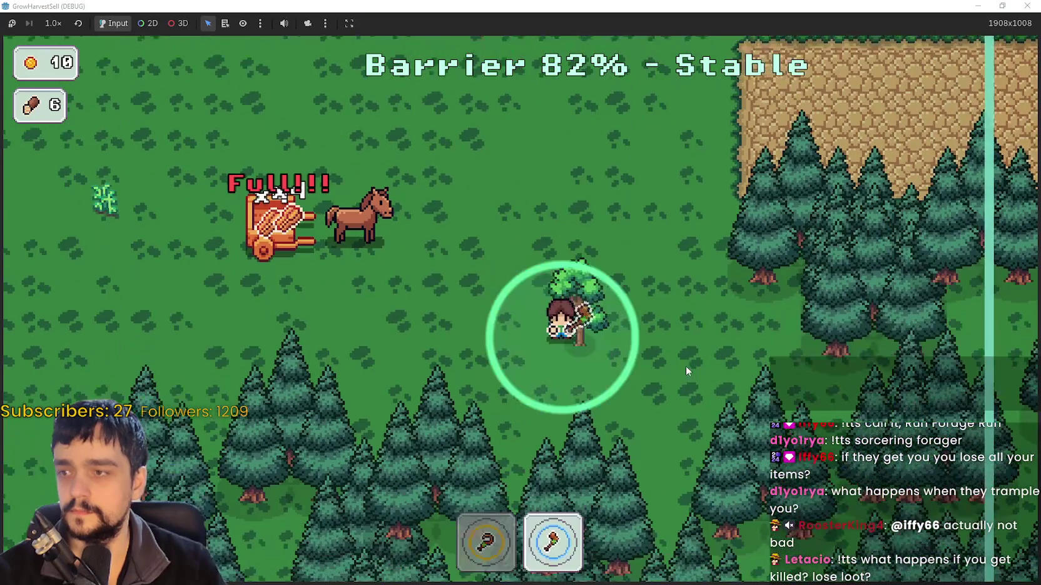
Chop the tree beside the crops for more wood
key(a)
key(d)
key(a)
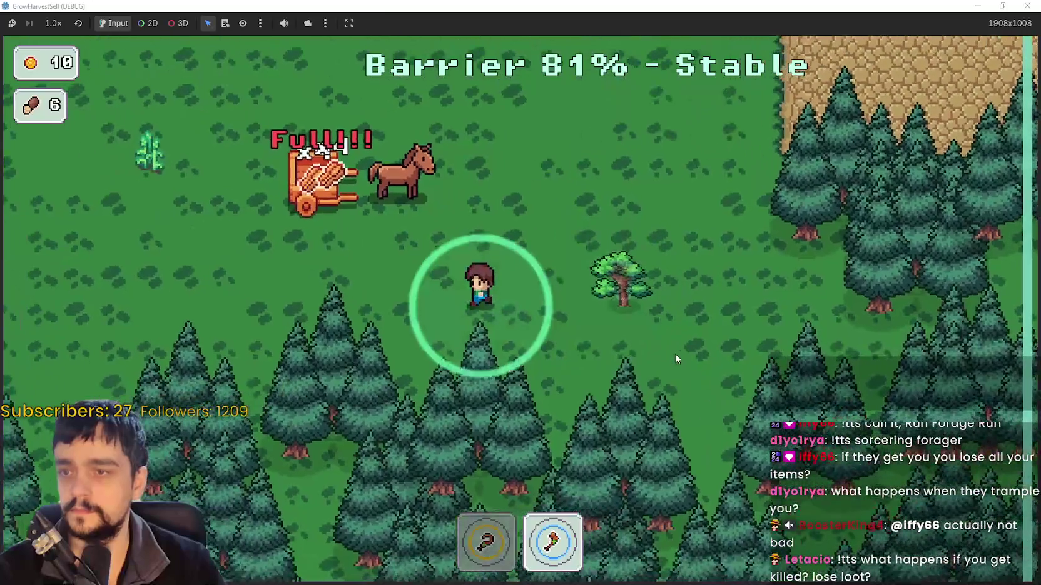
key(d)
key(a)
key(w)
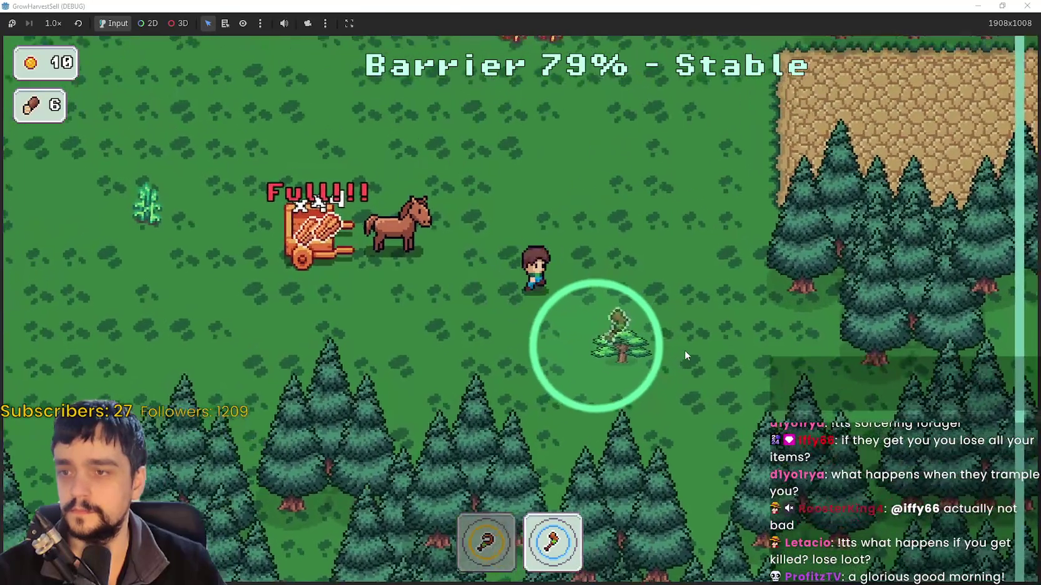
key(d)
key(a)
key(w)
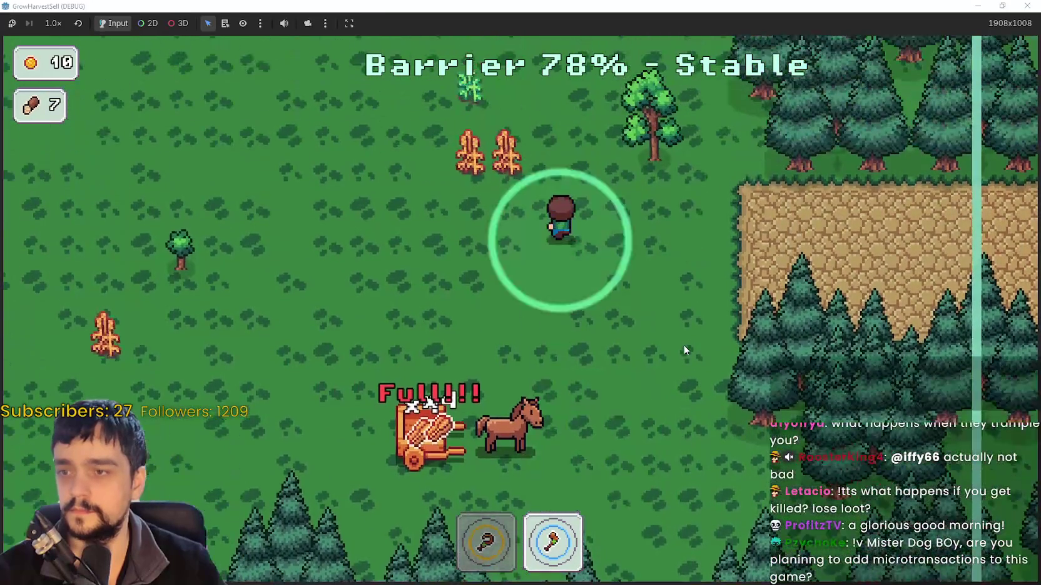
key(w)
key(d)
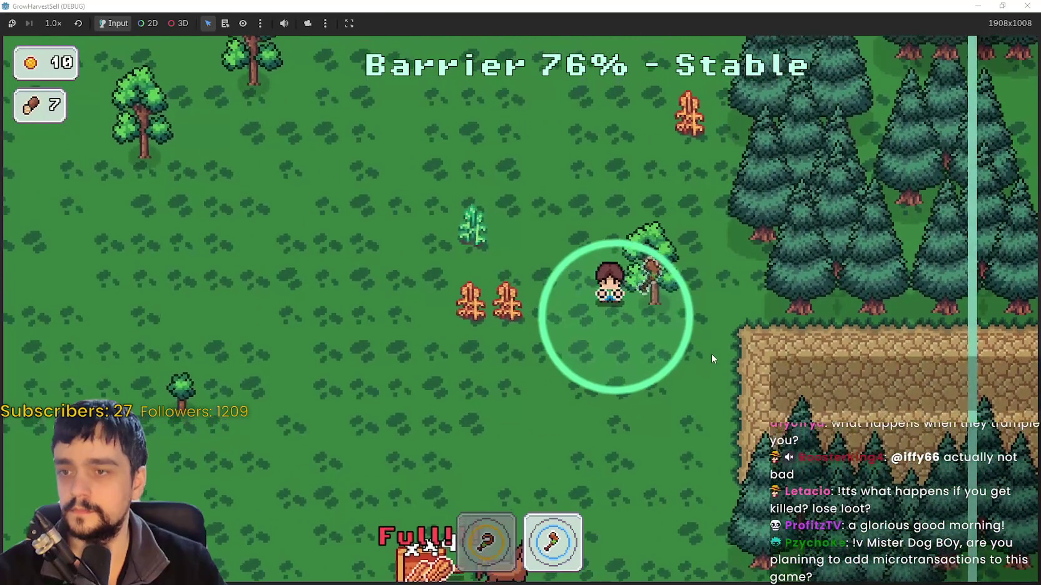
Move past the horse to the trees on the left and chop them
key(w)
key(a)
key(d)
key(s)
key(a)
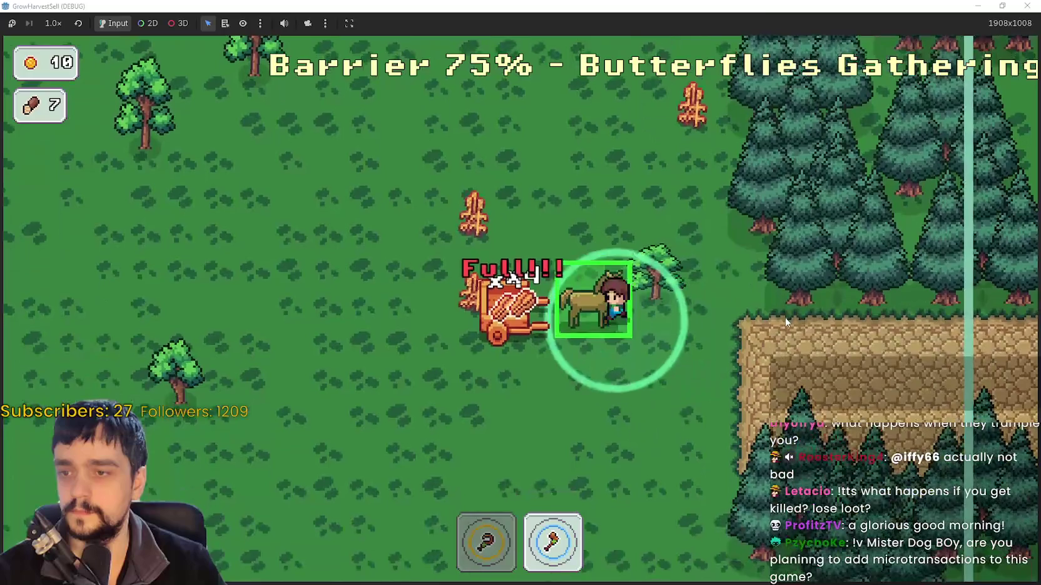
key(w)
key(a)
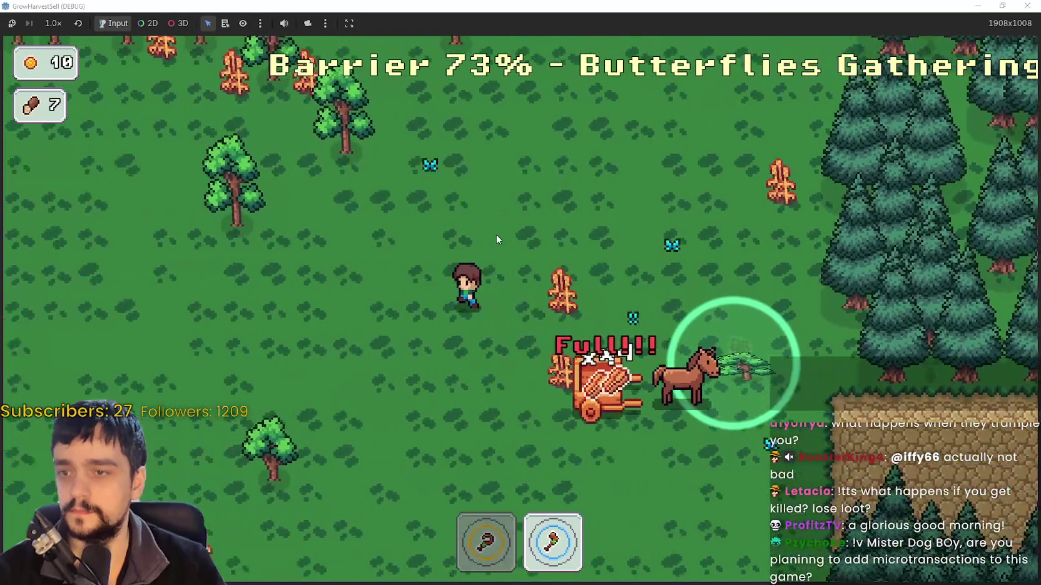
key(a)
key(w)
key(w)
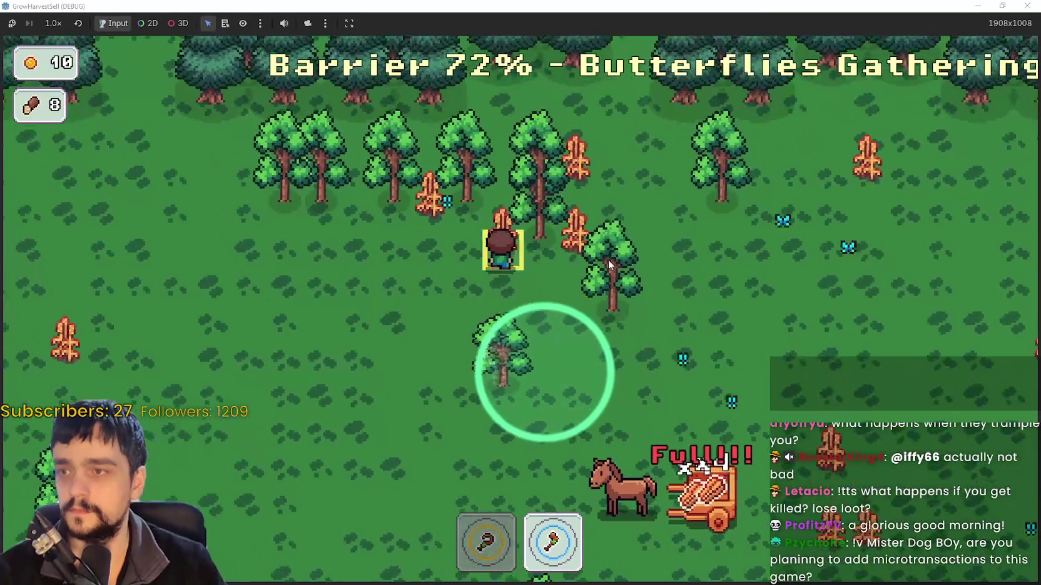
key(a)
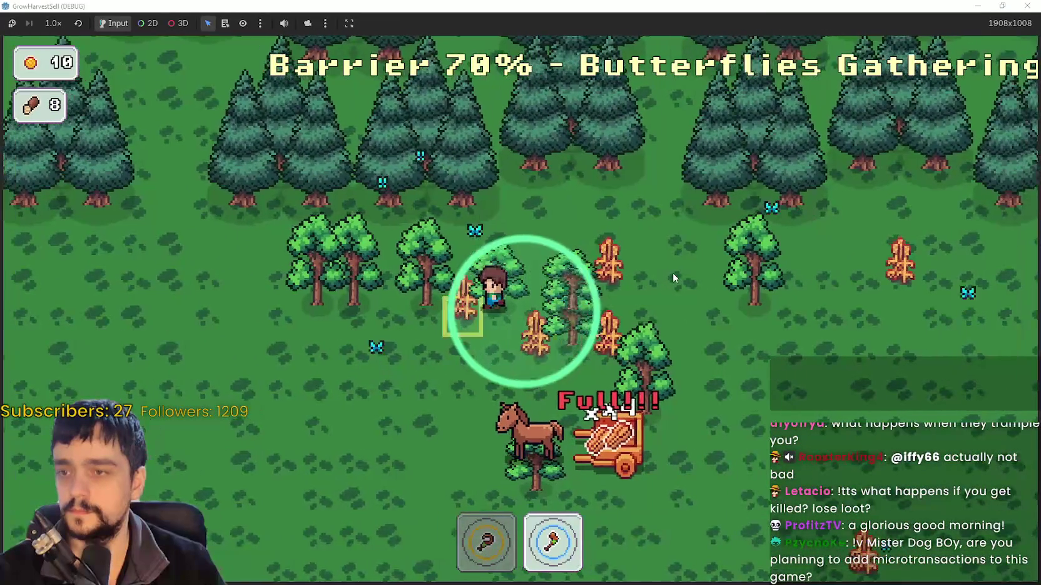
key(d)
key(a)
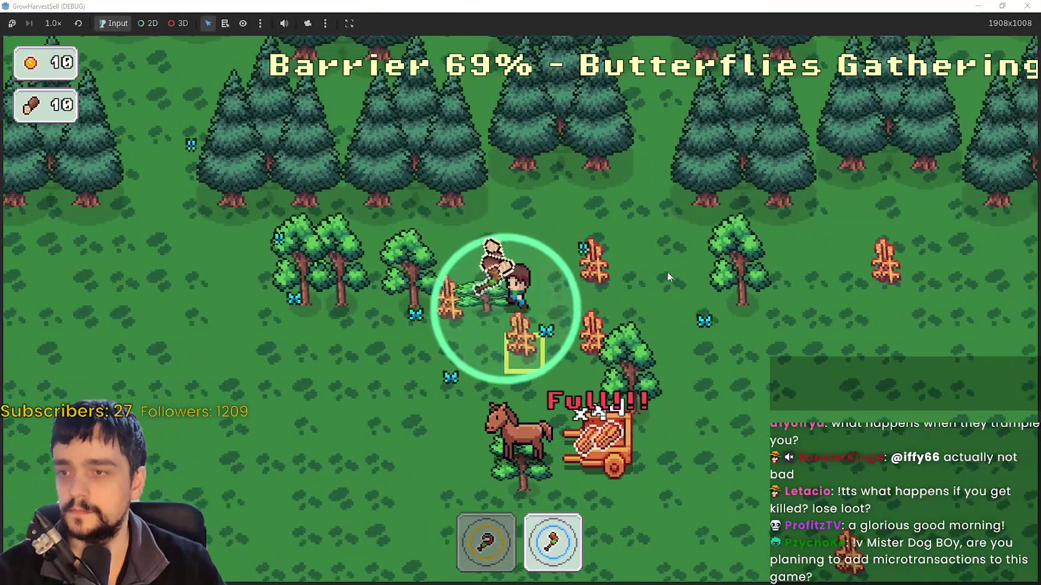
Chop trees at the forest edge and near the cart, raising wood to 15
key(a)
key(a)
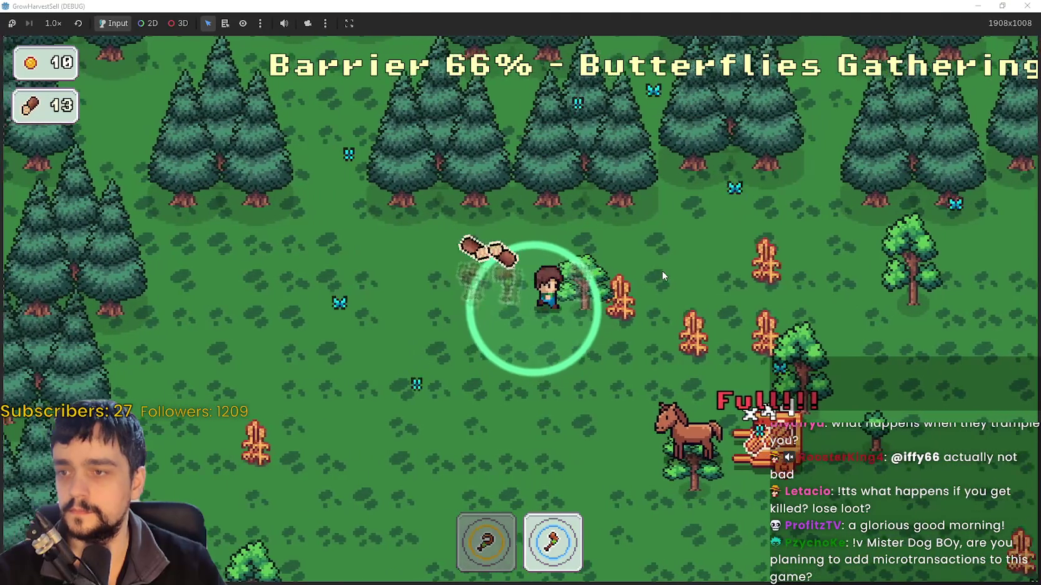
key(d)
key(d)
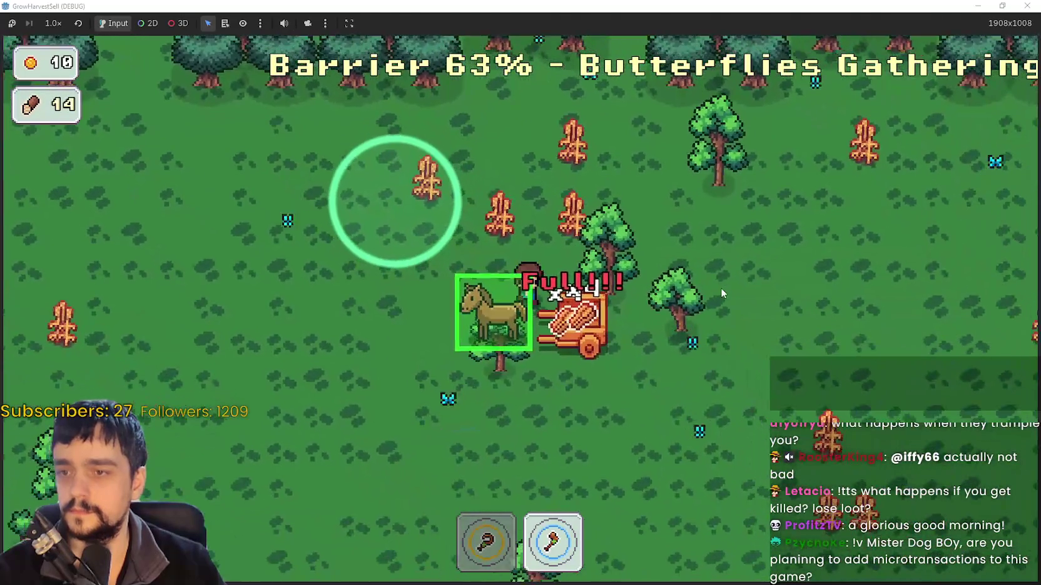
key(w)
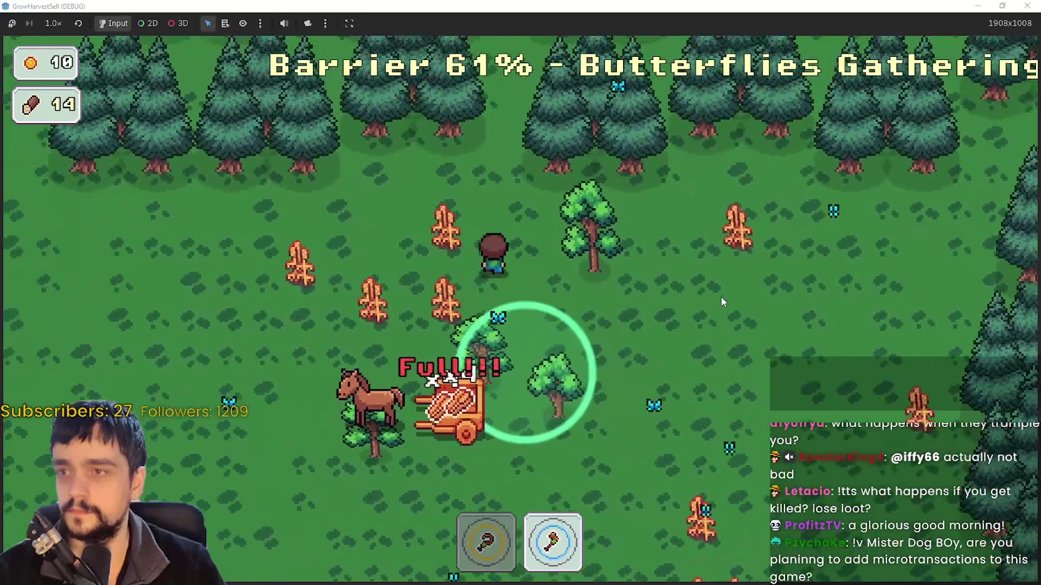
key(d)
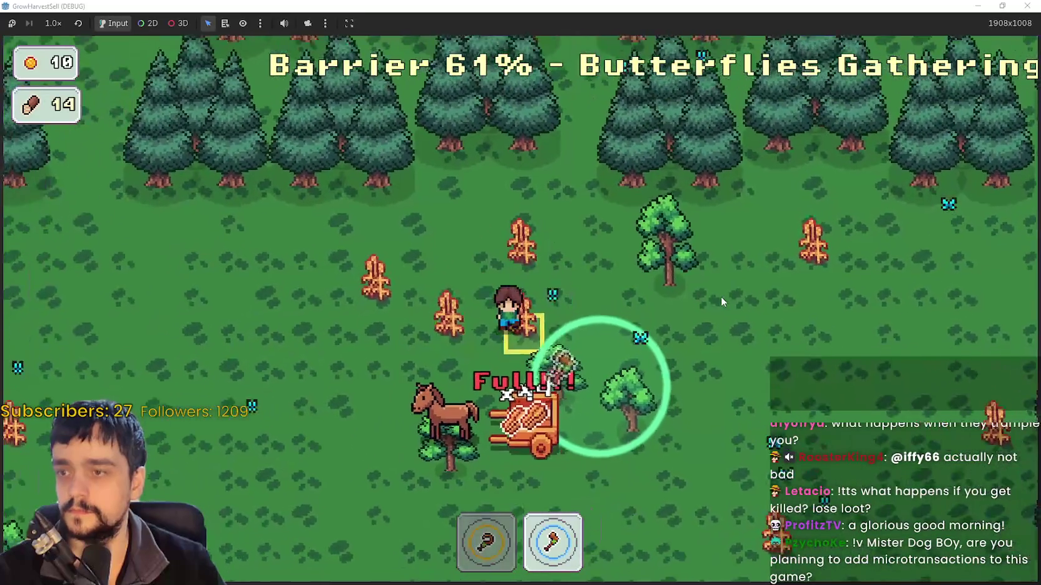
key(a)
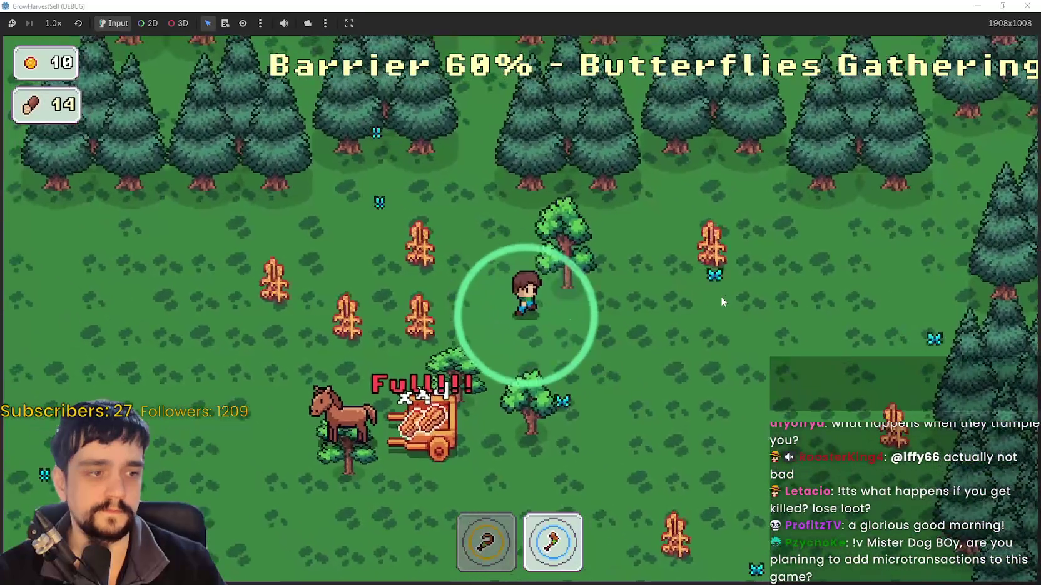
key(d)
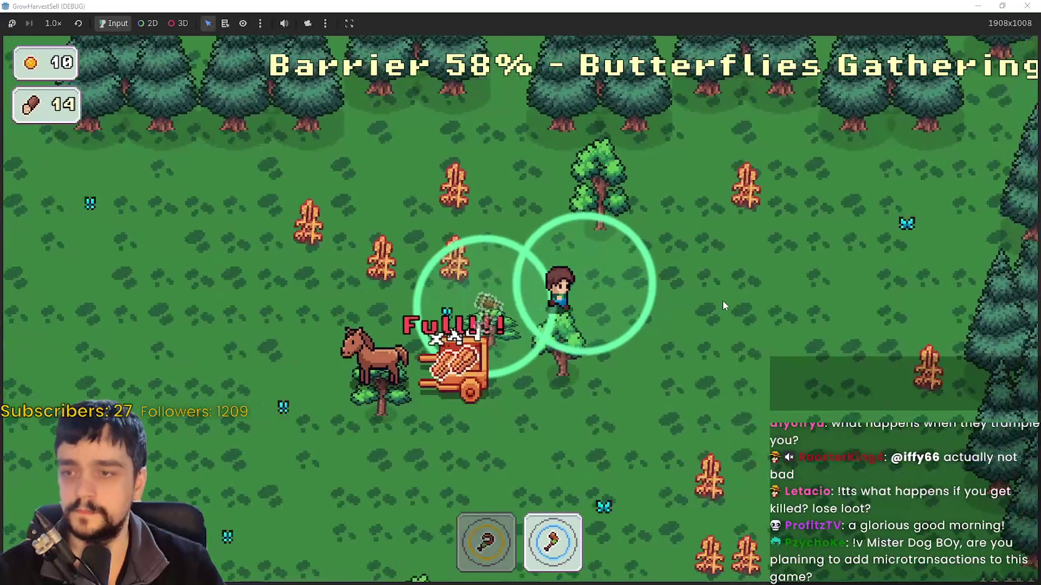
key(w)
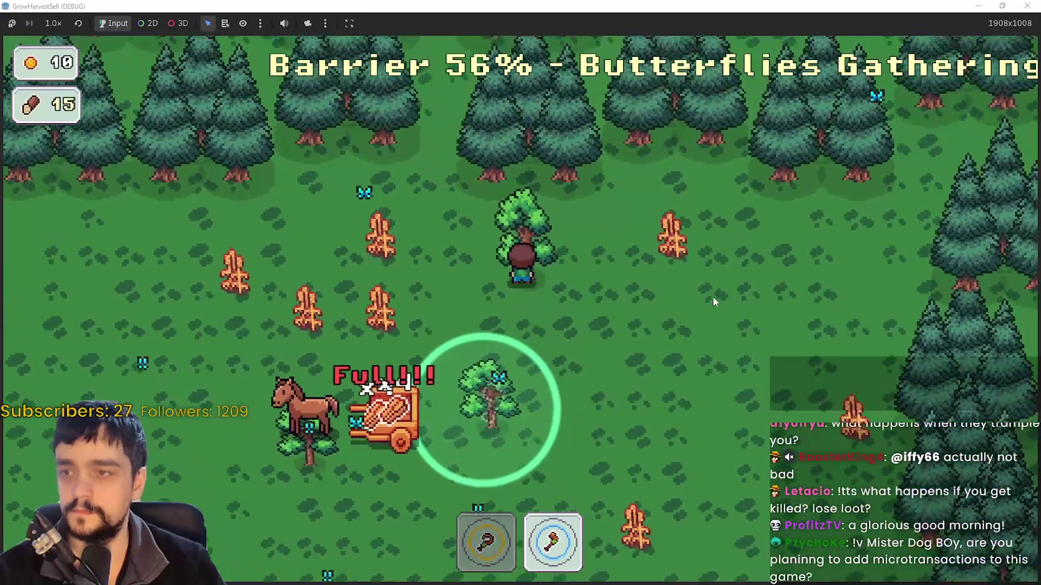
key(s)
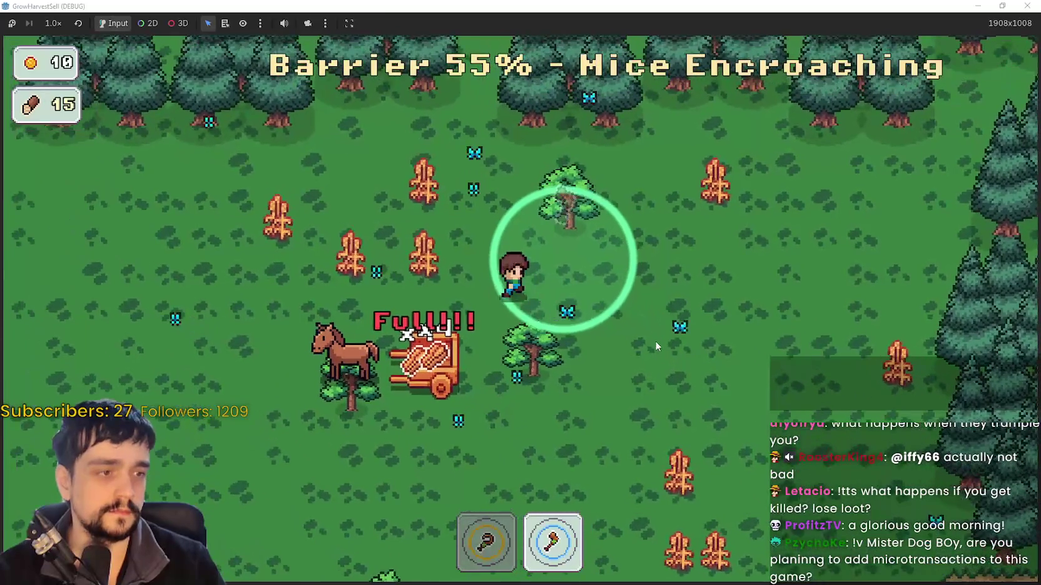
Chop trees around the cart and through the clearing to gather wood during the pig wave
key(s)
key(w)
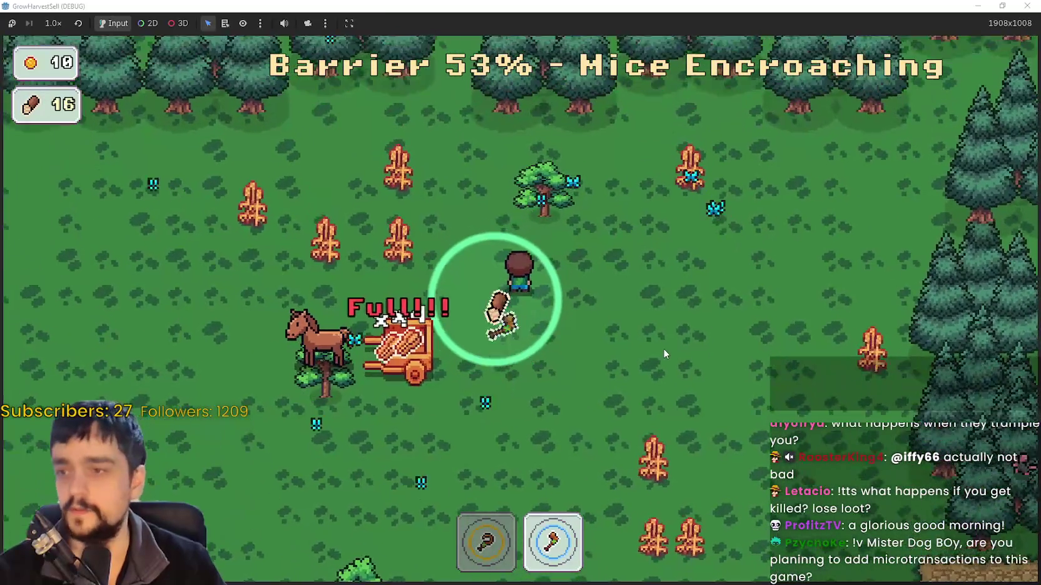
key(s)
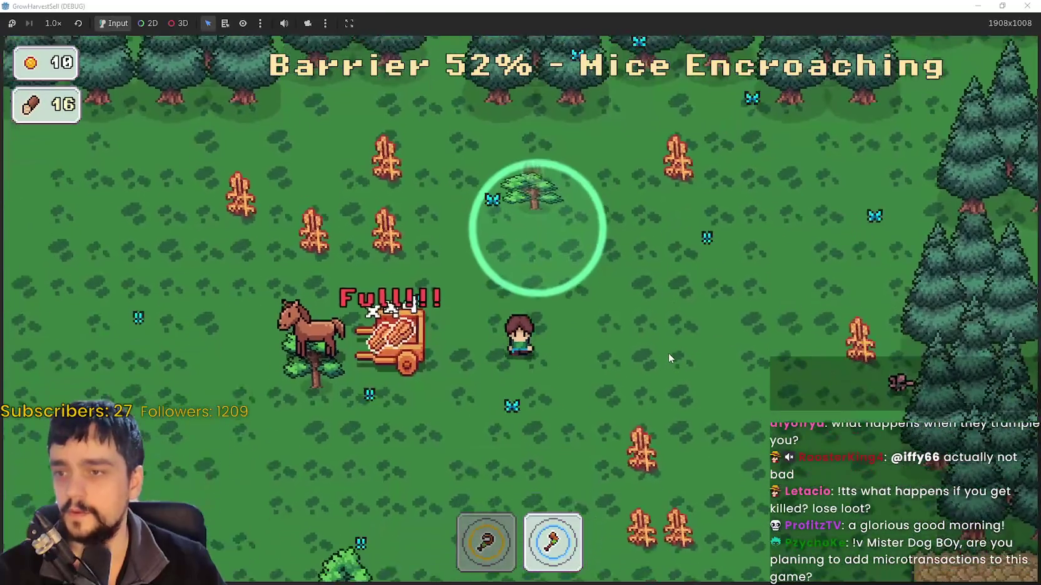
key(a)
key(s)
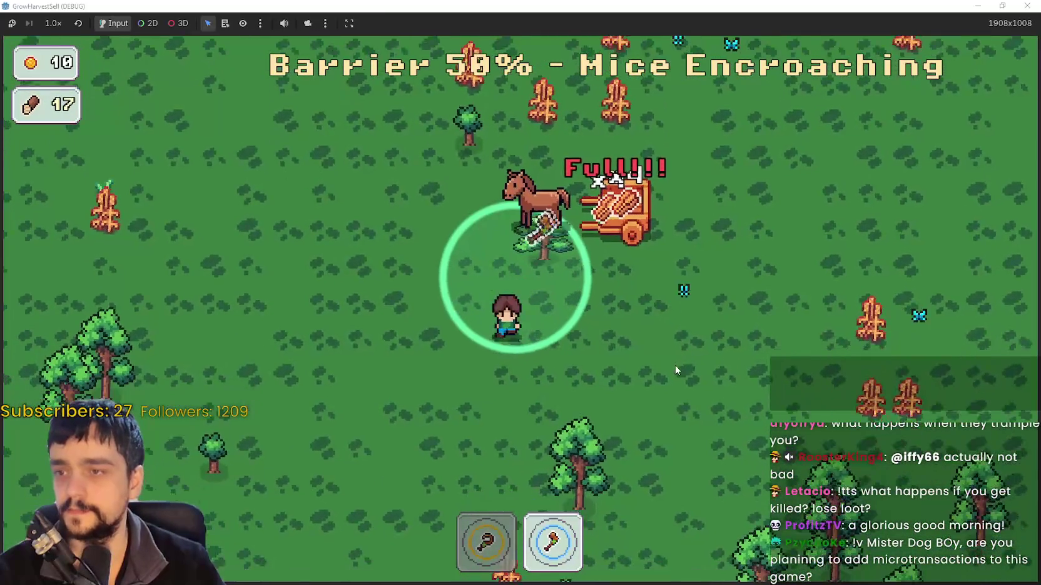
key(d)
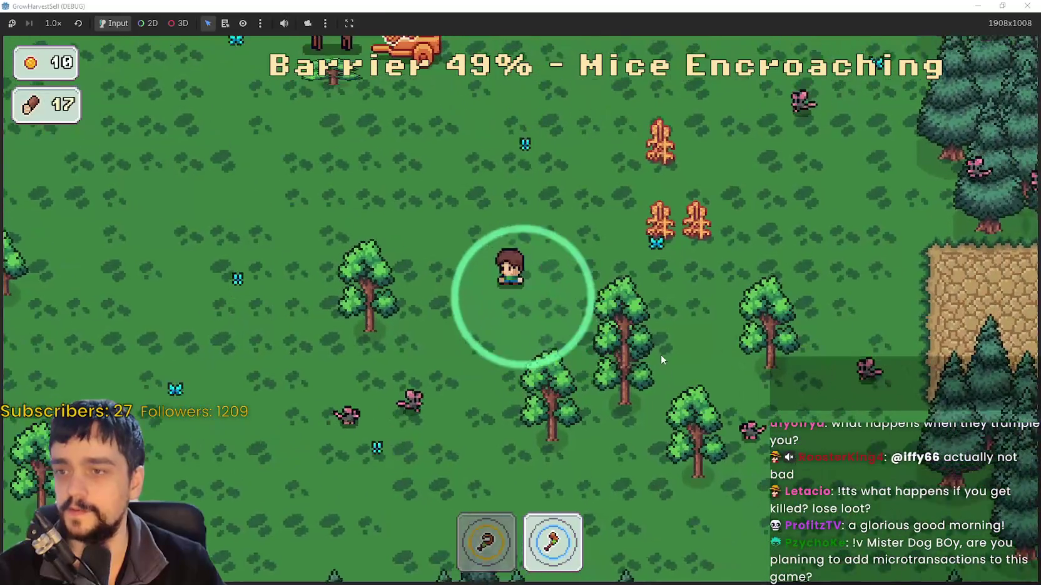
key(w)
key(a)
key(s)
key(d)
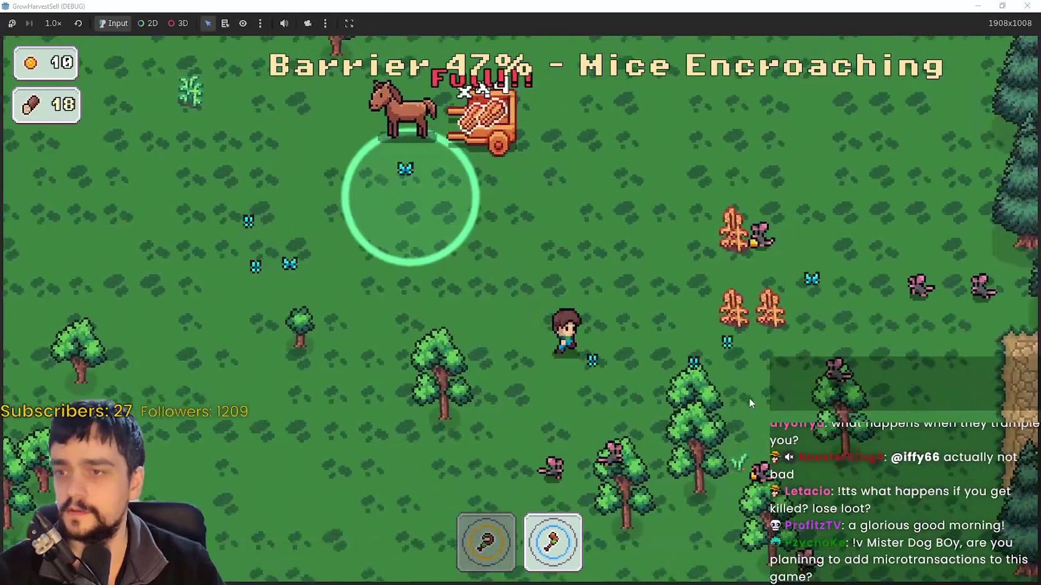
key(a)
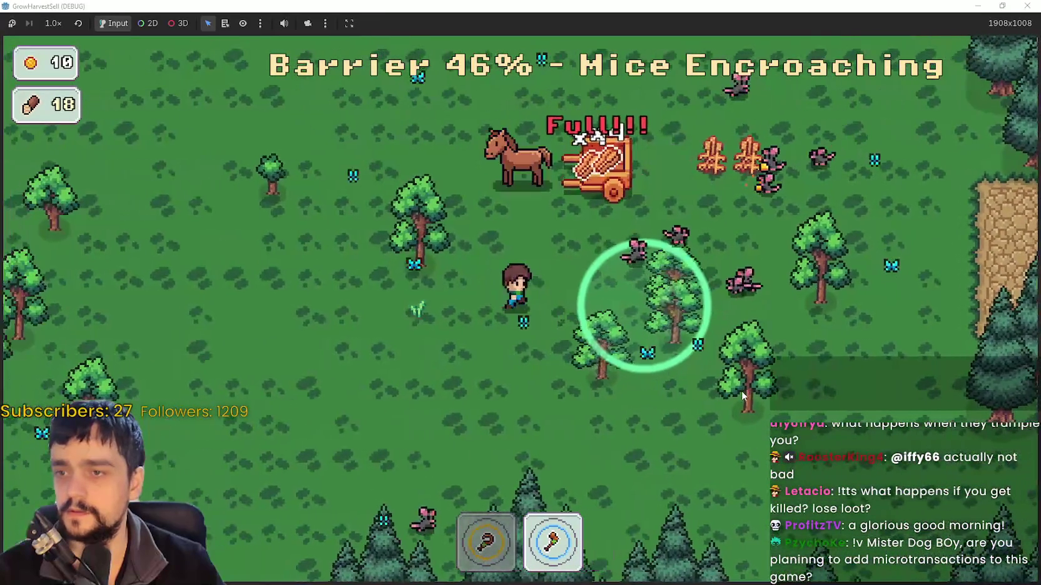
key(d)
key(s)
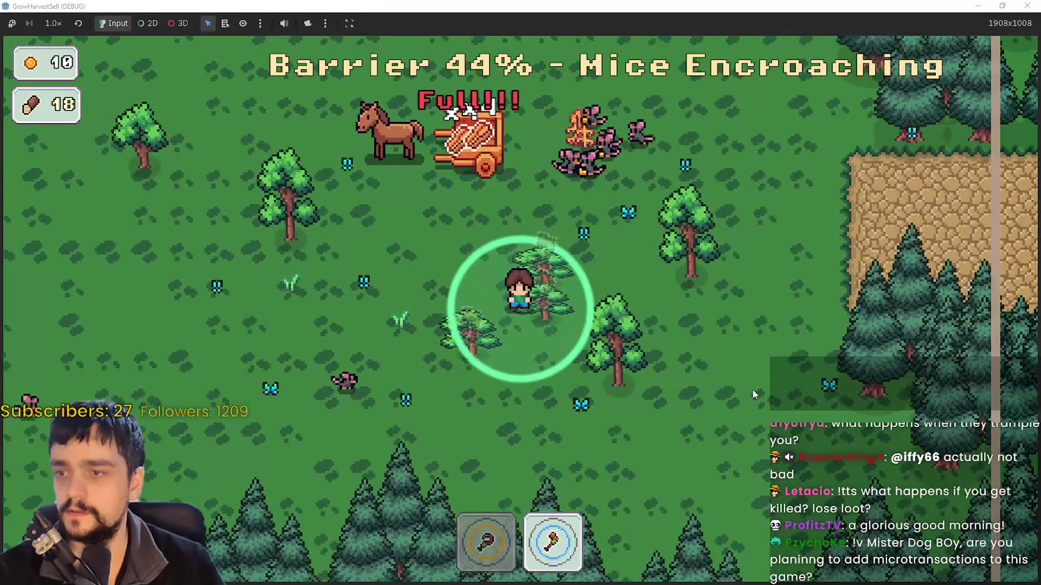
key(d)
key(s)
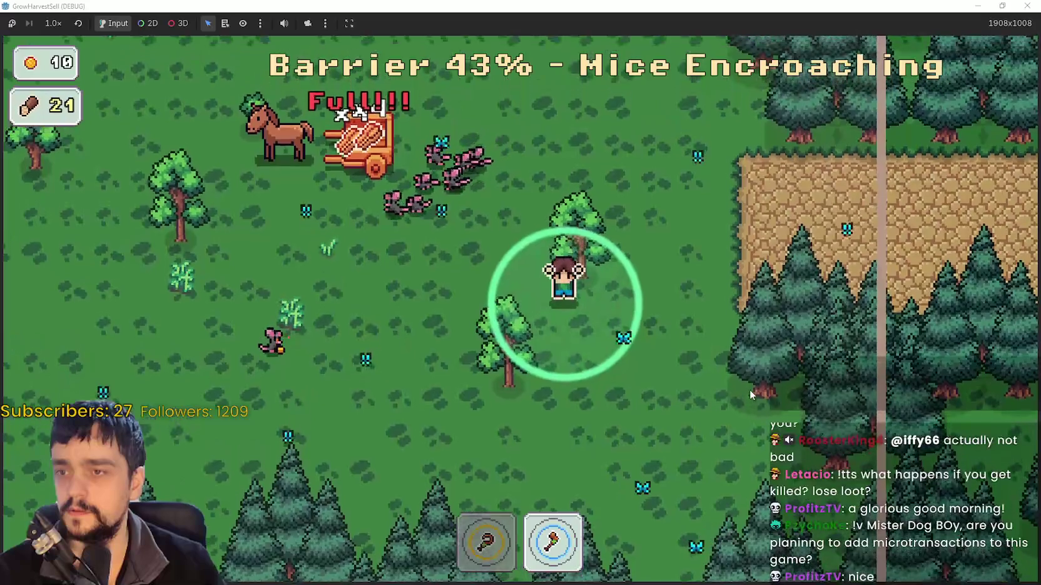
key(a)
key(d)
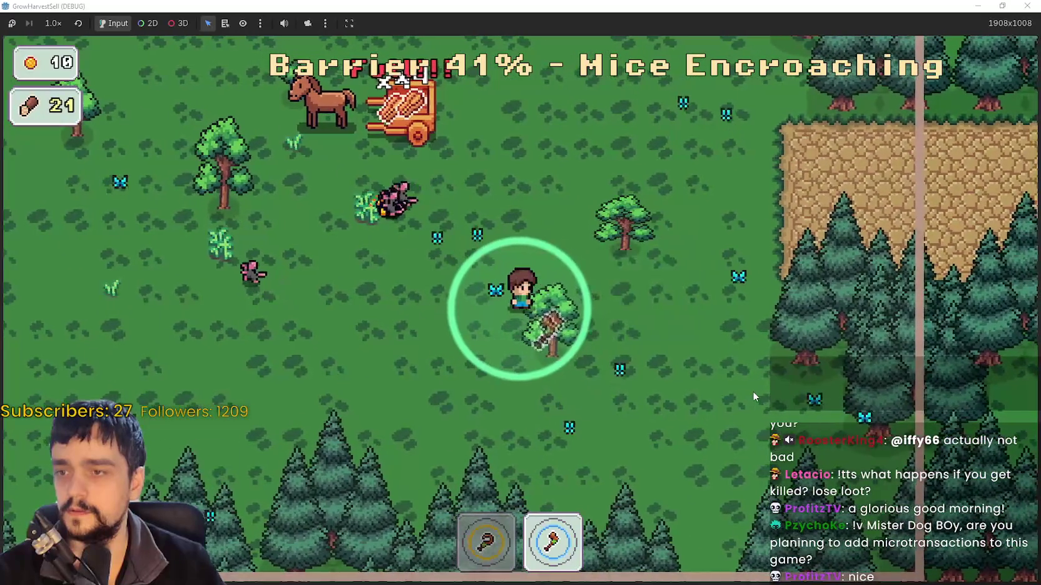
key(d)
key(a)
key(d)
key(w)
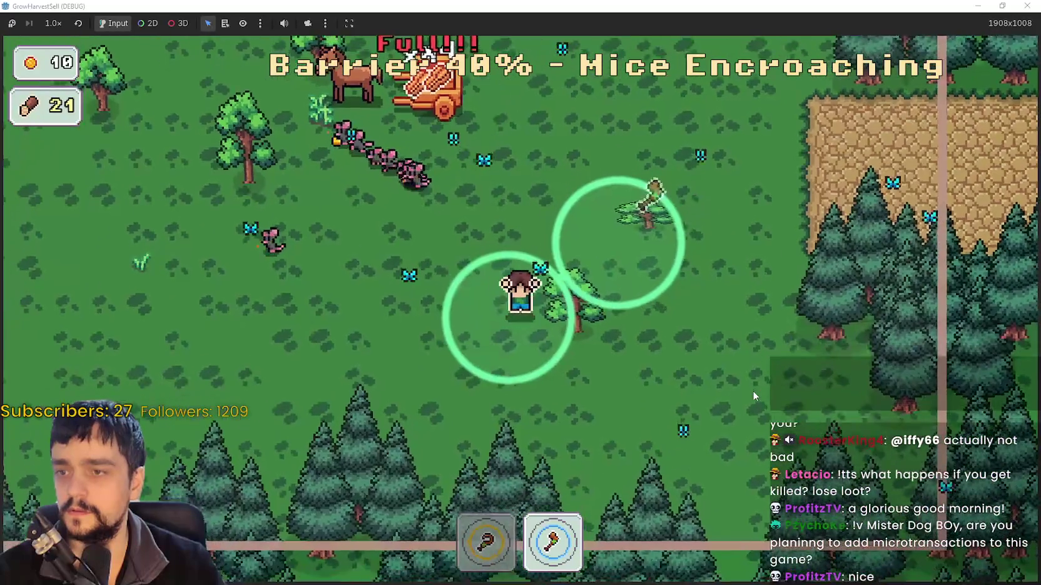
key(s)
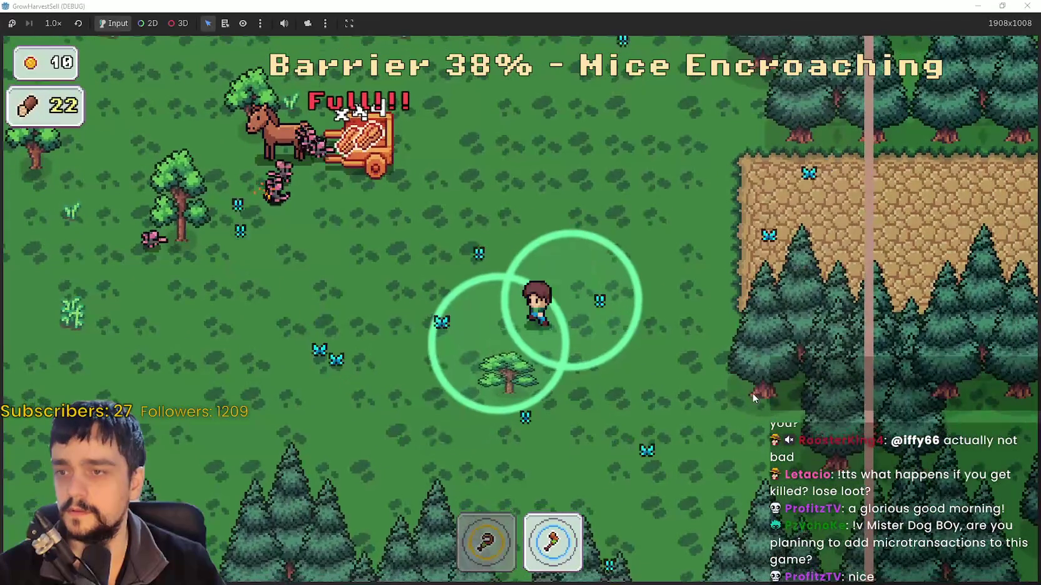
key(a)
key(w)
key(a)
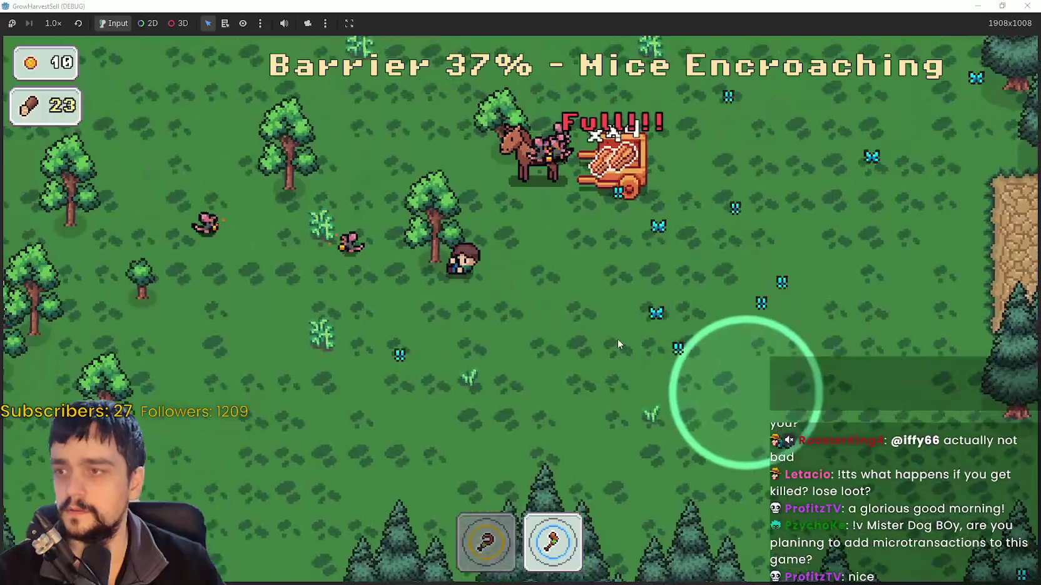
key(s)
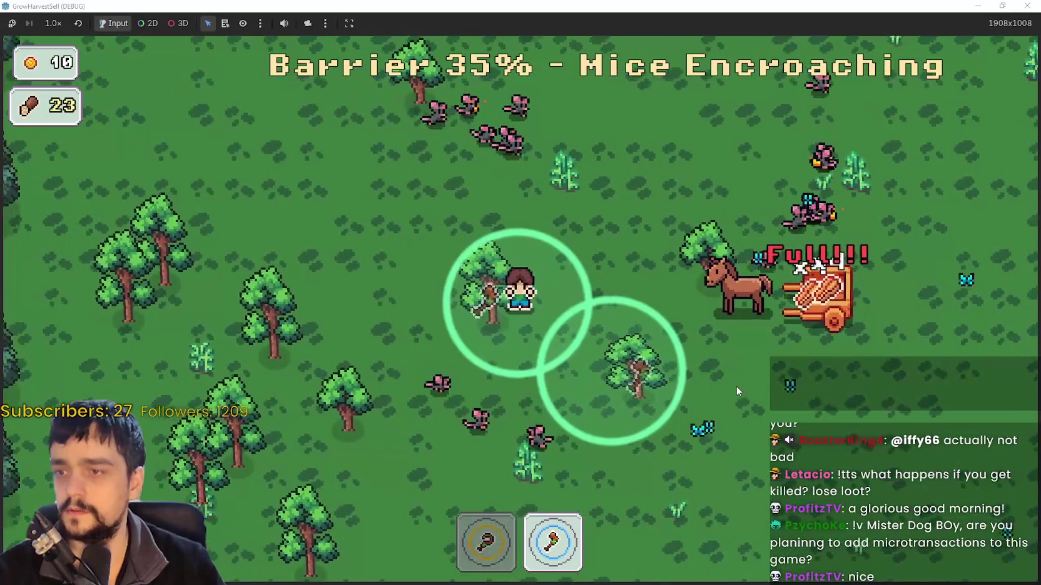
Keep chopping the nearby tree group and trees by the fence for more wood
key(d)
key(a)
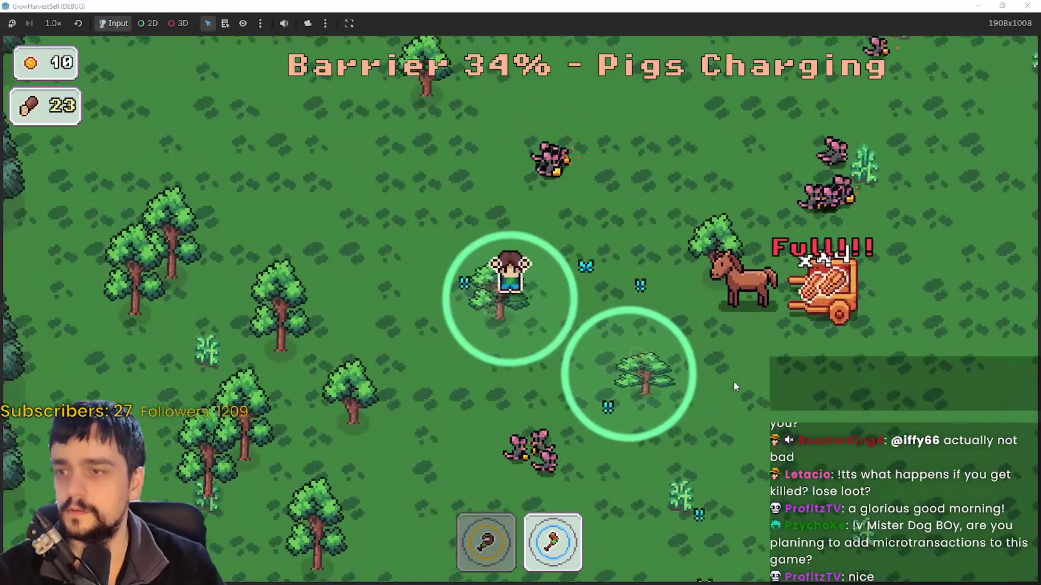
key(d)
key(s)
key(a)
key(w)
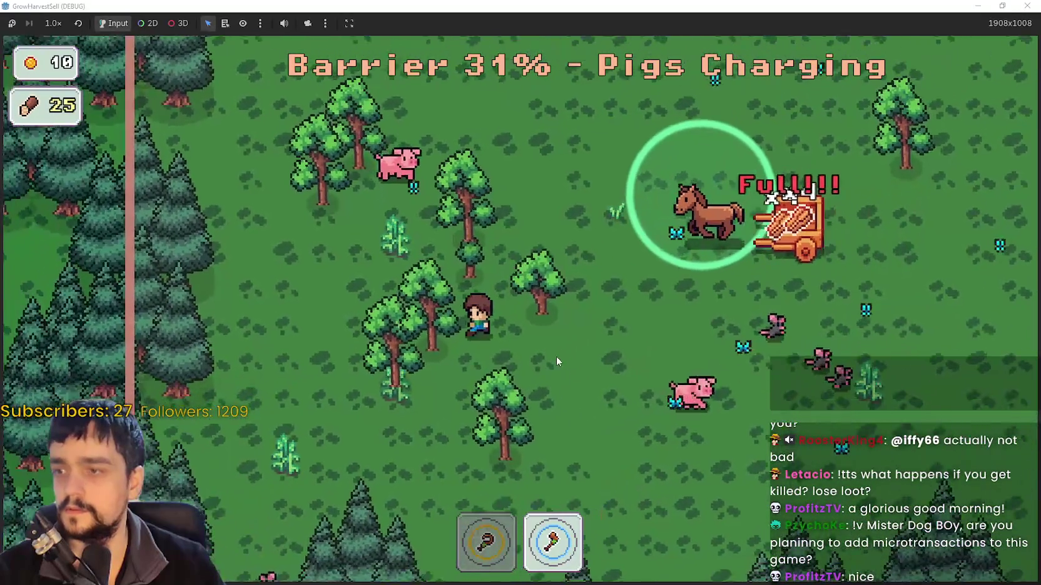
key(d)
key(s)
key(w)
key(a)
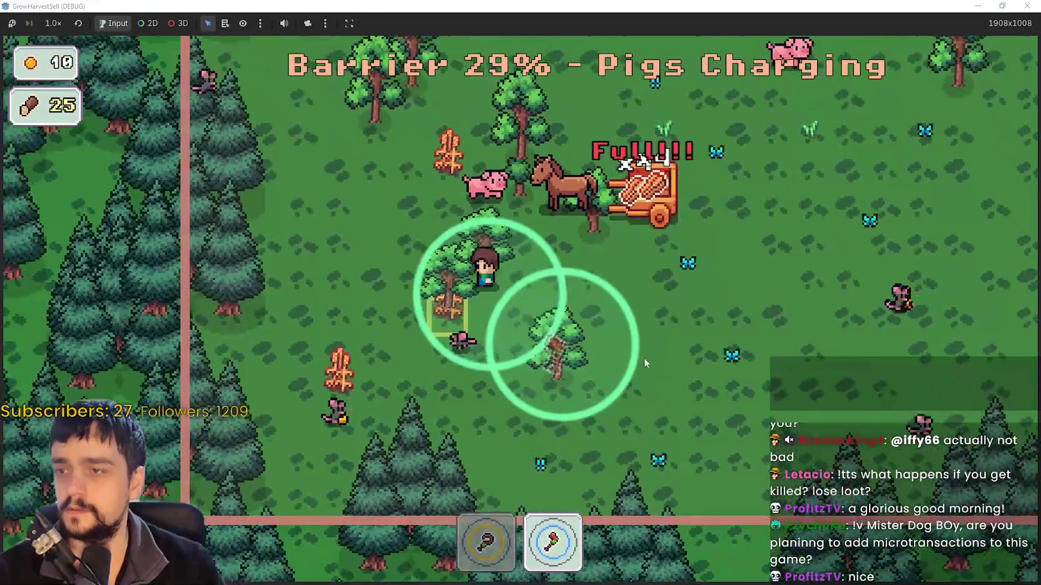
key(s)
key(d)
key(w)
key(a)
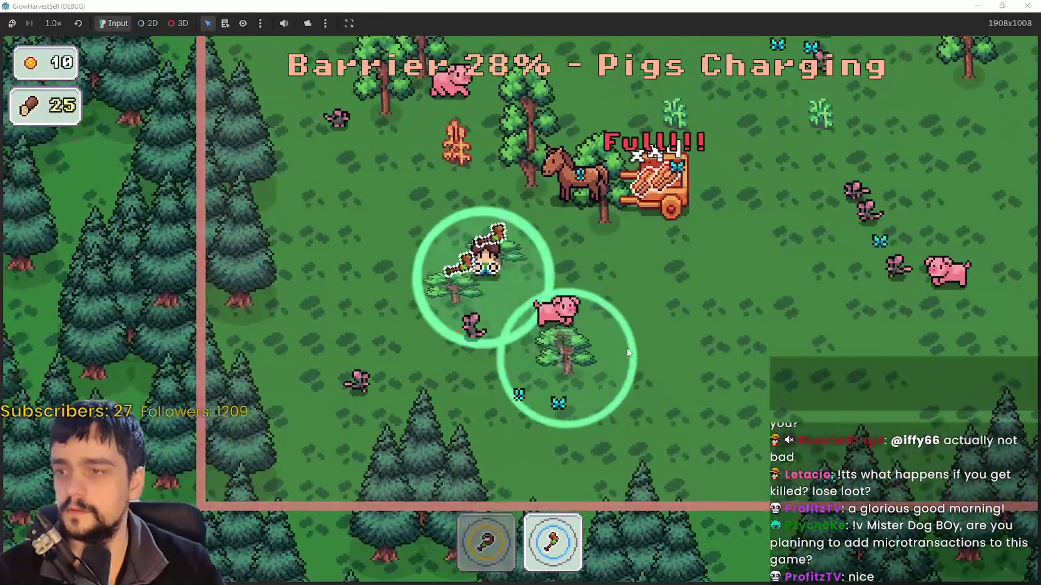
key(s)
key(d)
key(w)
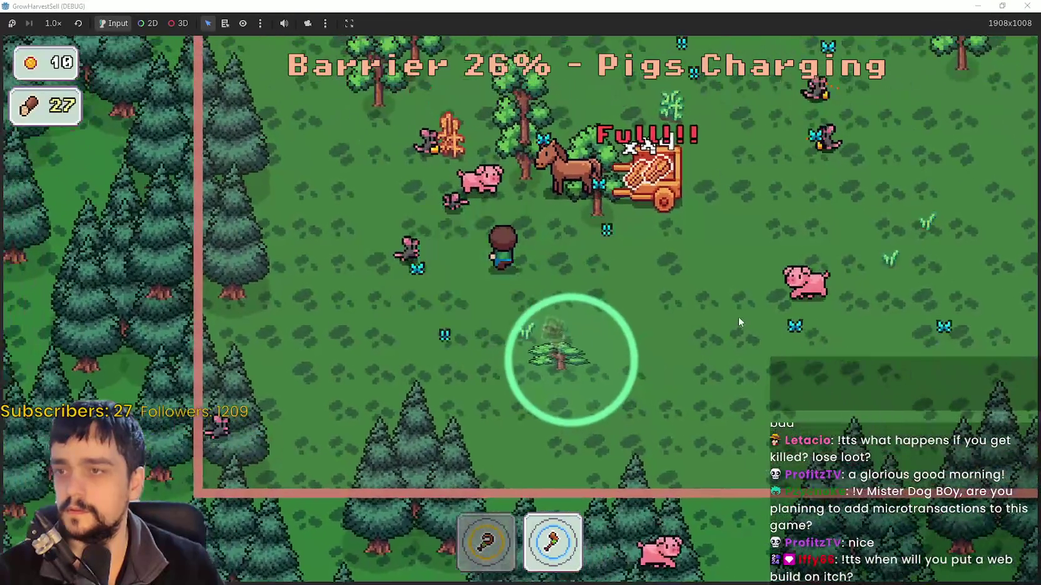
Gather wood from trees beside the horse cart and across the open field
key(a)
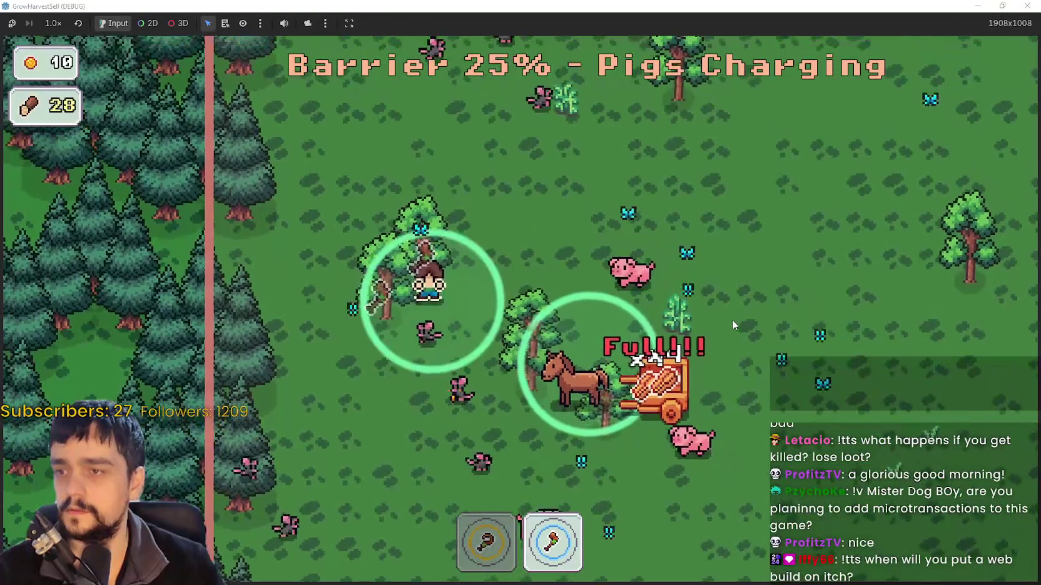
key(w)
key(a)
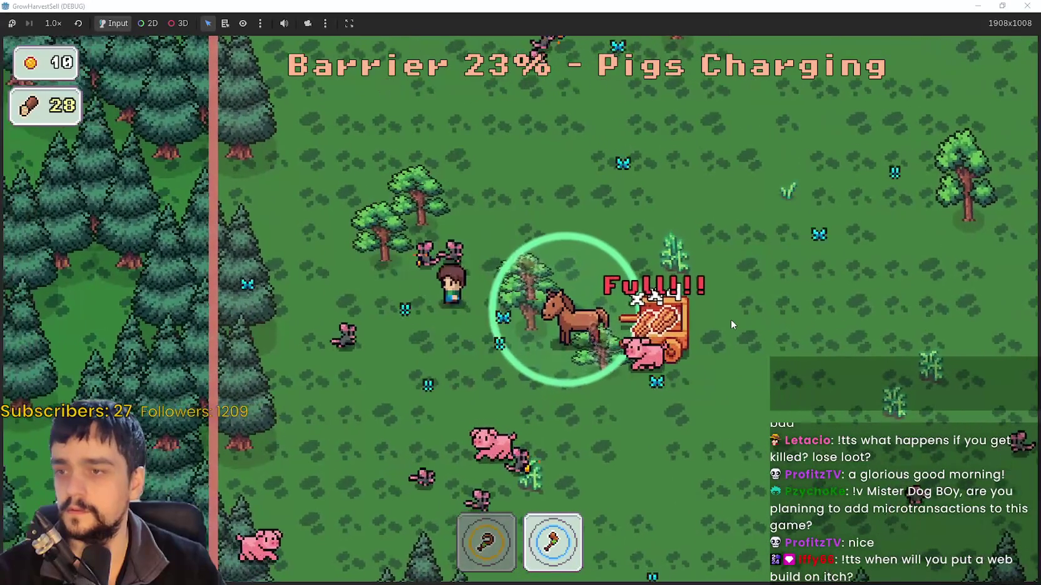
key(d)
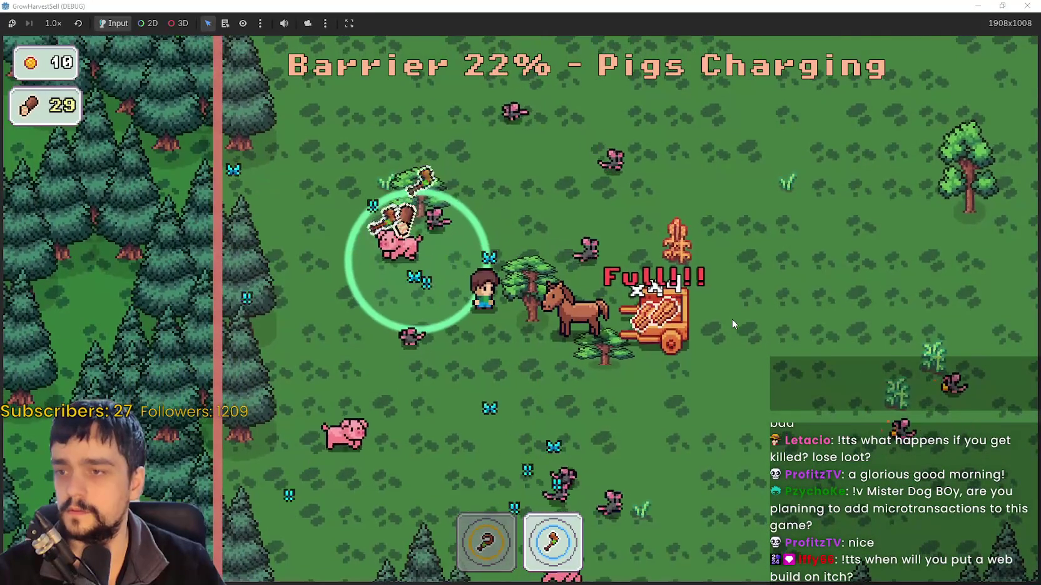
key(d)
key(a)
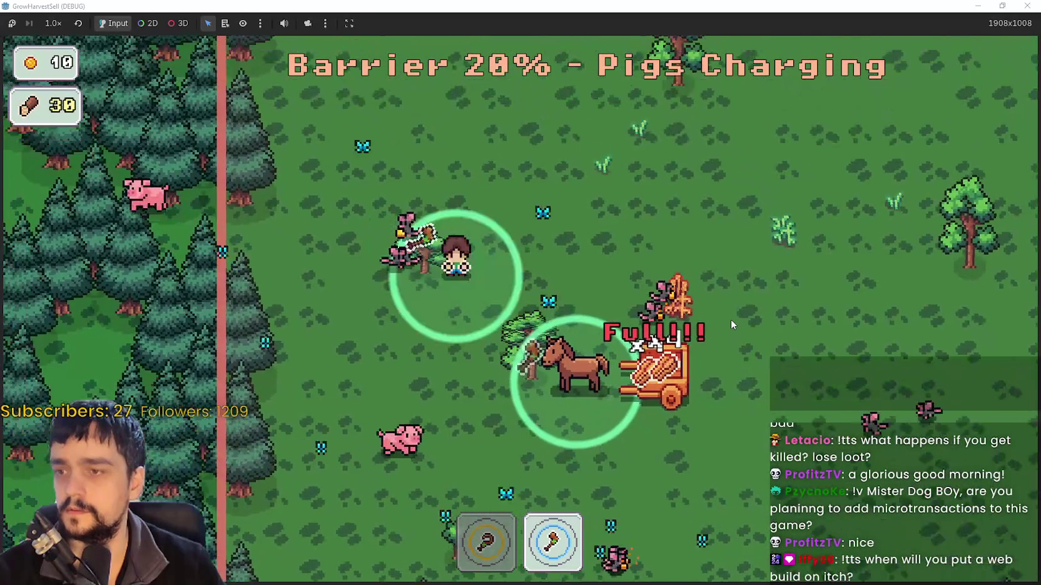
key(s)
key(d)
key(d)
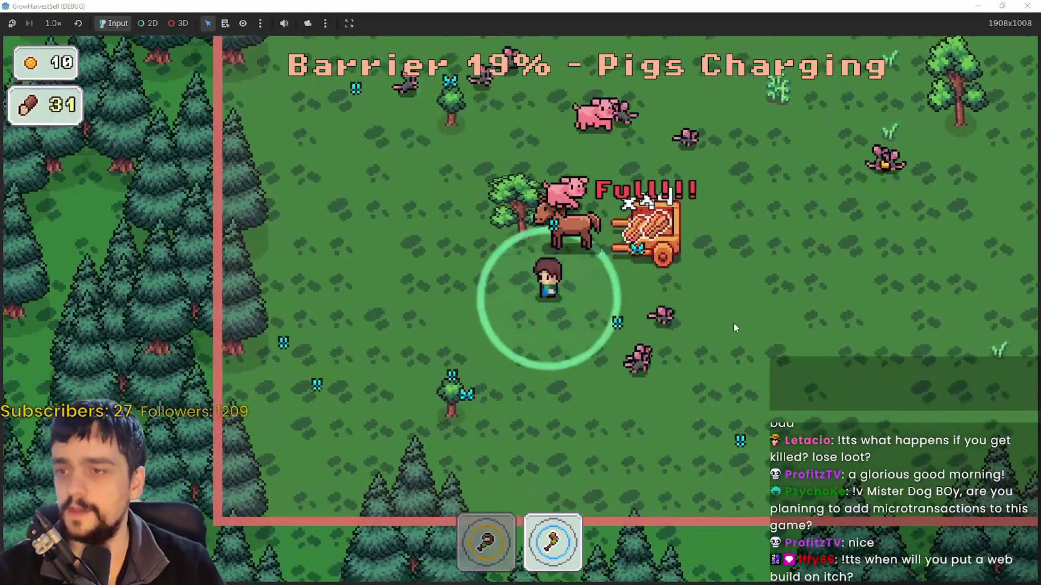
key(w)
key(a)
key(d)
key(s)
key(d)
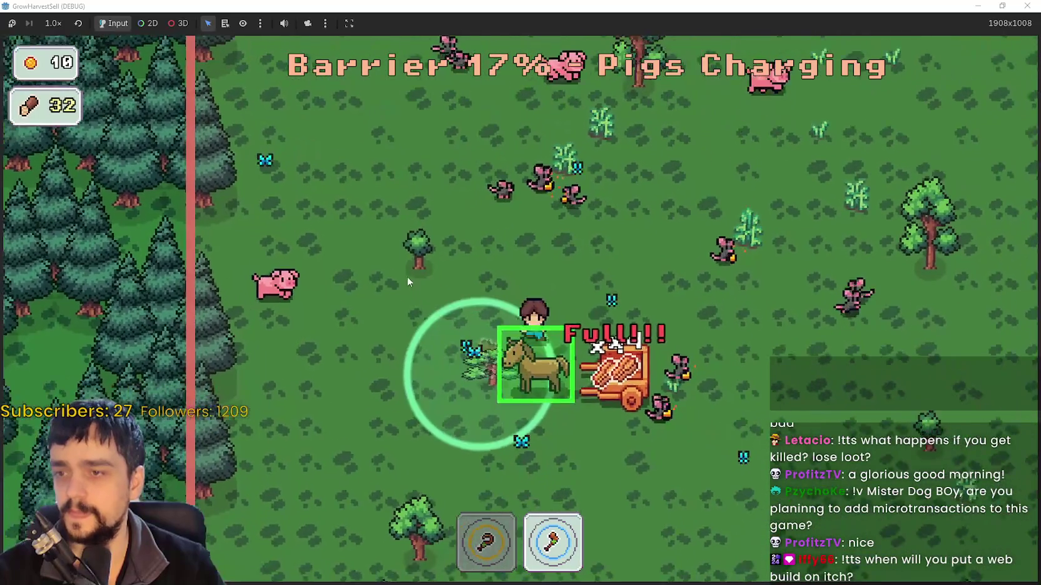
key(w)
key(d)
key(w)
key(d)
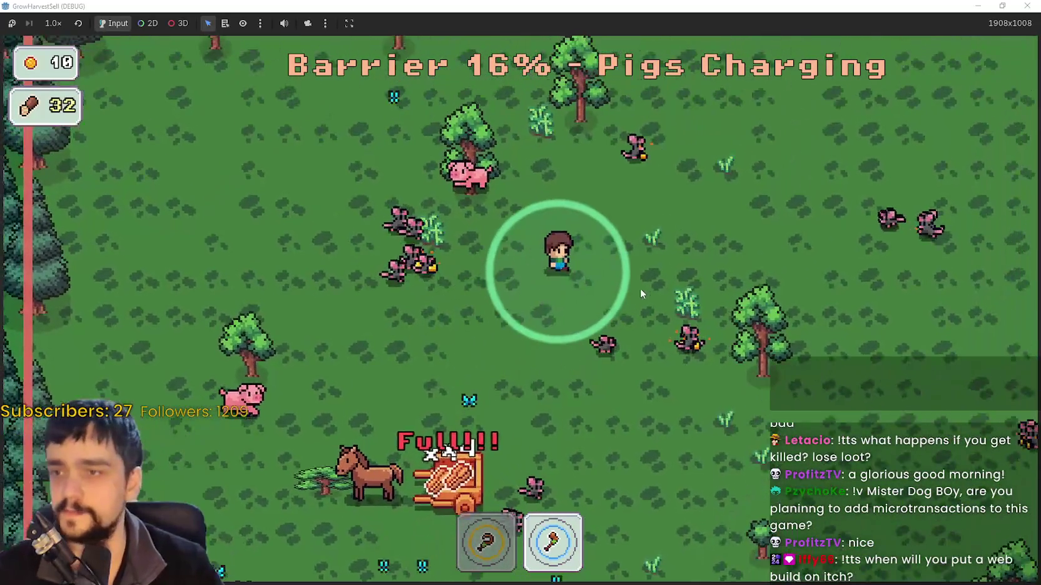
Chop pine trees along the forest edge near the barrier until the stage ends
key(a)
key(s)
key(a)
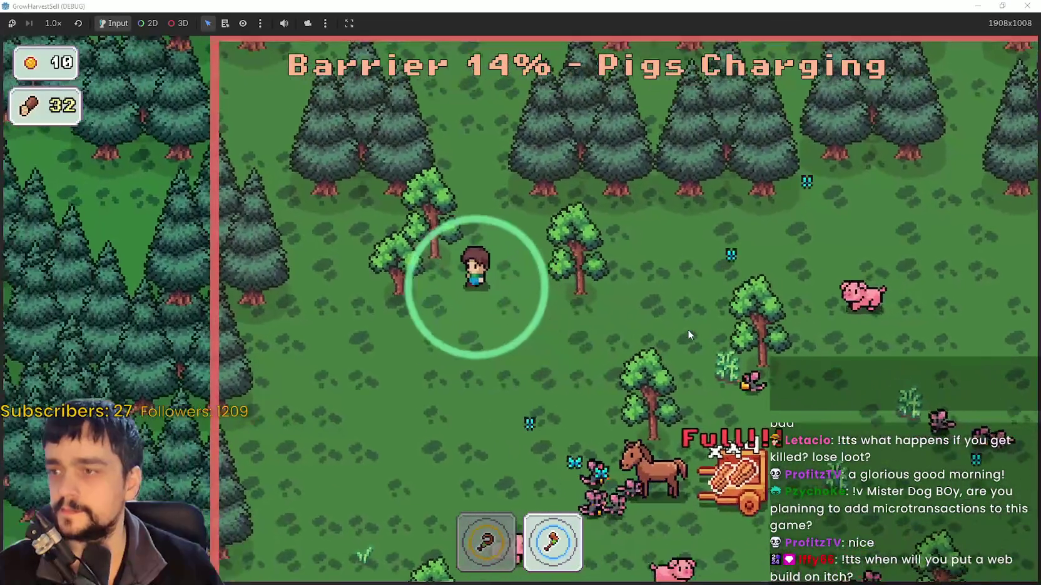
key(w)
key(s)
key(d)
key(a)
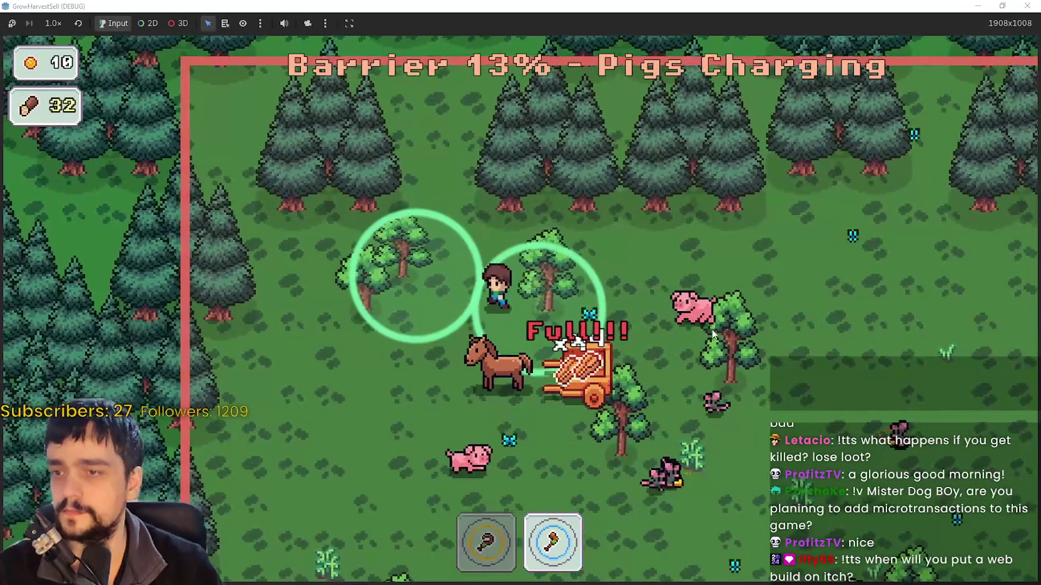
key(w)
key(d)
key(d)
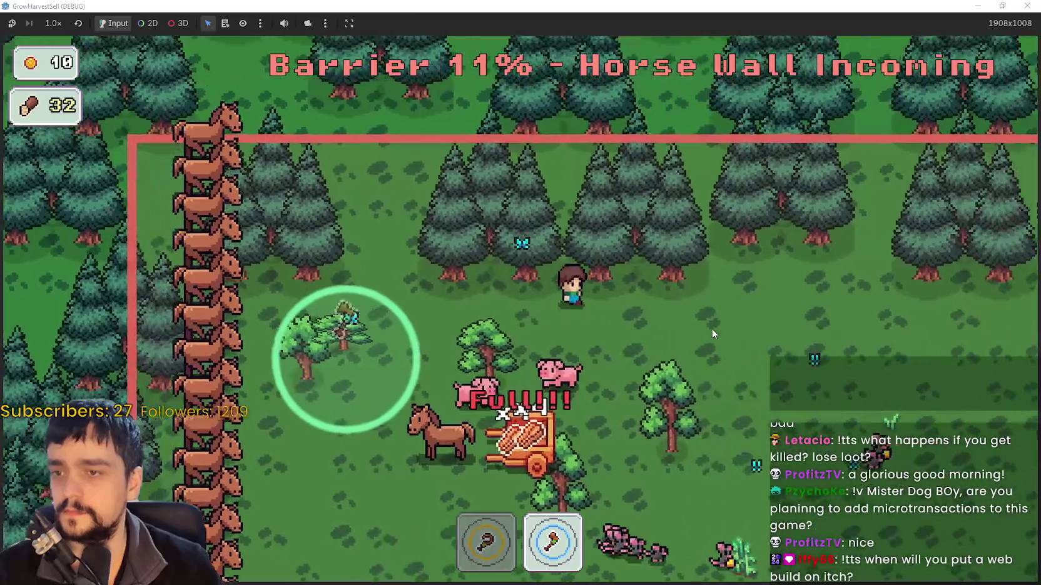
key(s)
key(s)
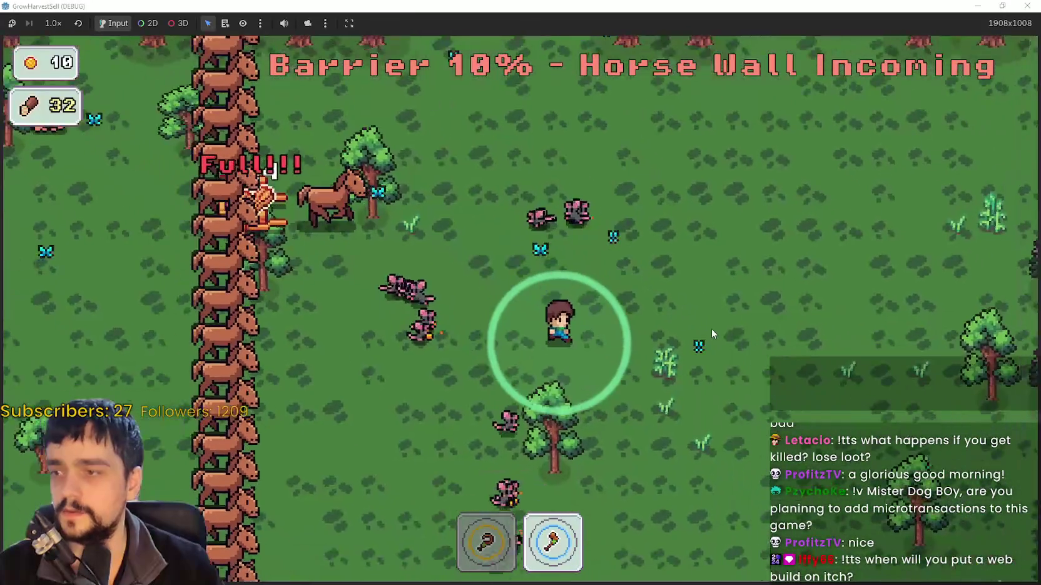
key(d)
key(d)
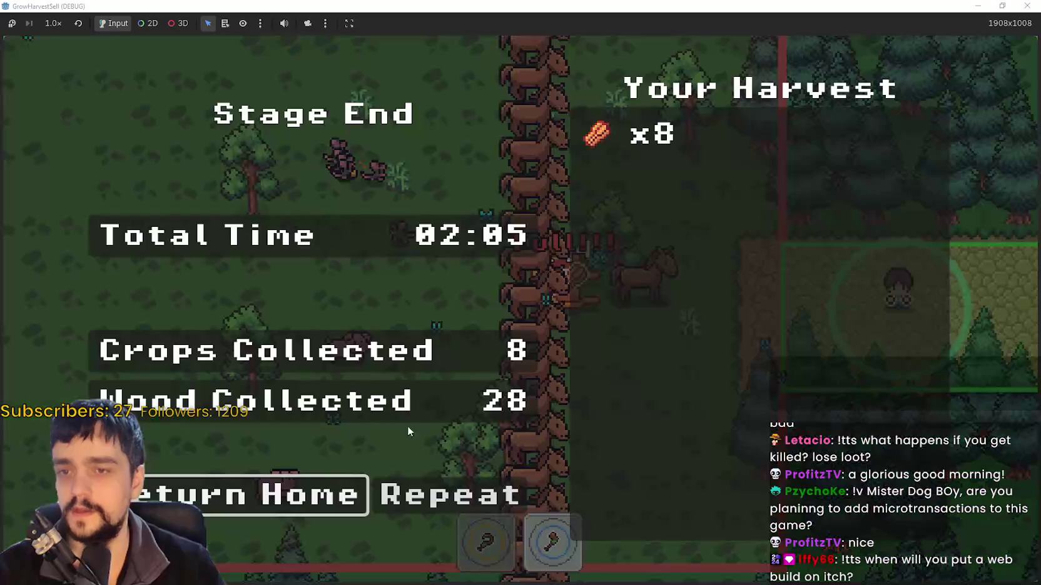
Return Home from the Stage End summary showing 8 crops and 28 wood
click(235, 494)
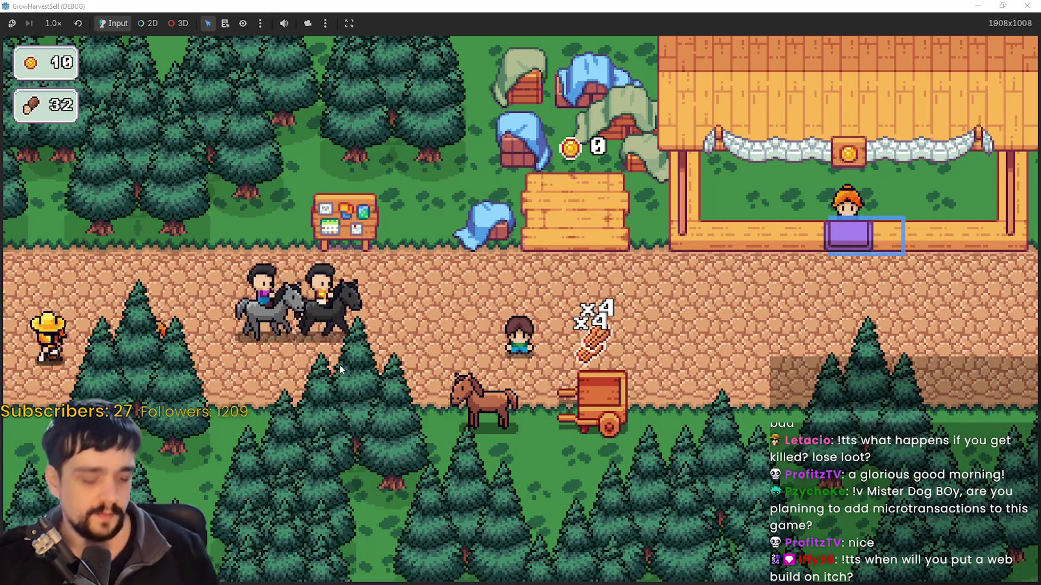
Carry the wood to the stall's sell box and unload it for sale
key(d)
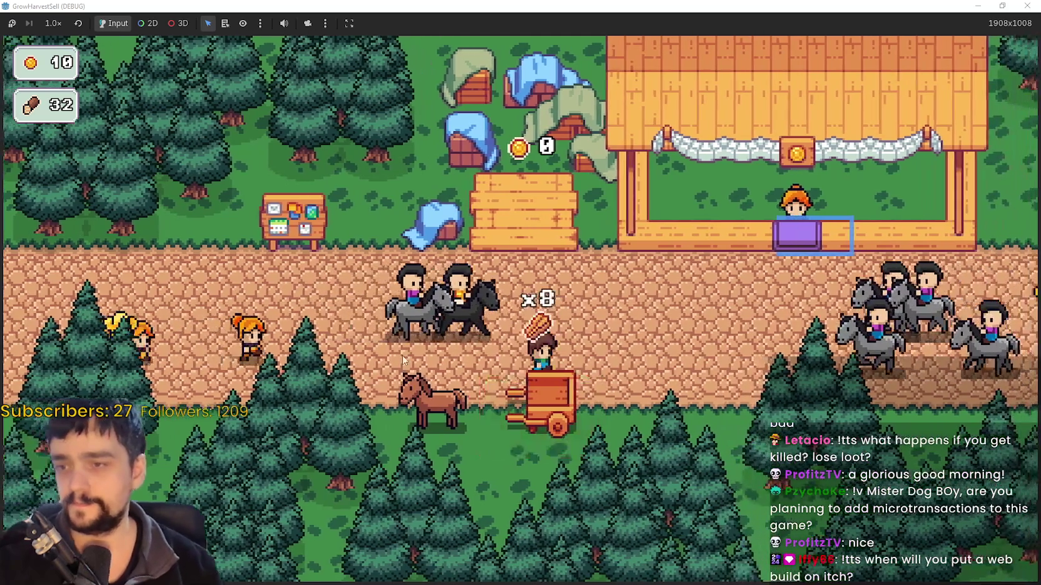
key(d)
key(w)
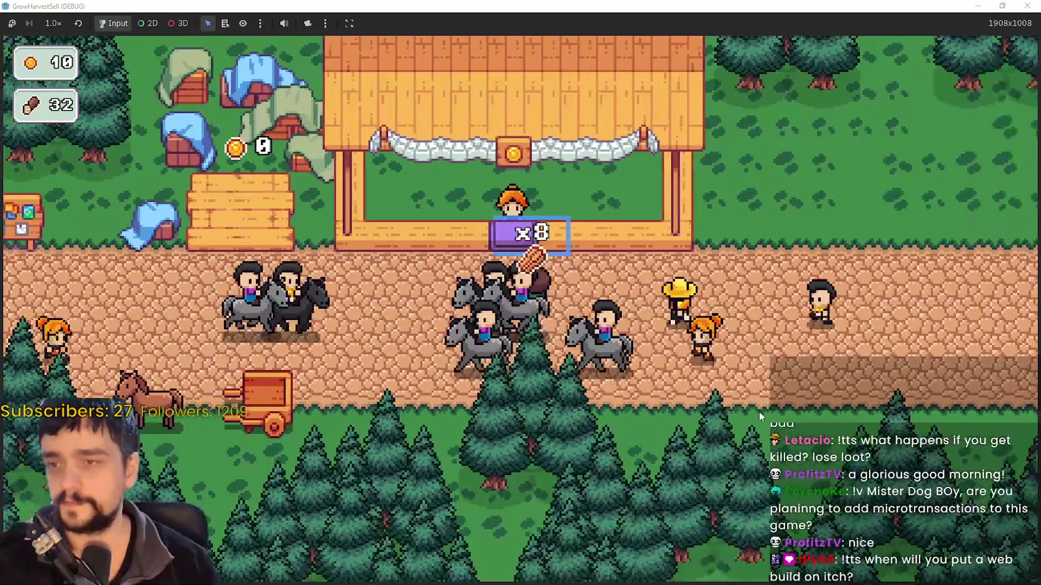
key(a)
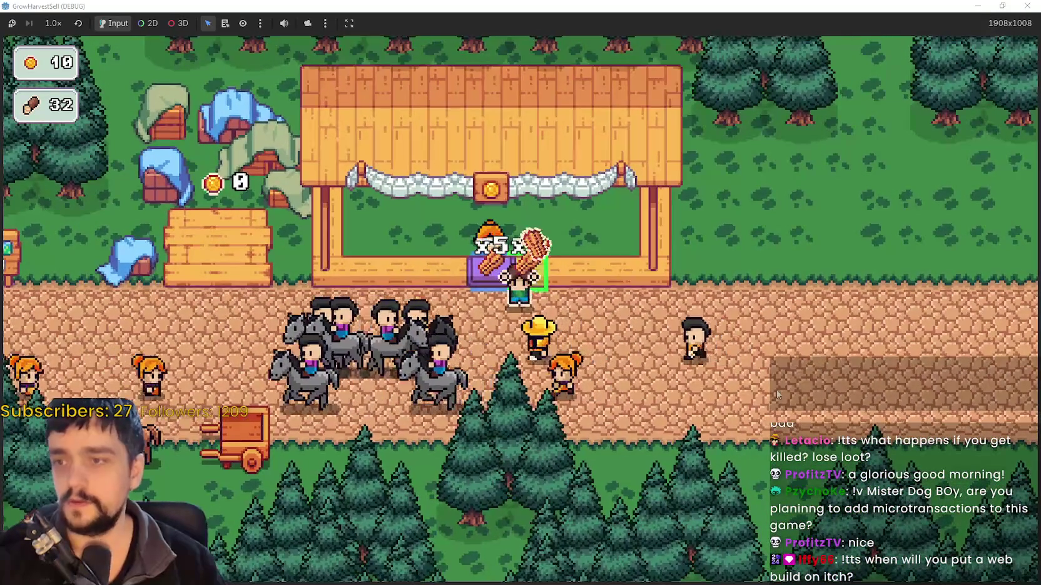
key(a)
key(s)
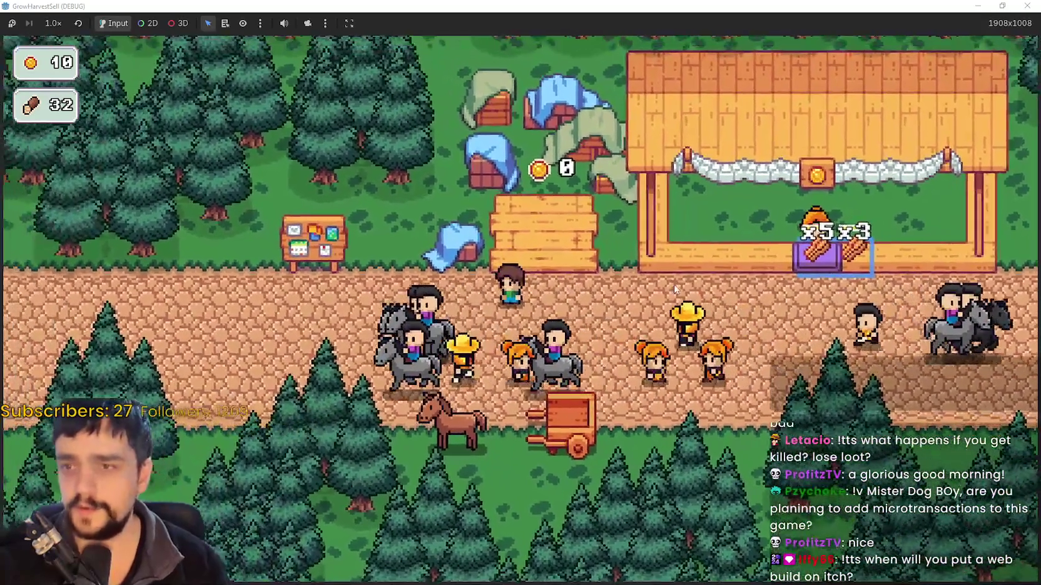
key(d)
key(w)
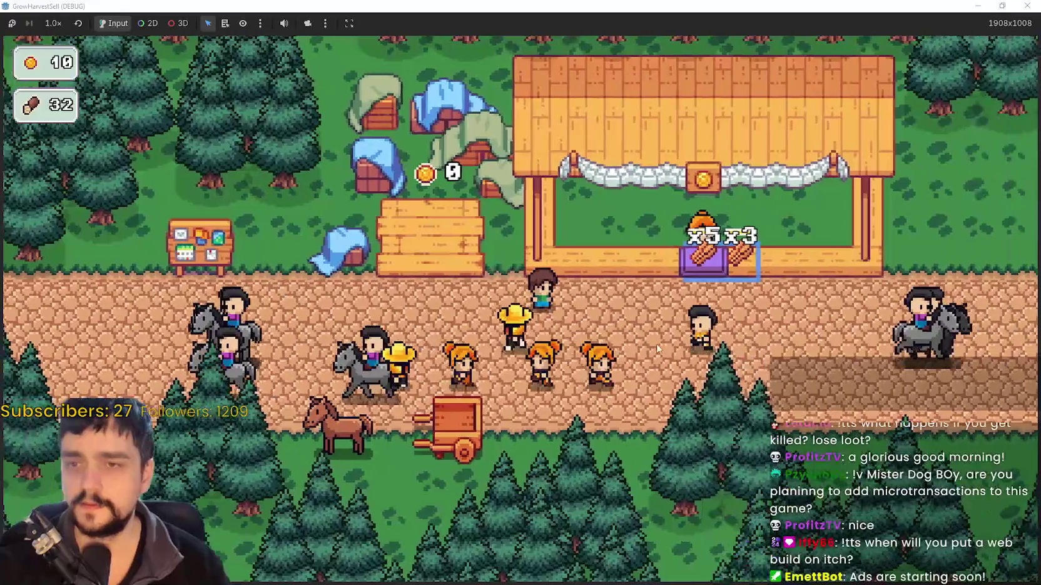
key(d)
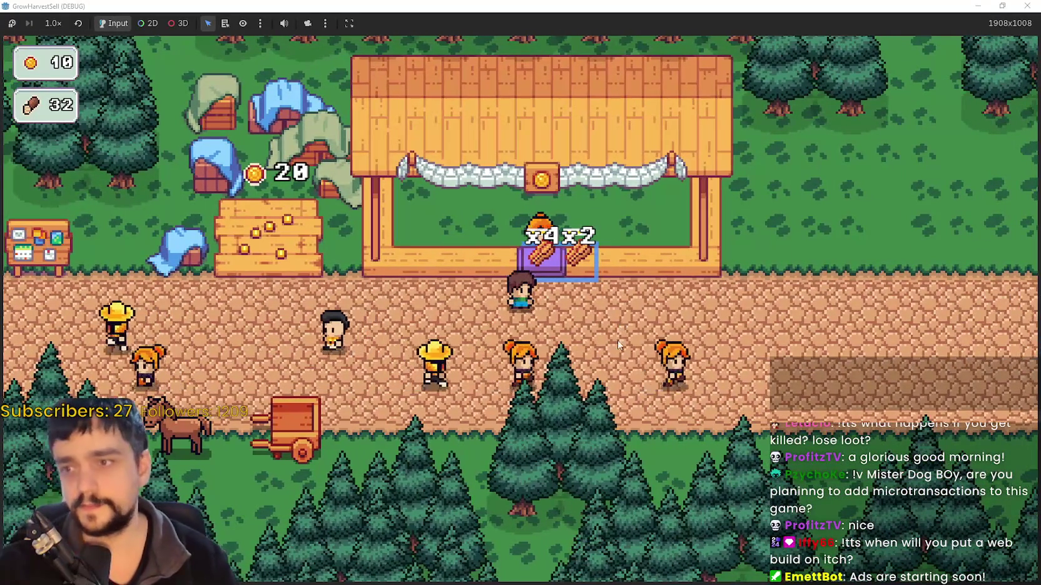
Step on and off the crop plot repeatedly to collect harvest coins
key(w)
key(s)
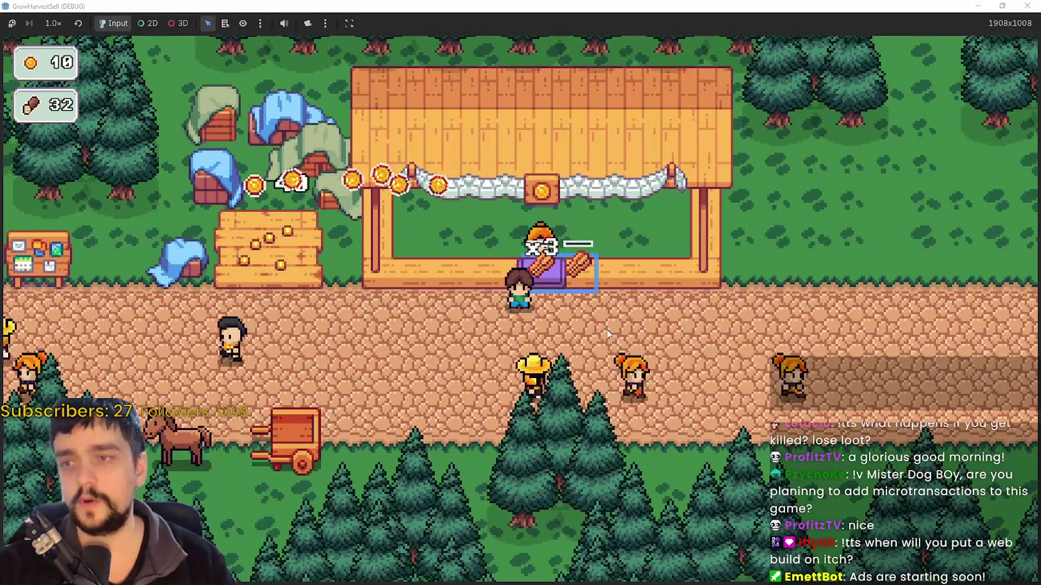
key(a)
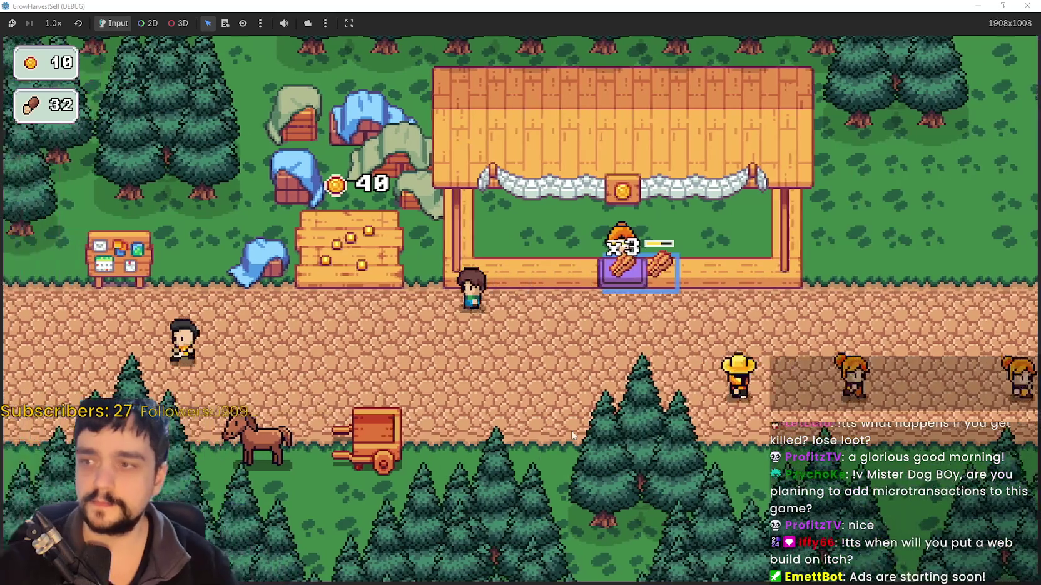
key(a)
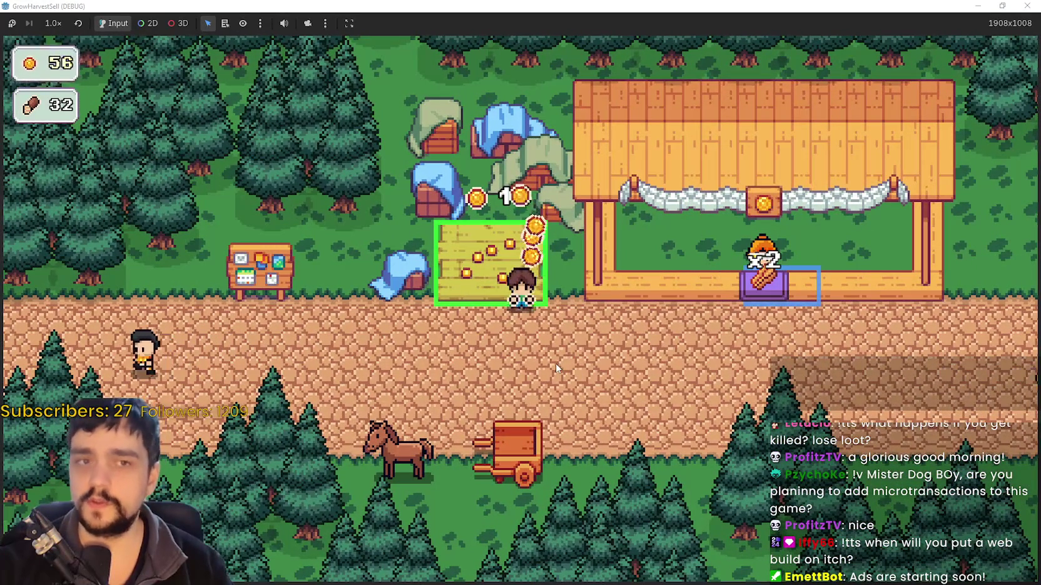
key(s)
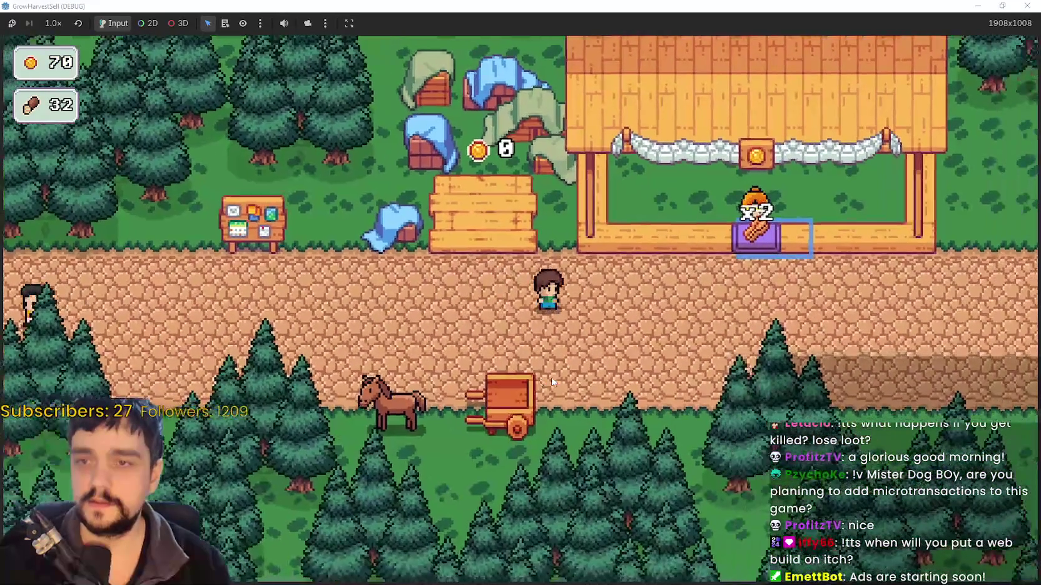
key(a)
key(w)
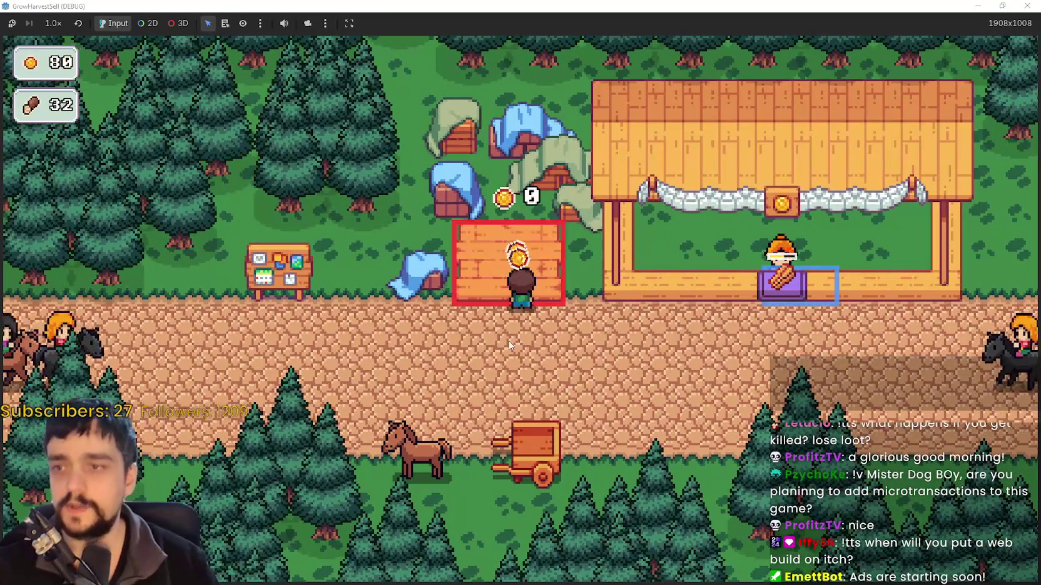
Collect more coins by stepping onto the crop plot and back onto the road
key(s)
key(a)
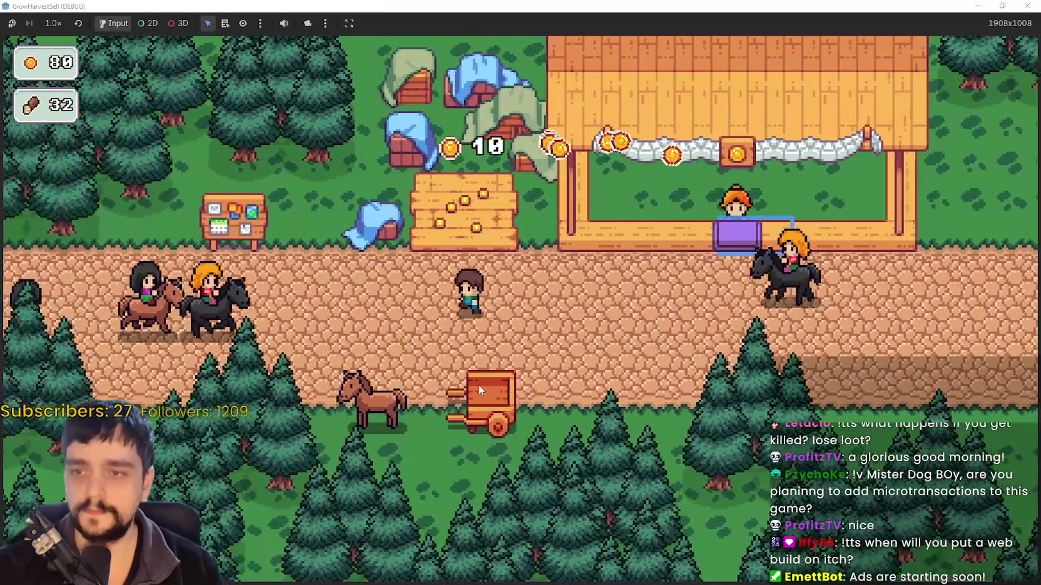
key(w)
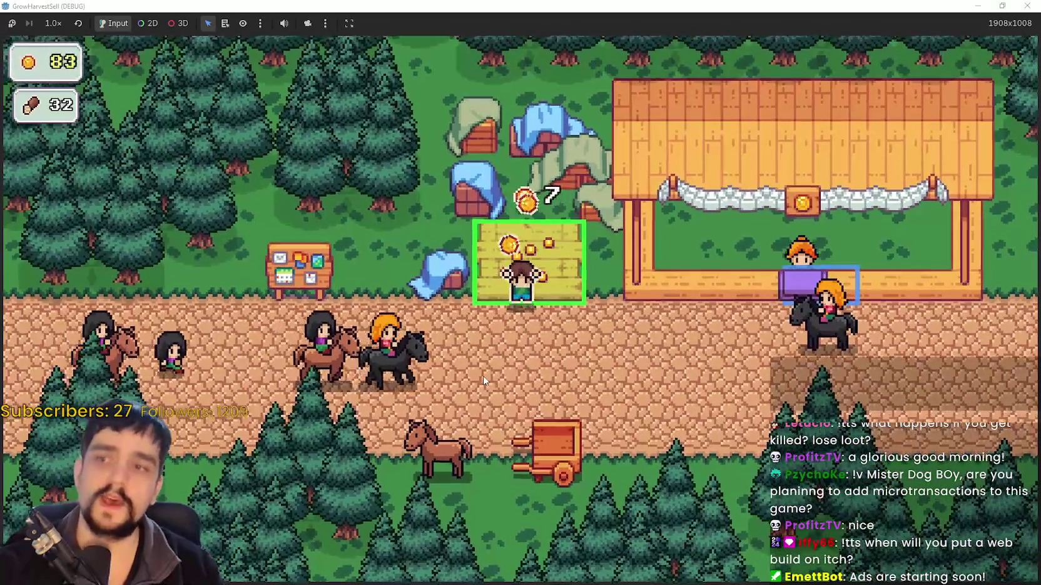
key(s)
key(d)
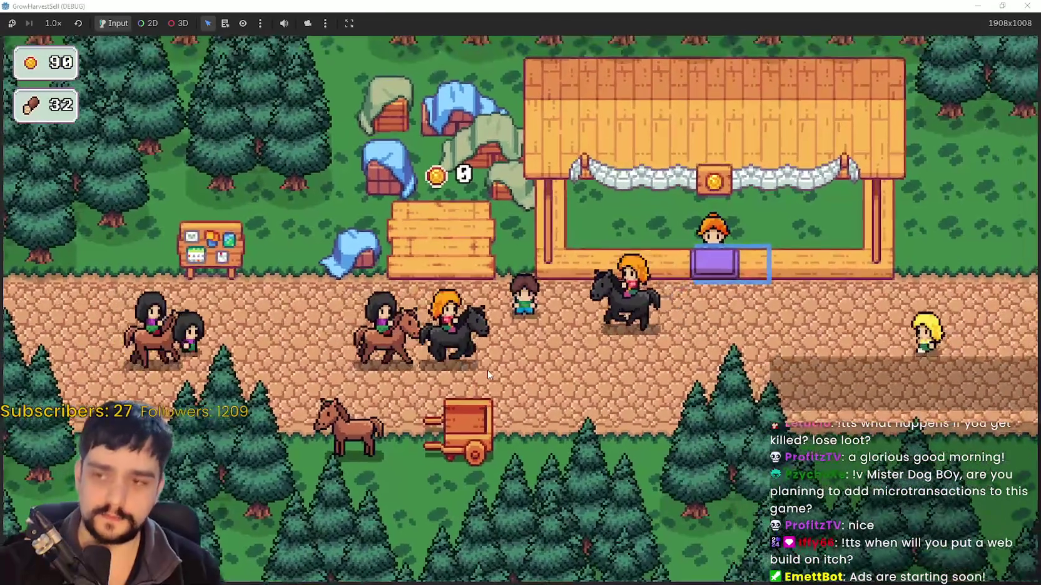
key(a)
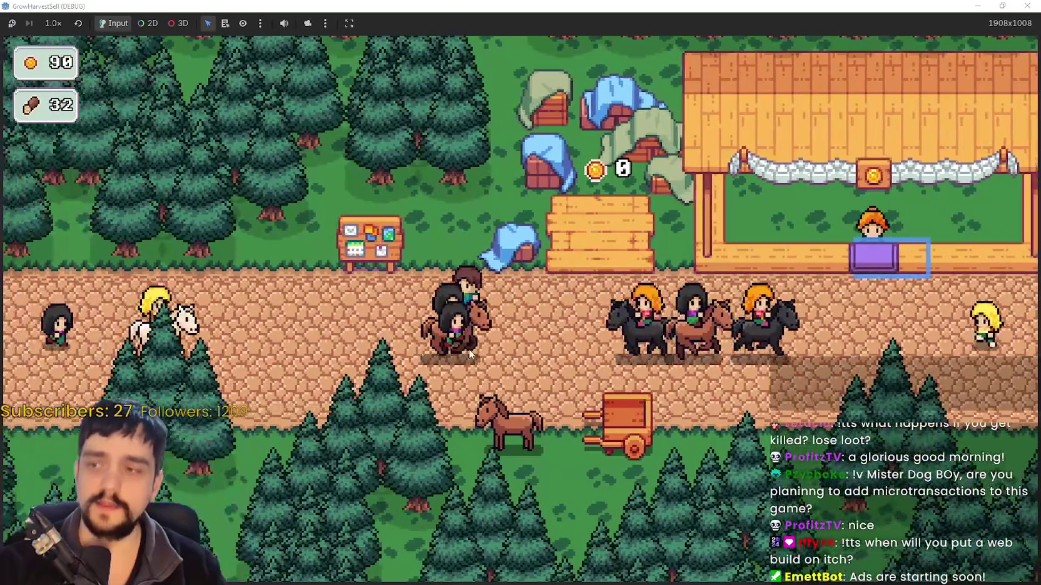
In the prestige skill tree, upgrade Market Speed to level 2
key(e)
scroll(400, 416, up, 3)
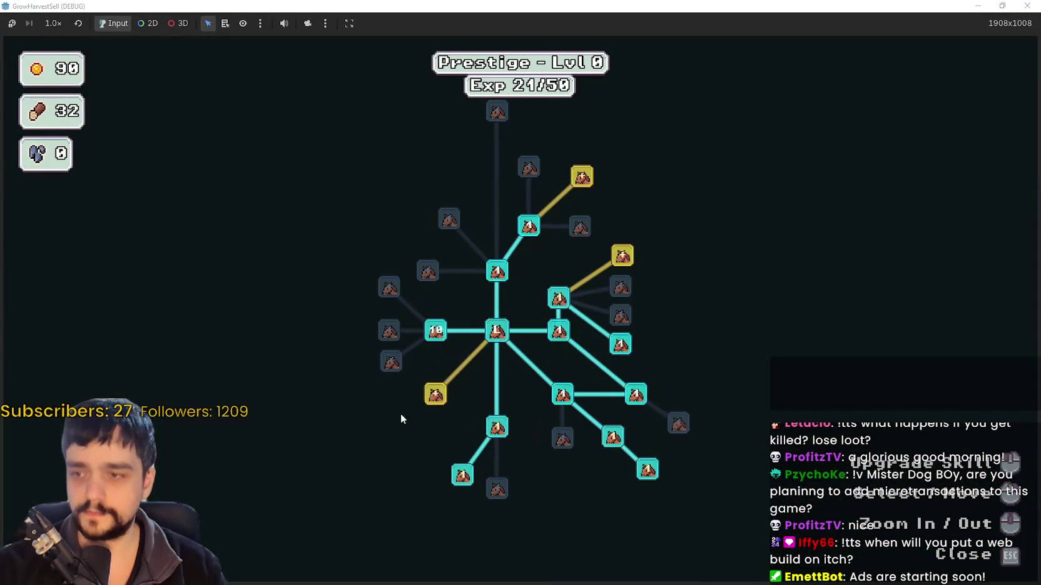
drag(402, 437, 367, 372)
mouse_move(392, 337)
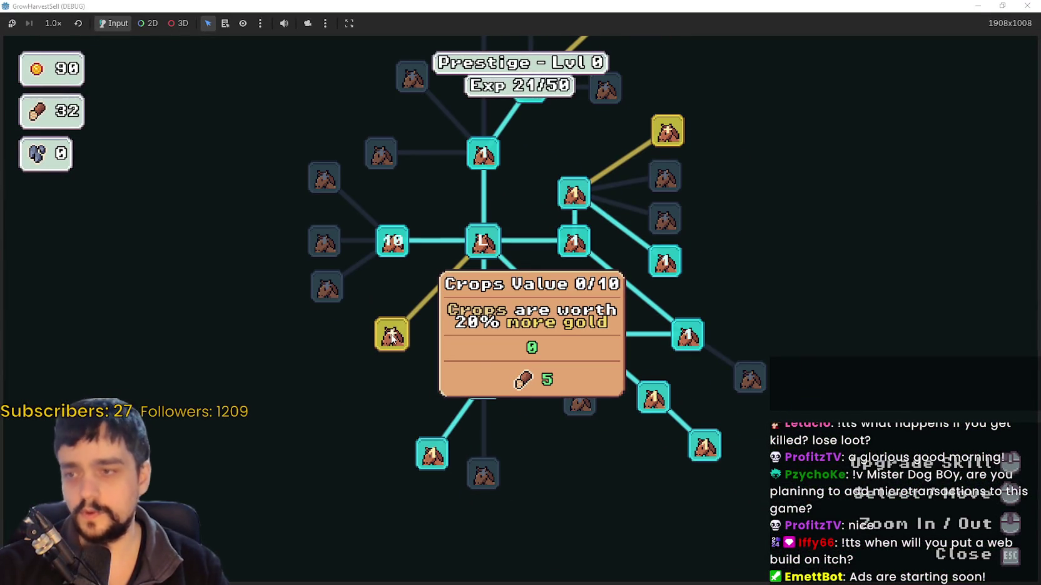
drag(458, 343, 619, 387)
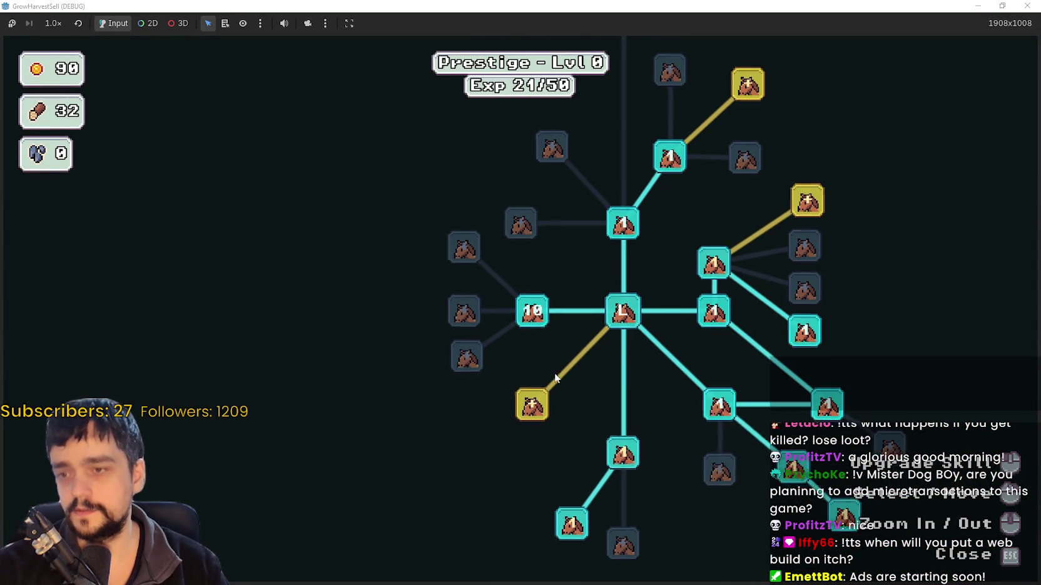
drag(509, 280, 530, 304)
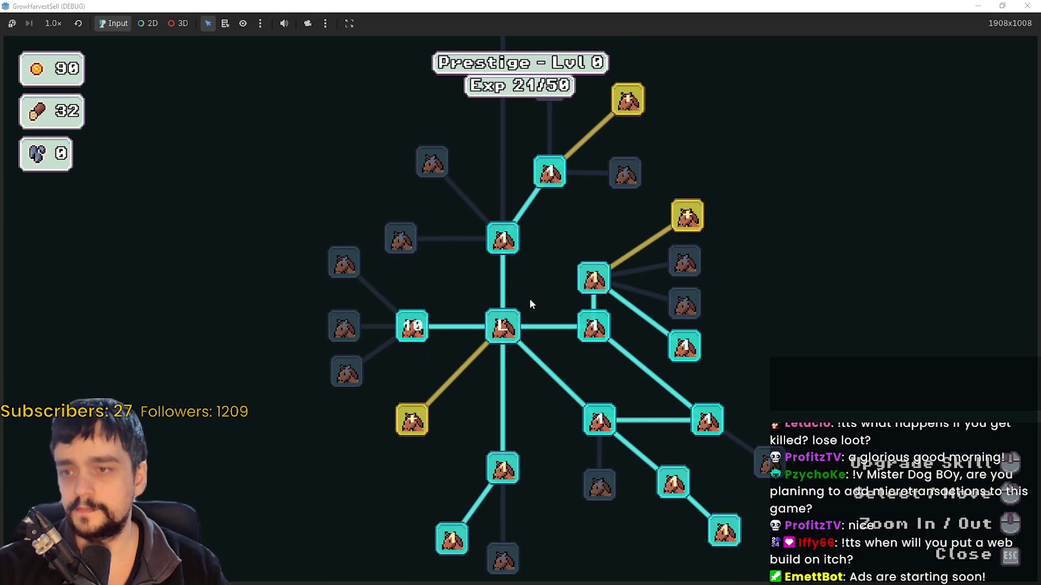
mouse_move(419, 420)
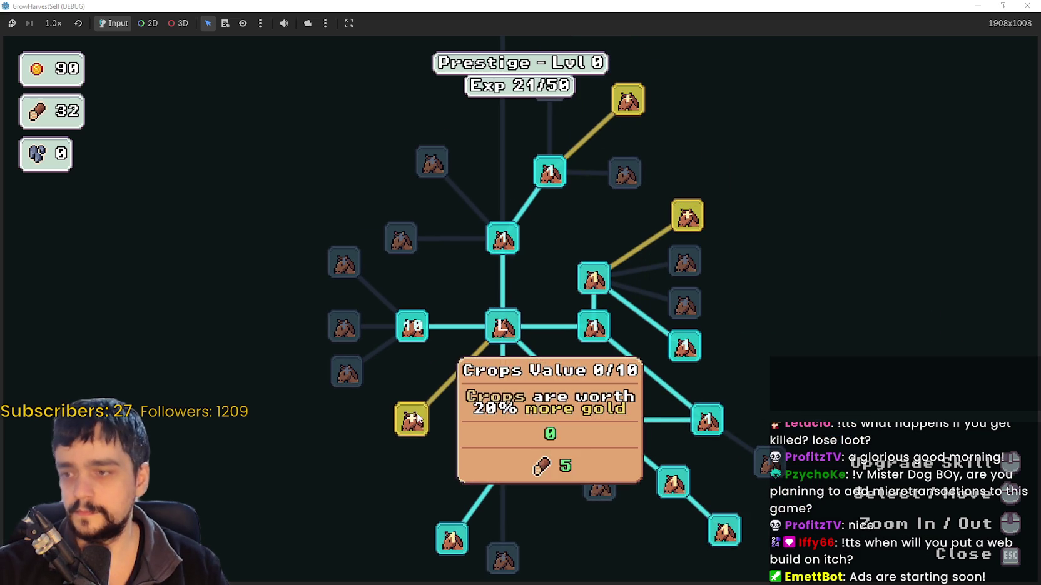
mouse_move(596, 180)
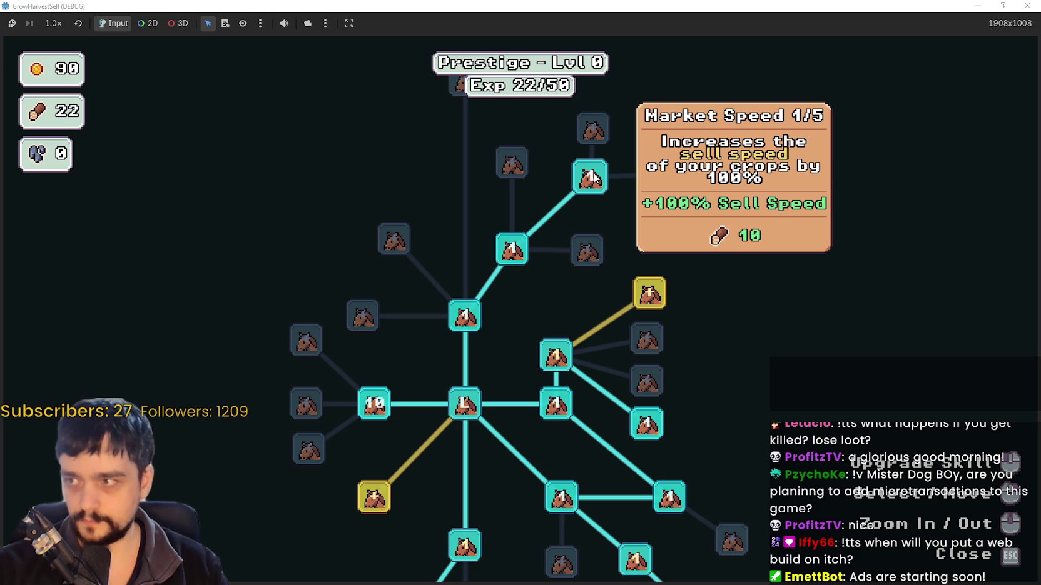
click(569, 183)
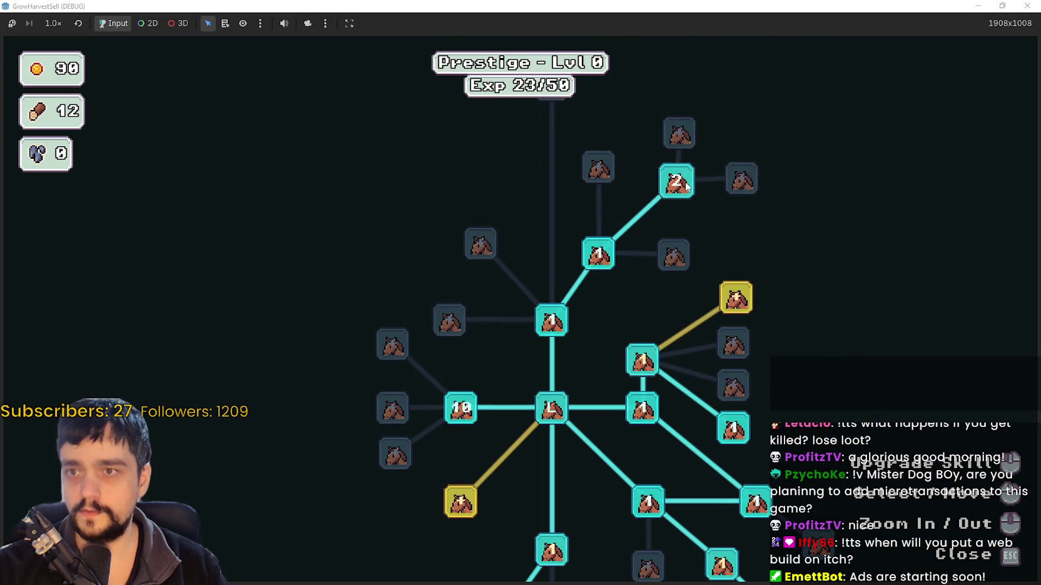
Read the skill cards and raise Resource Domain Damage to 3/10
mouse_move(682, 180)
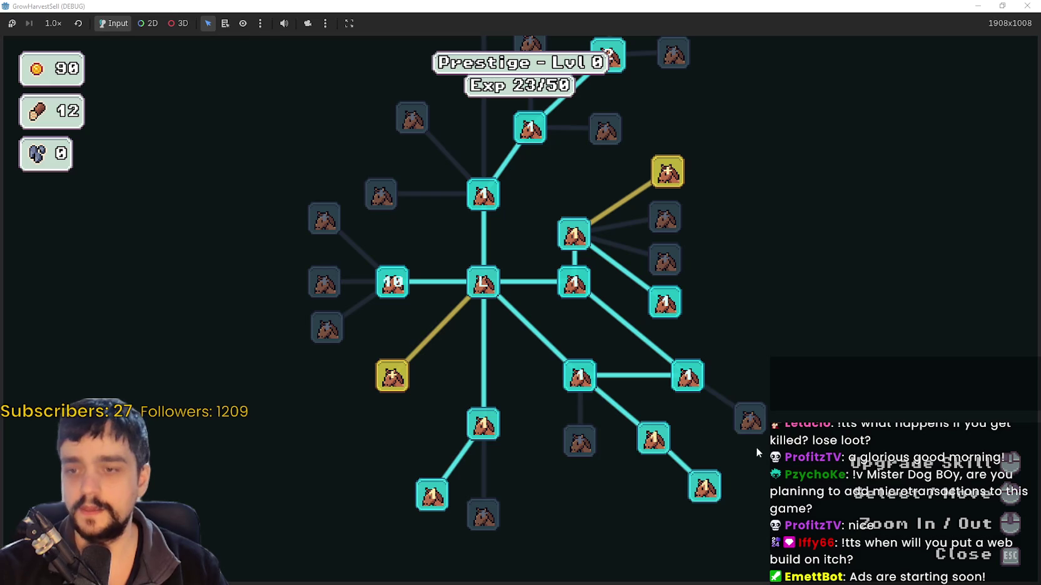
mouse_move(668, 461)
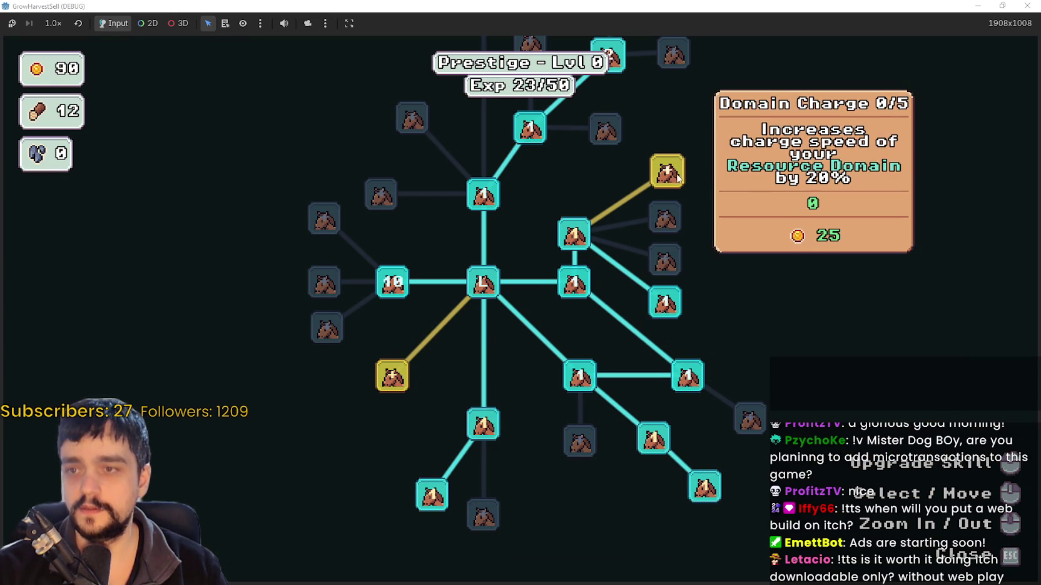
mouse_move(571, 244)
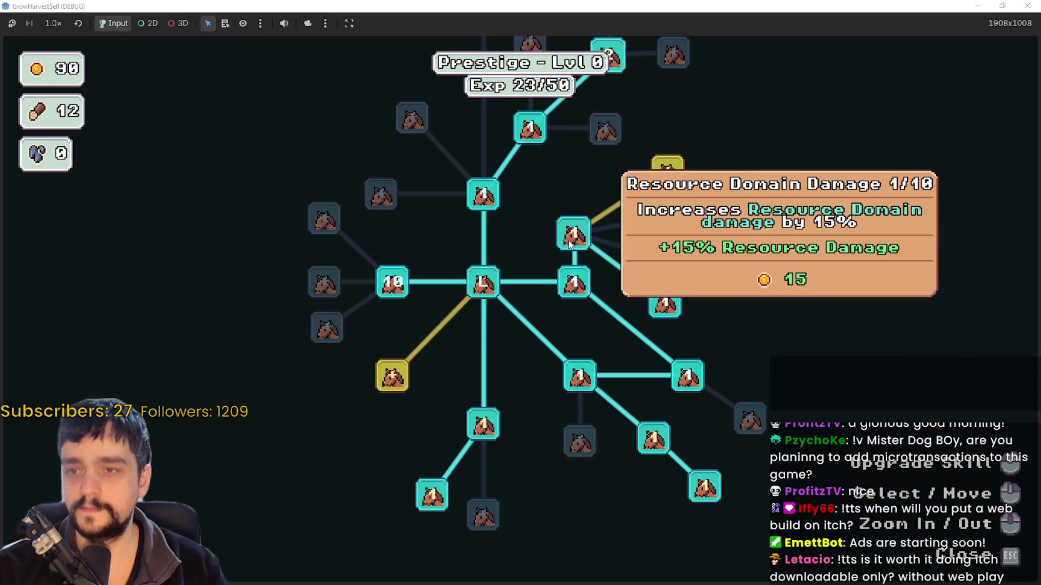
mouse_move(401, 386)
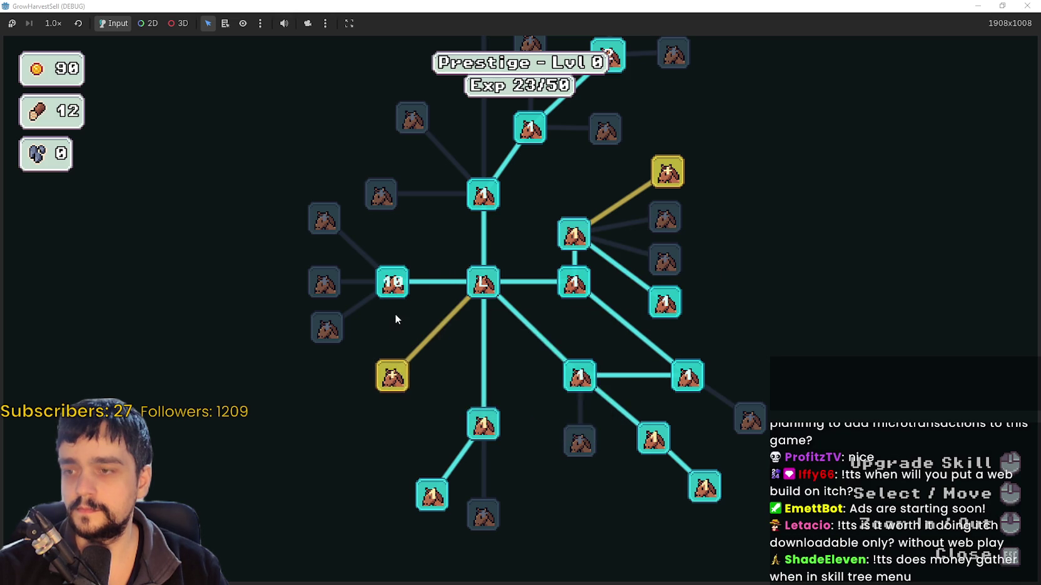
drag(395, 319, 463, 326)
mouse_move(449, 400)
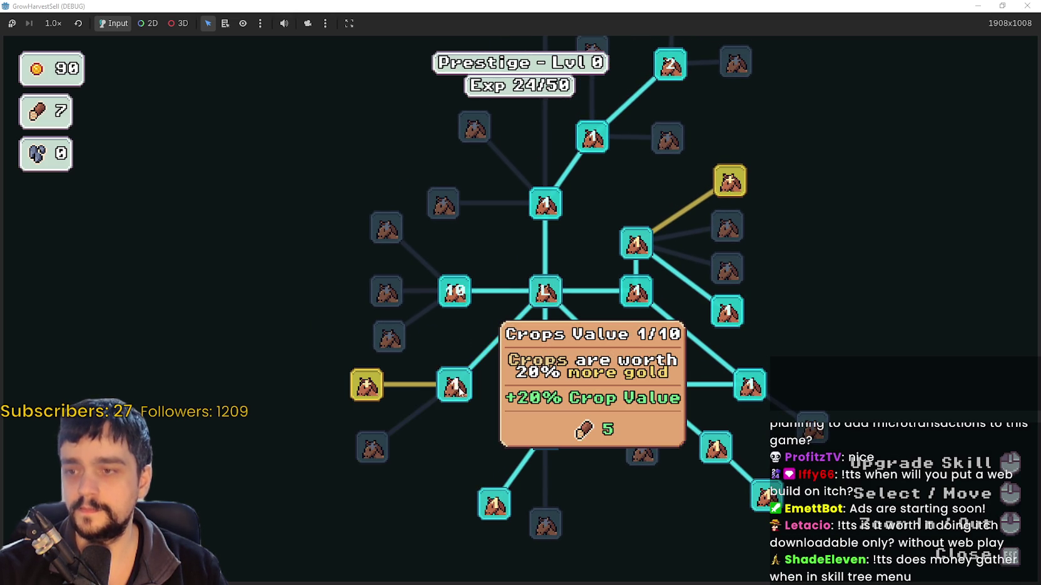
mouse_move(371, 394)
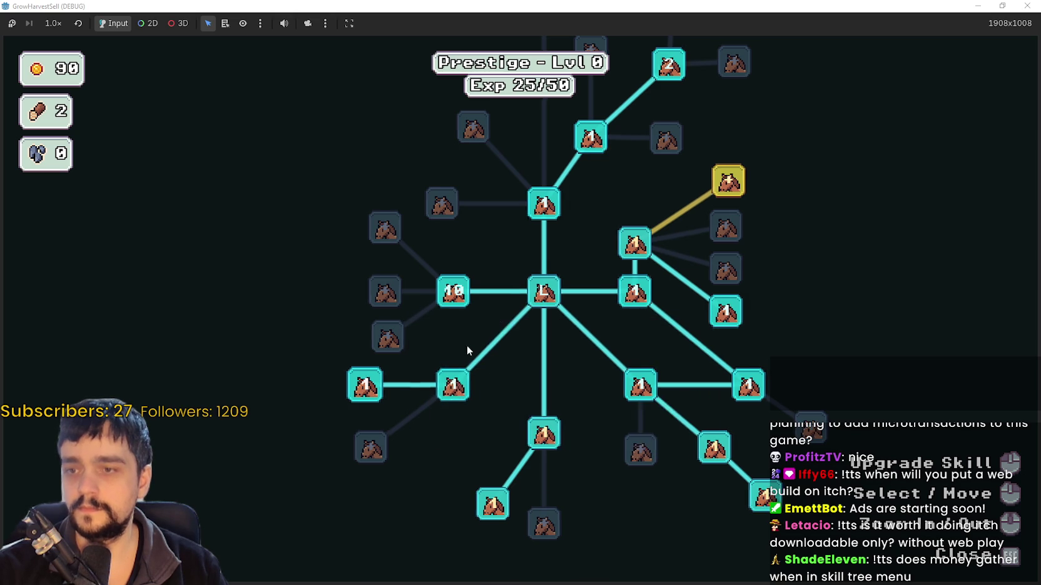
drag(463, 296, 412, 349)
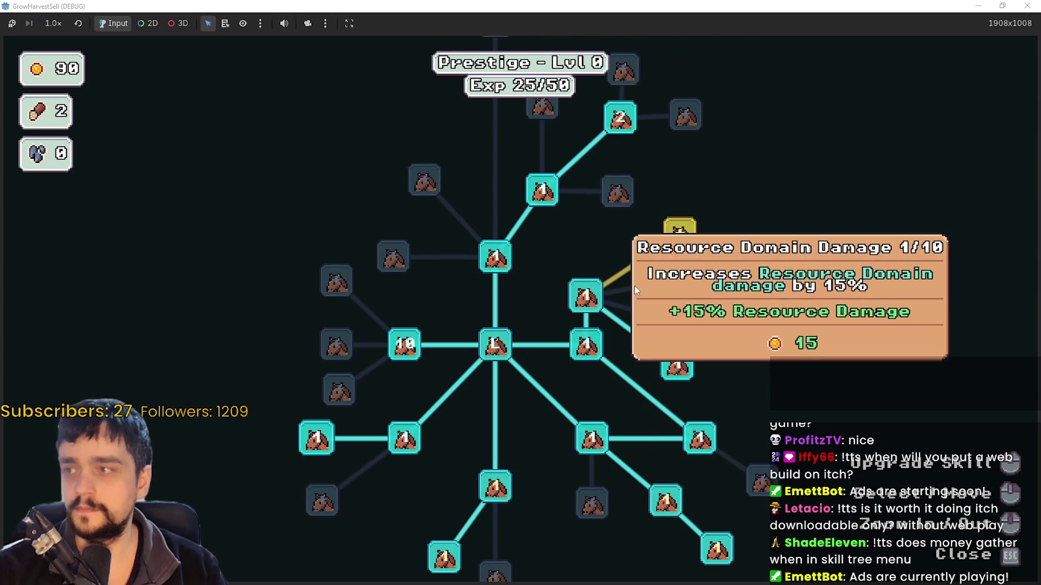
click(573, 306)
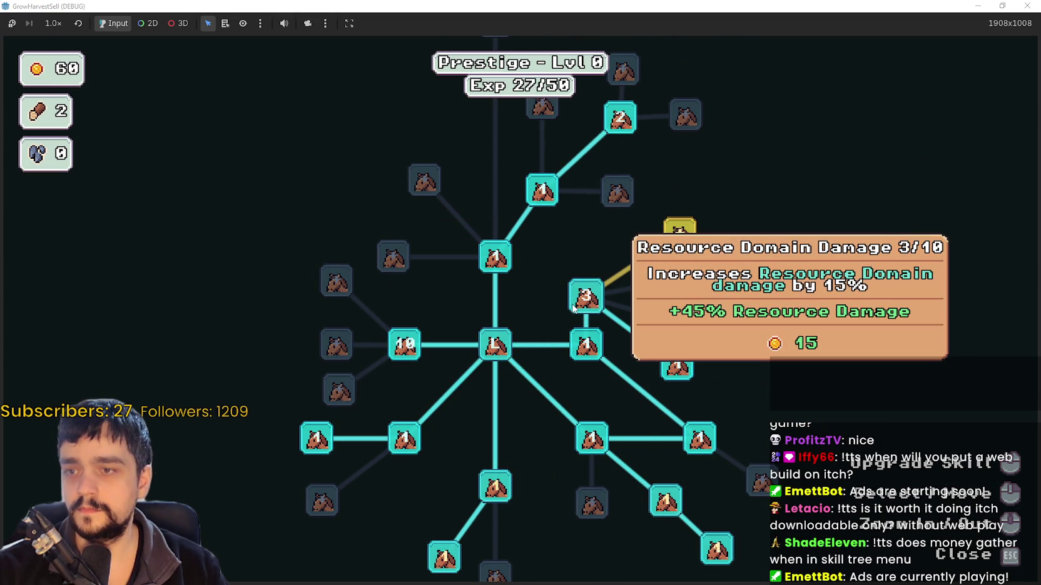
Close the skill tree, return to the village, and step onto the stall's selling spot
key(Escape)
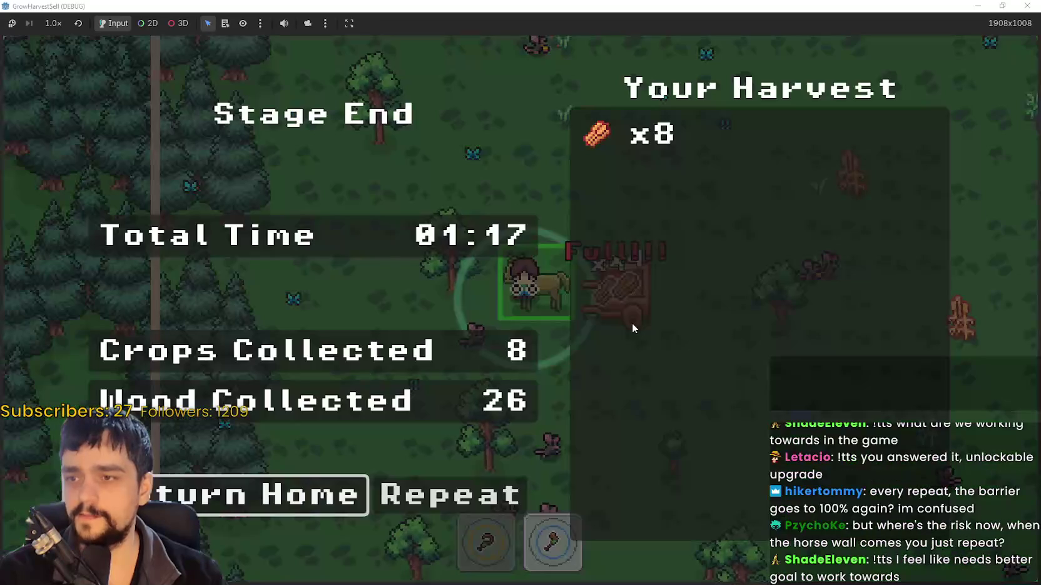
click(316, 499)
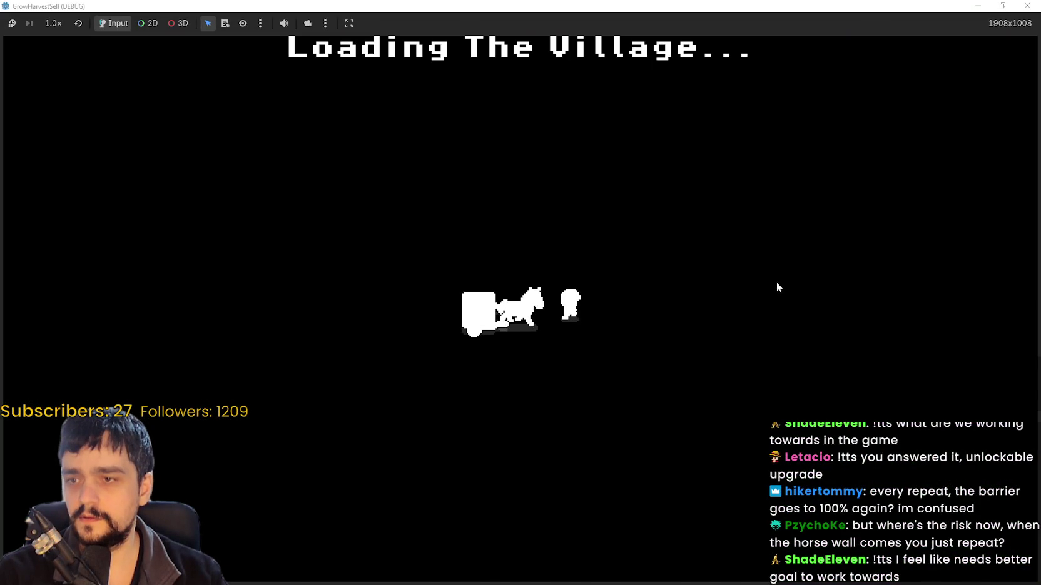
key(d)
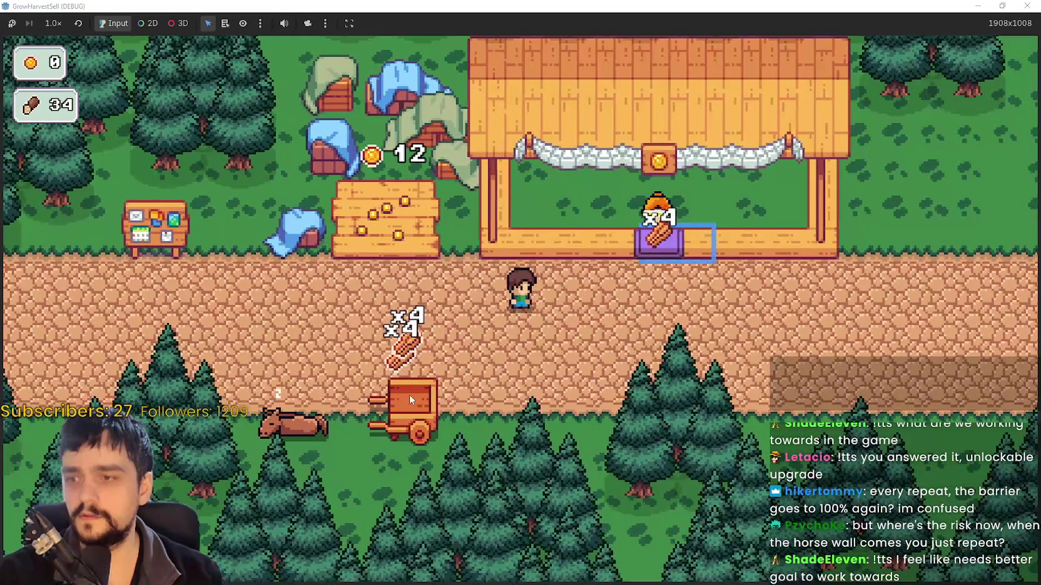
key(d)
key(w)
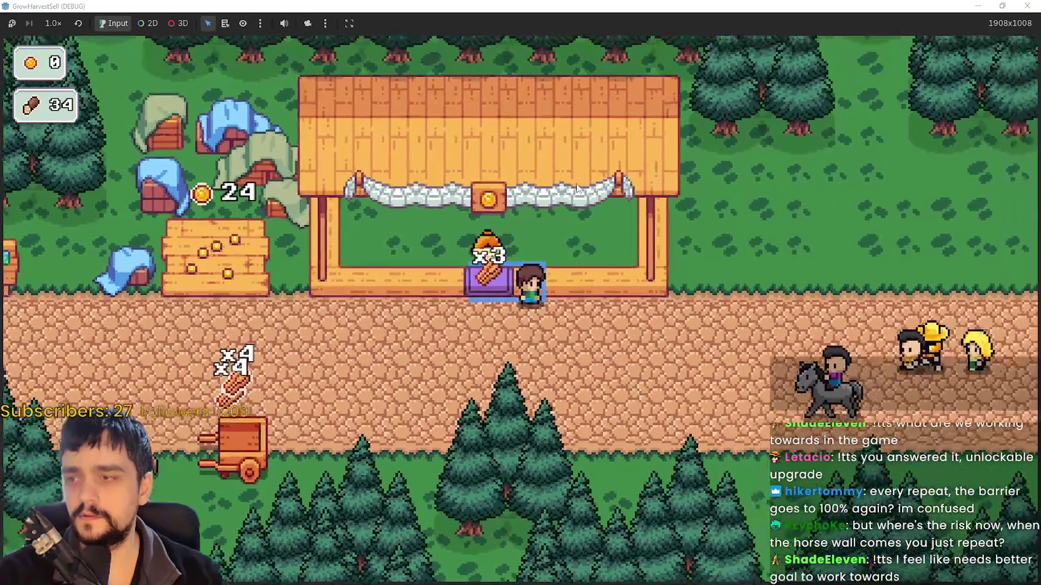
Leave the selling spot and walk back left to the cart with 156 coins
key(s)
key(d)
key(a)
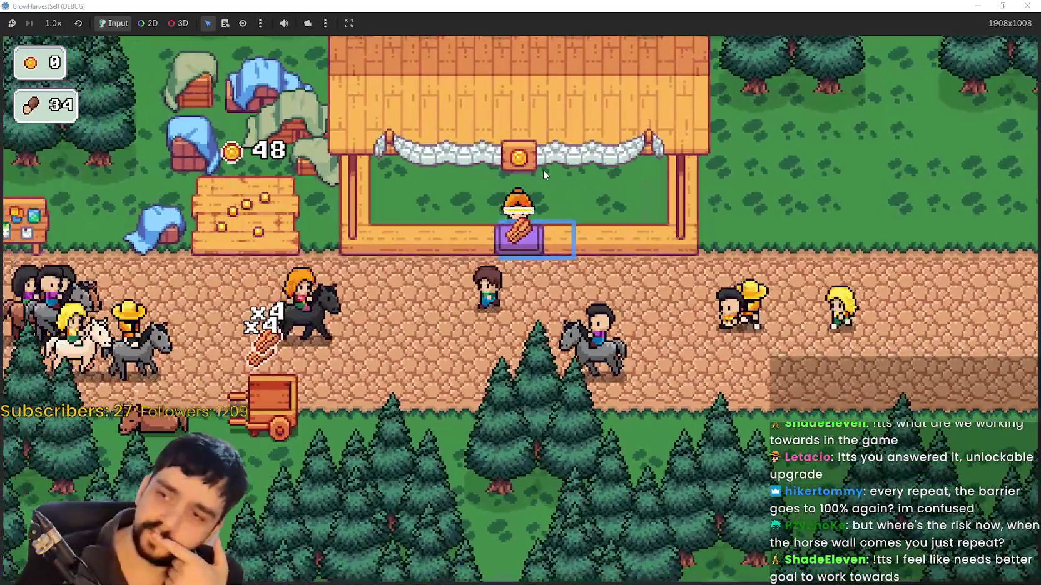
key(a)
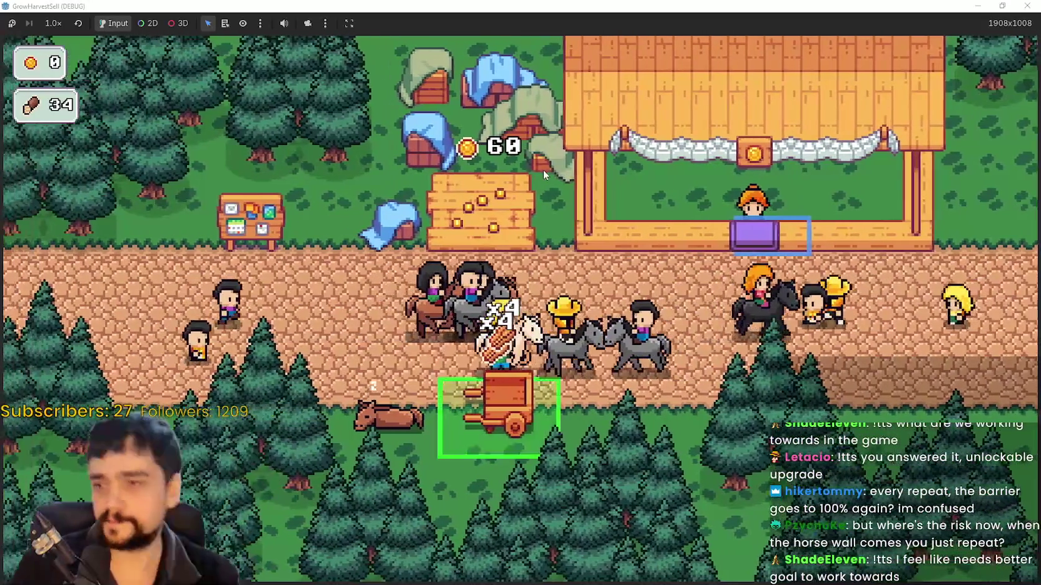
key(d)
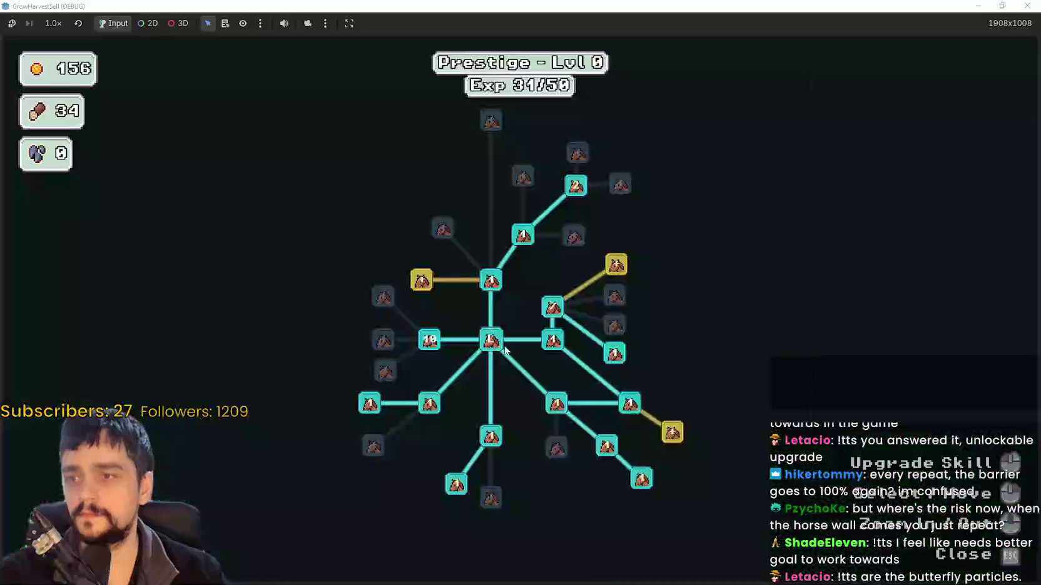
Buy Item Capacity, max Market Speed at 5/5 and Resource Domain Damage at 10/10
click(410, 289)
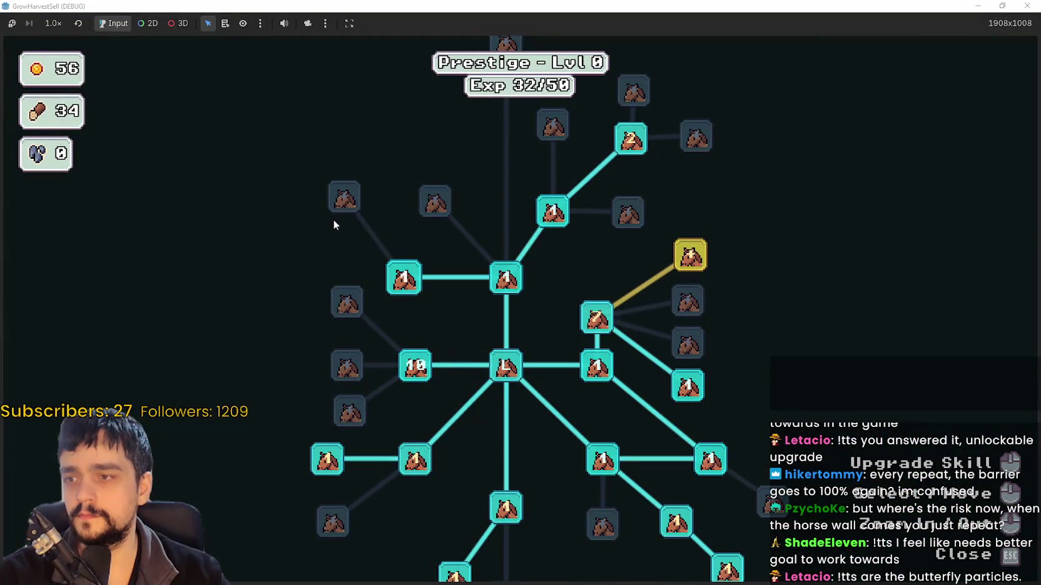
mouse_move(708, 342)
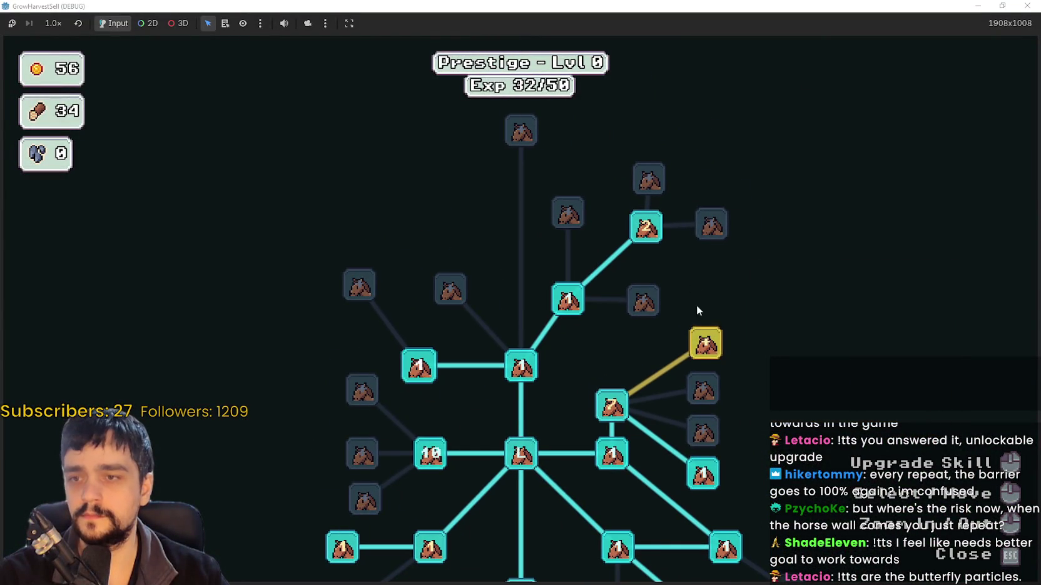
mouse_move(671, 279)
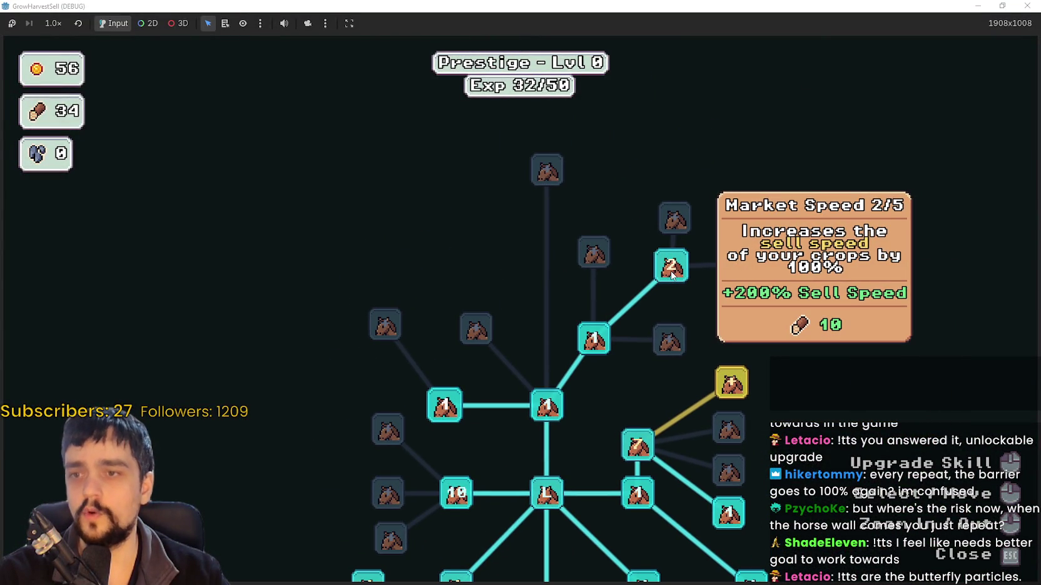
click(672, 275)
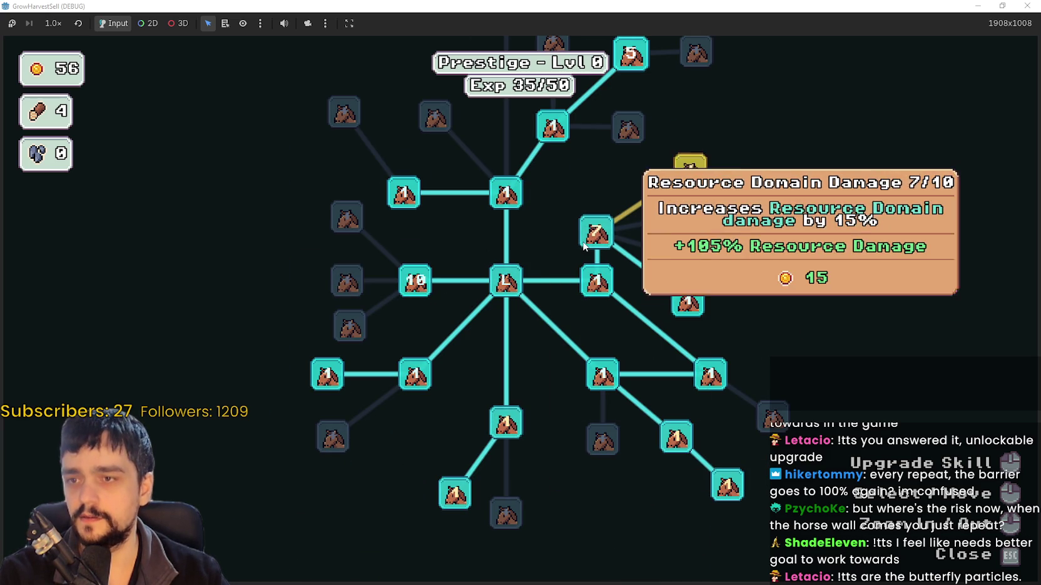
click(586, 244)
click(585, 246)
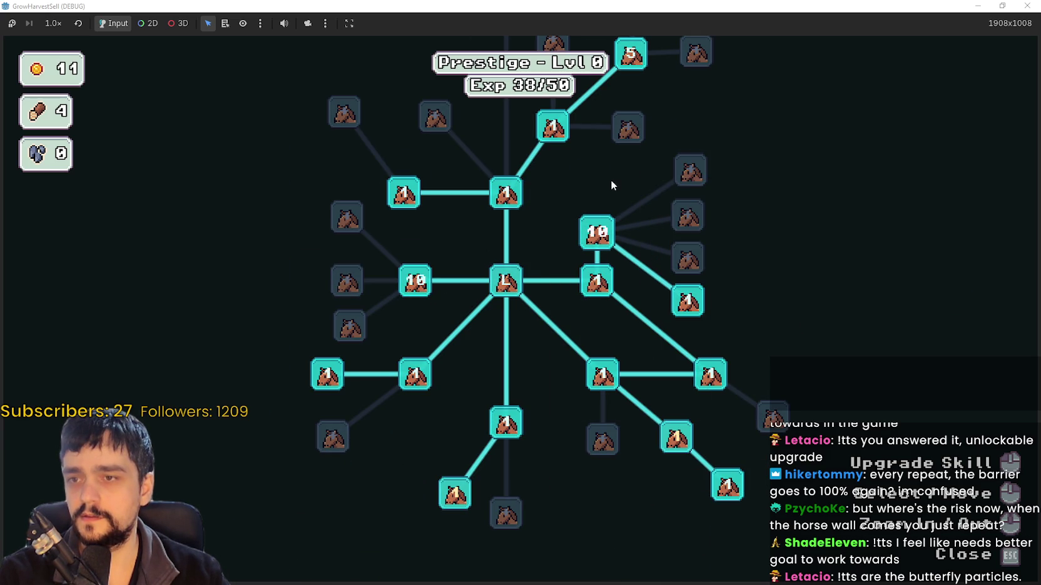
Close the skill tree and travel from the horse cart to Stage 1, The Forest
key(Escape)
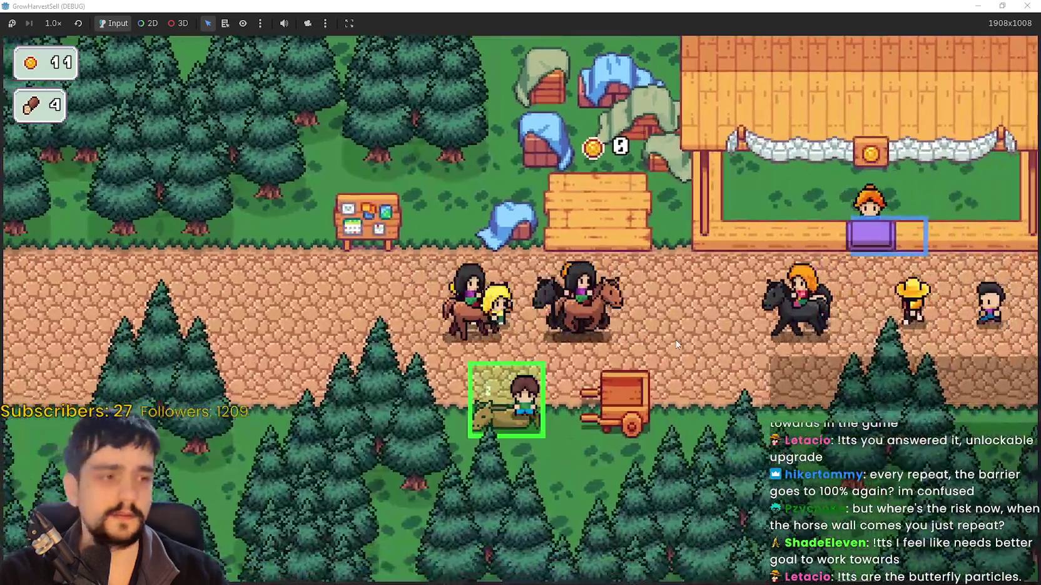
click(505, 398)
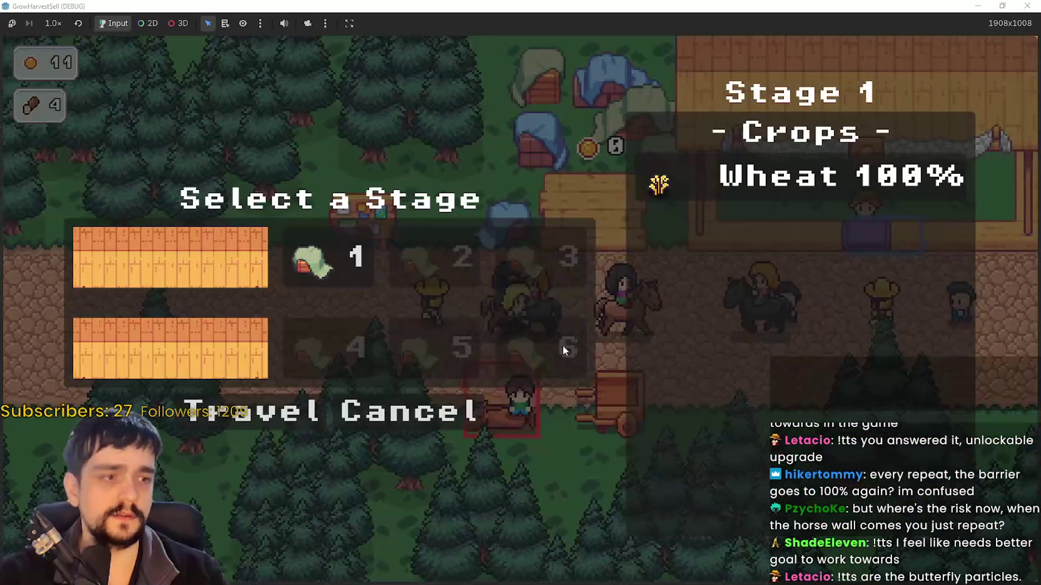
mouse_move(577, 340)
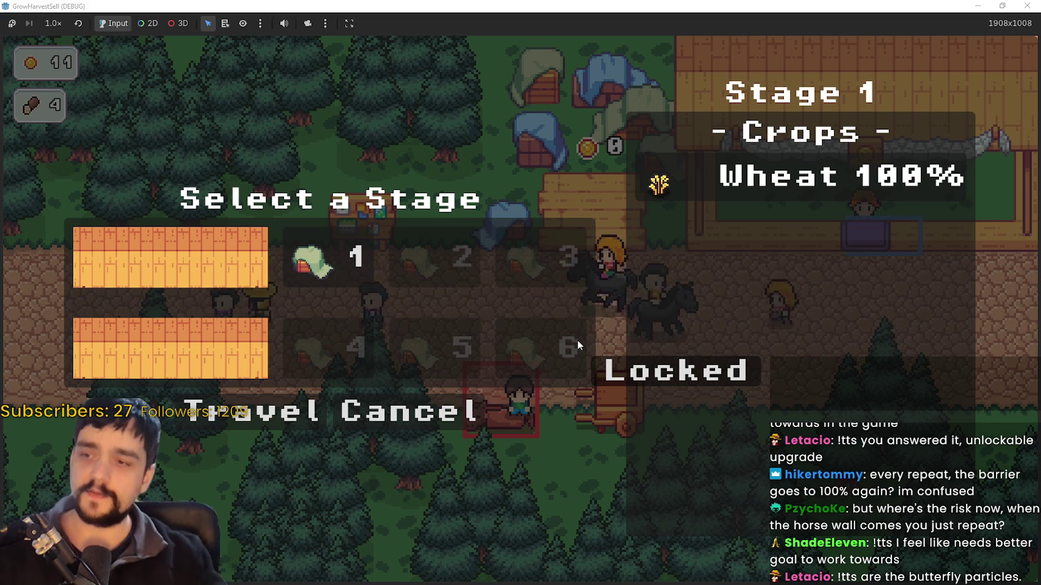
click(466, 410)
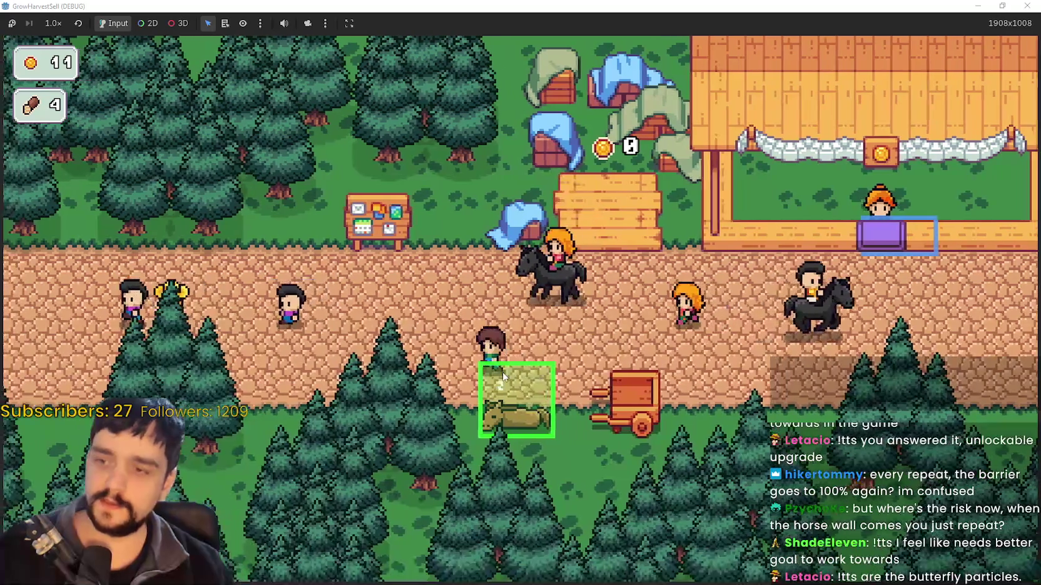
key(s)
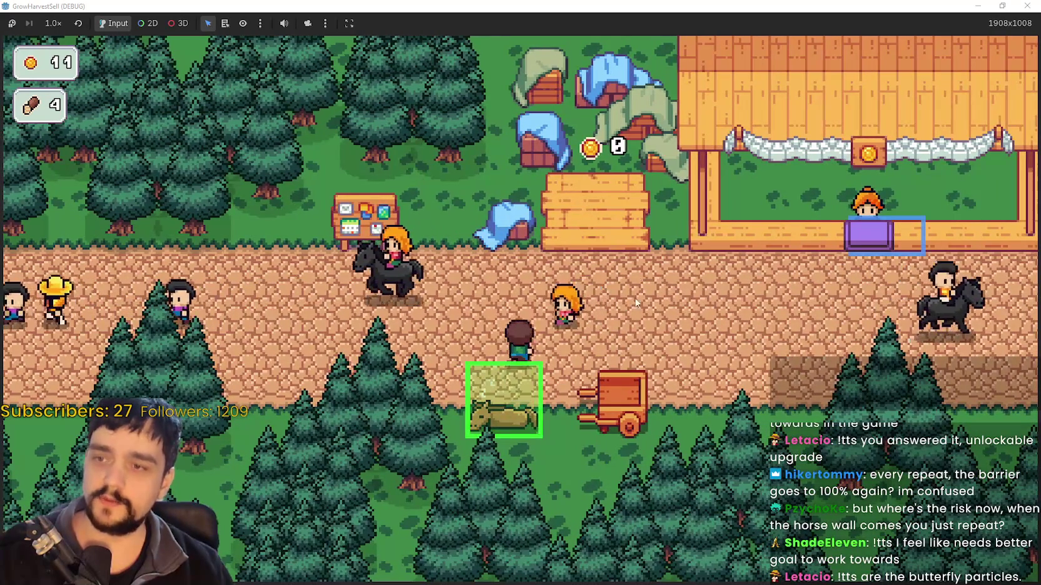
key(e)
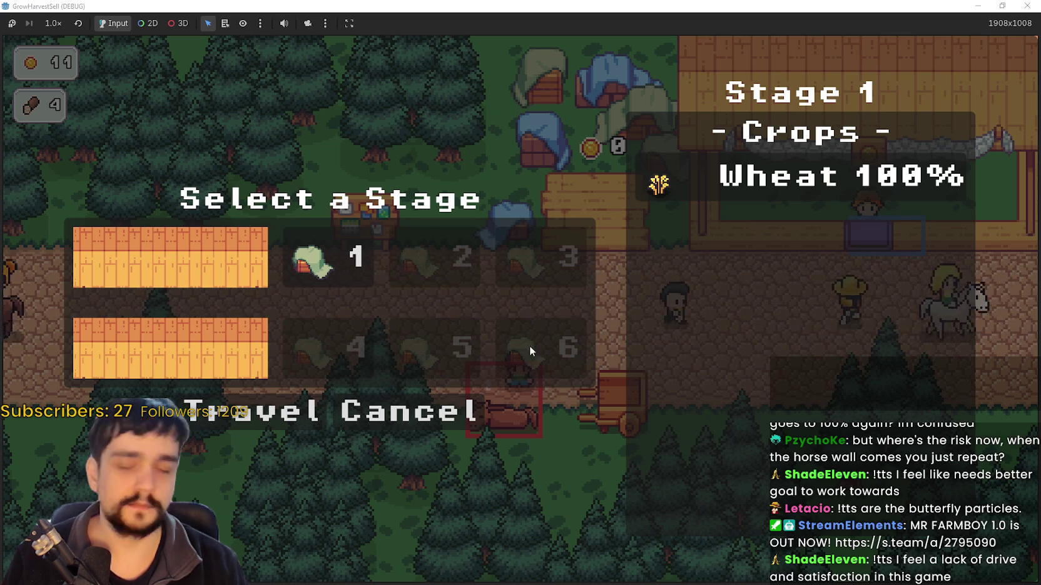
click(271, 410)
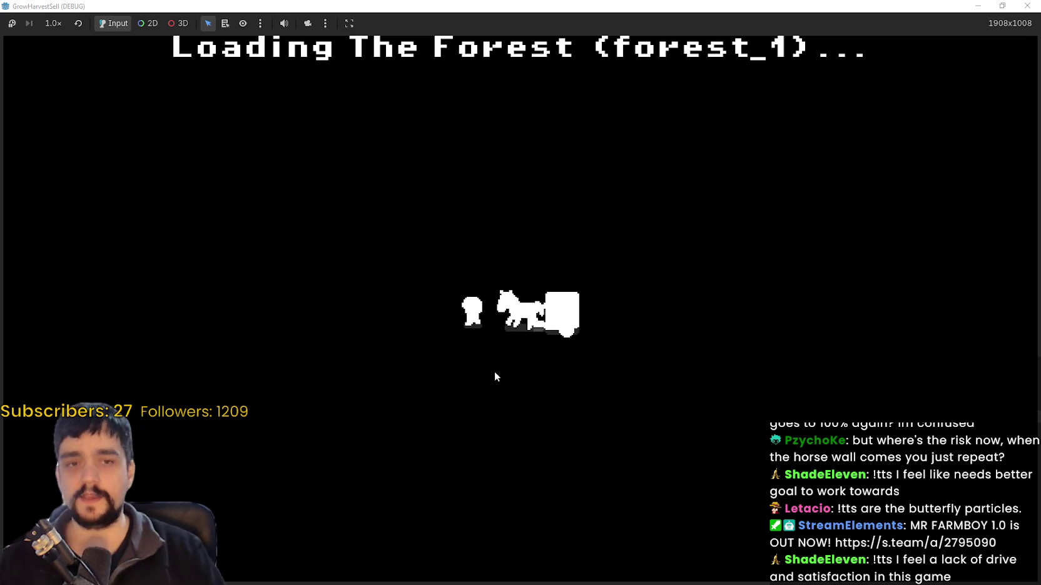
Walk the farmer through the clearing past the crops and horse cart toward the pine forest
key(s)
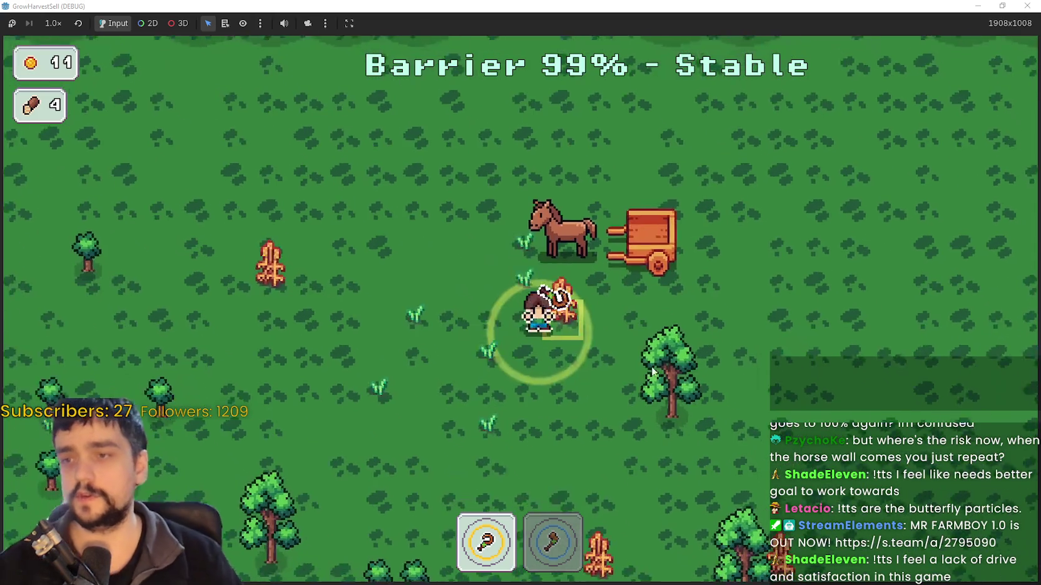
key(a)
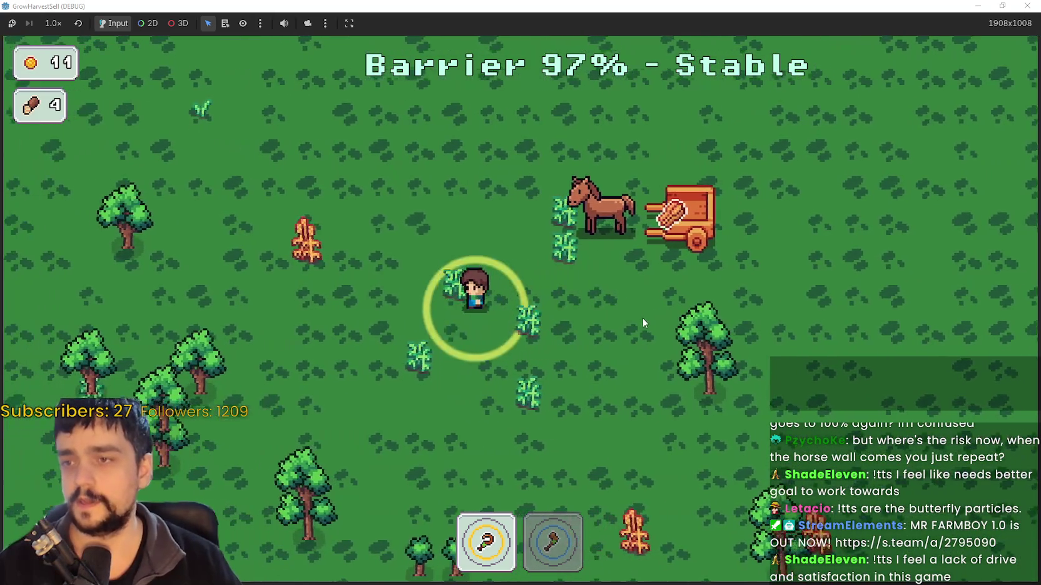
key(d)
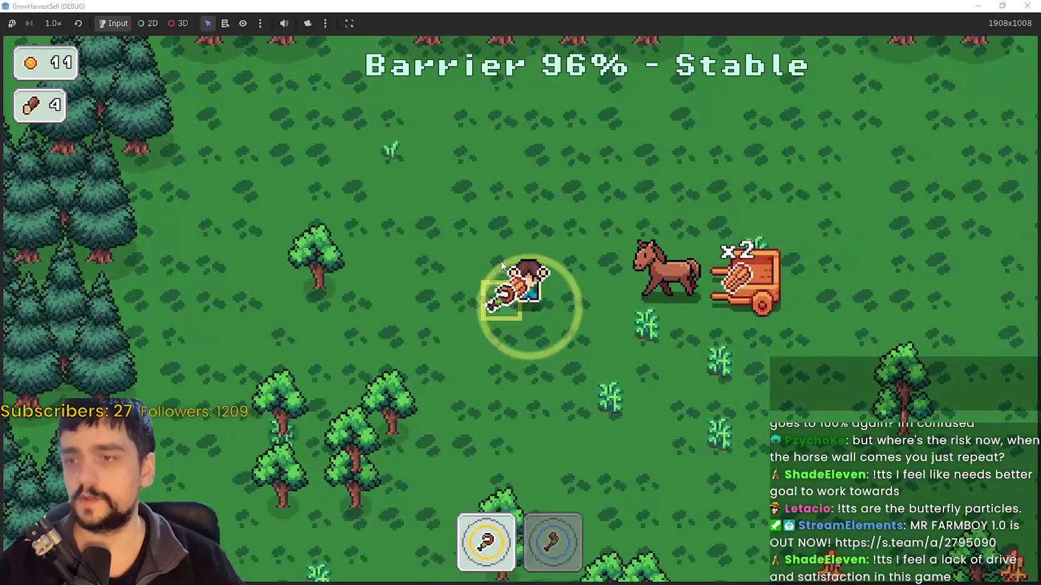
key(s)
key(d)
key(s)
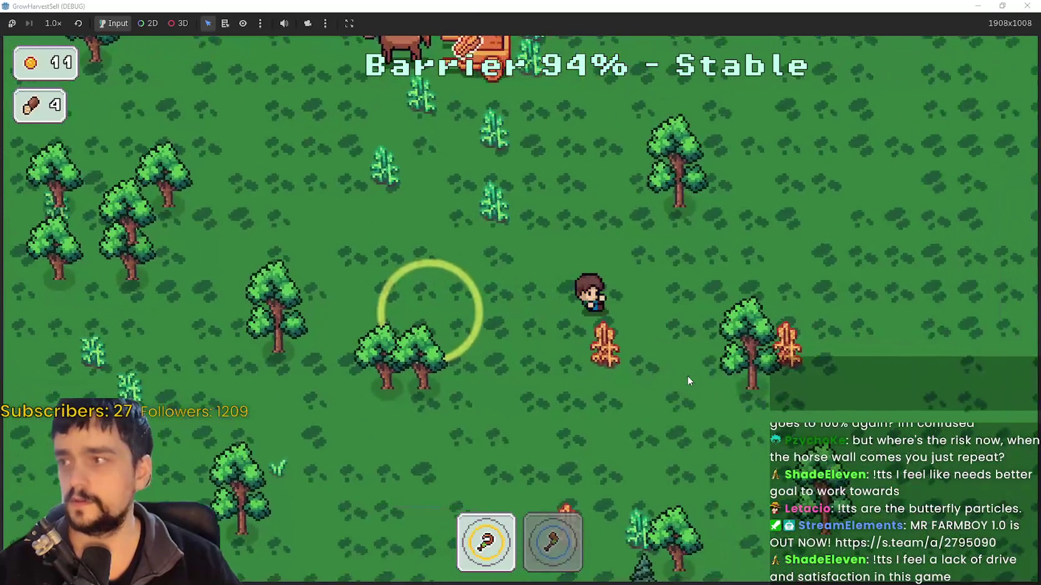
key(d)
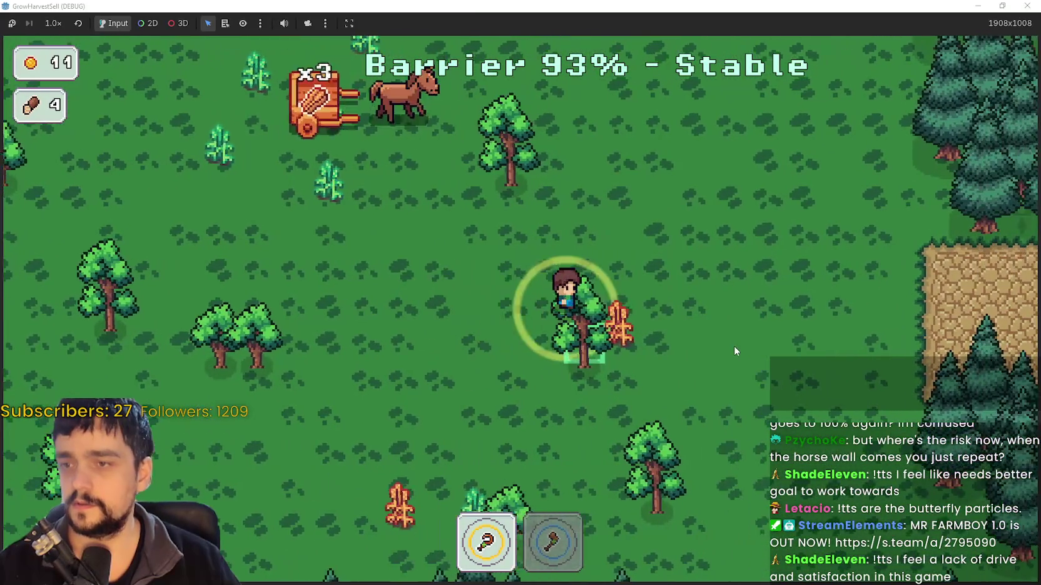
key(s)
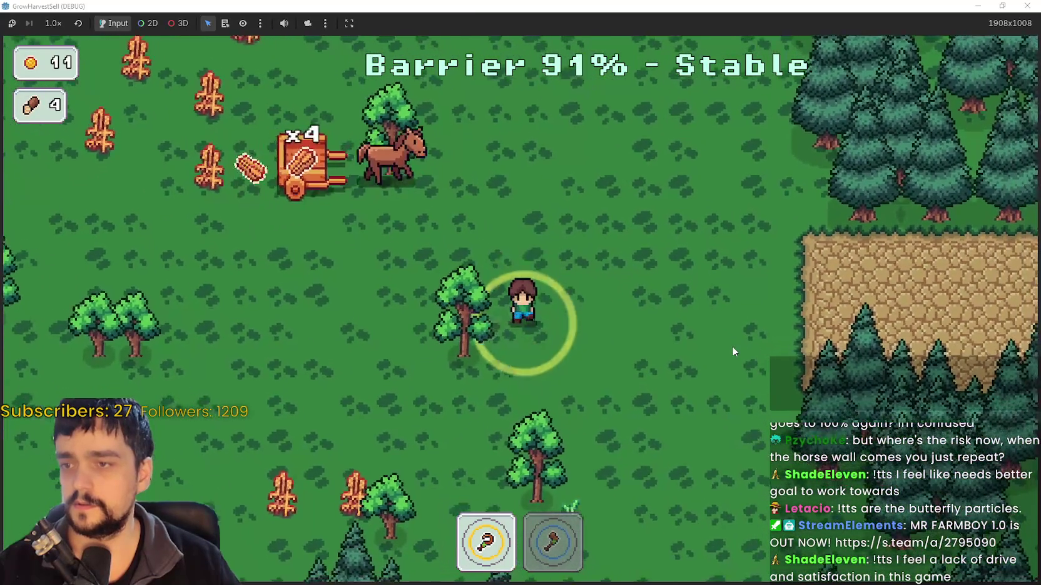
key(a)
key(a)
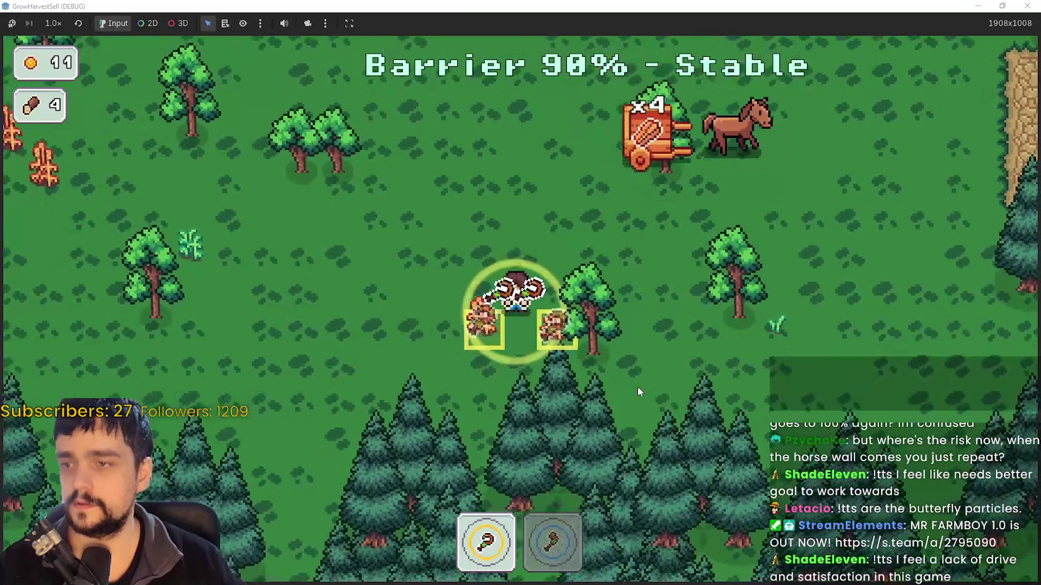
Equip the axe (key 2), chop the nearby trees and pick up the logs, reaching 17 wood
key(w)
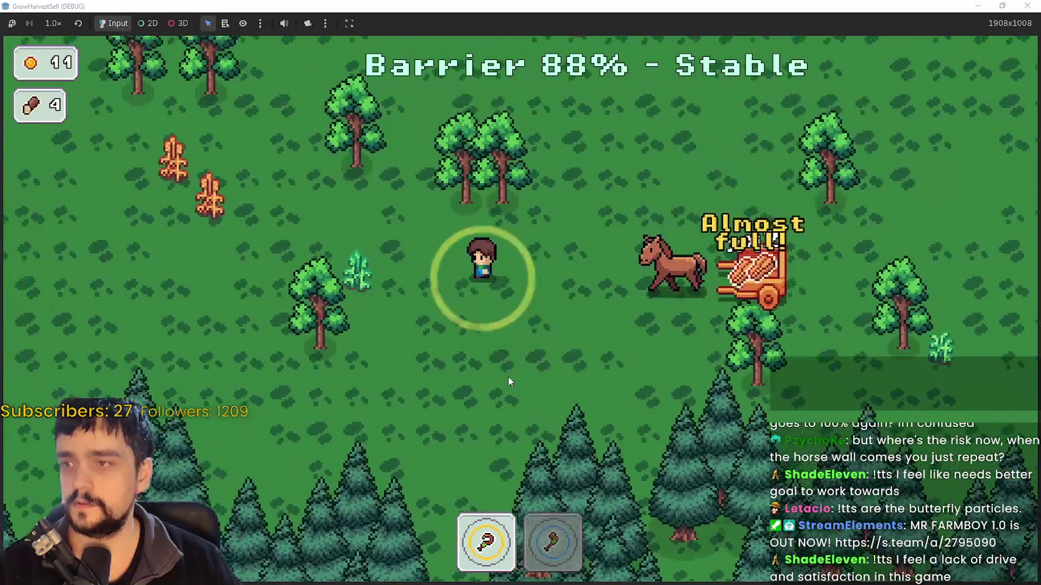
key(2)
key(1)
key(s)
key(a)
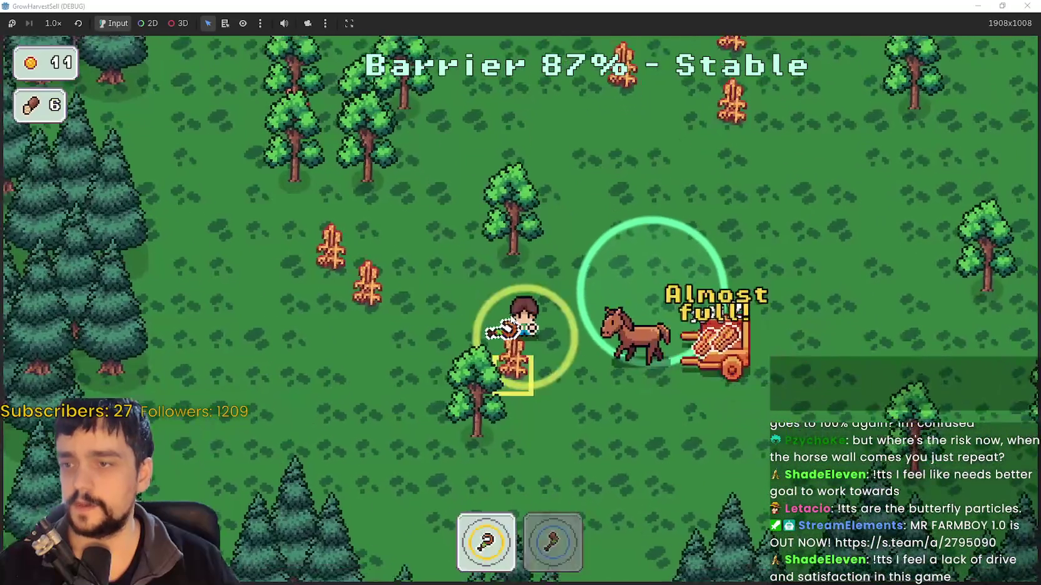
key(w)
key(a)
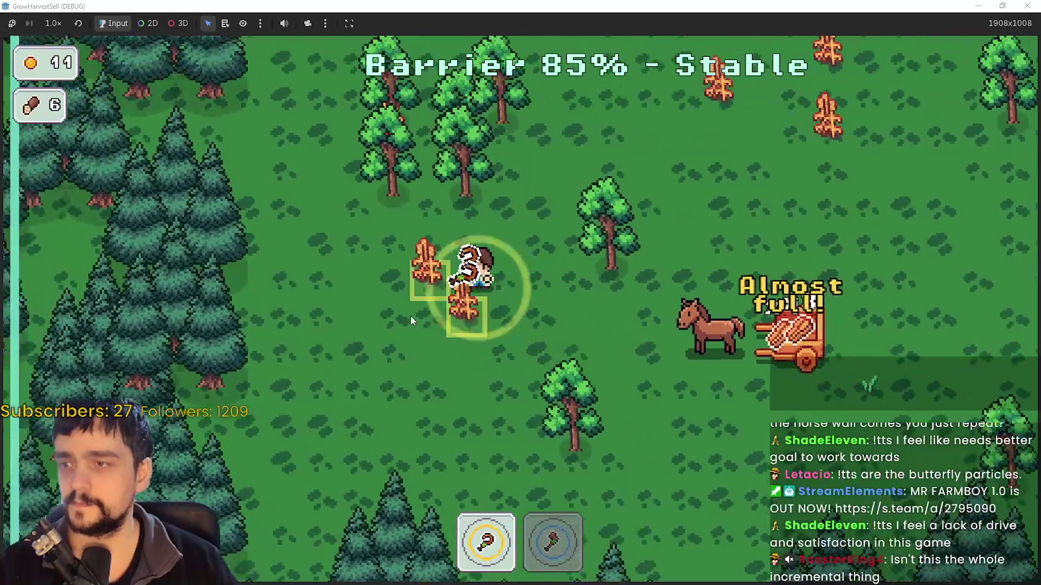
key(w)
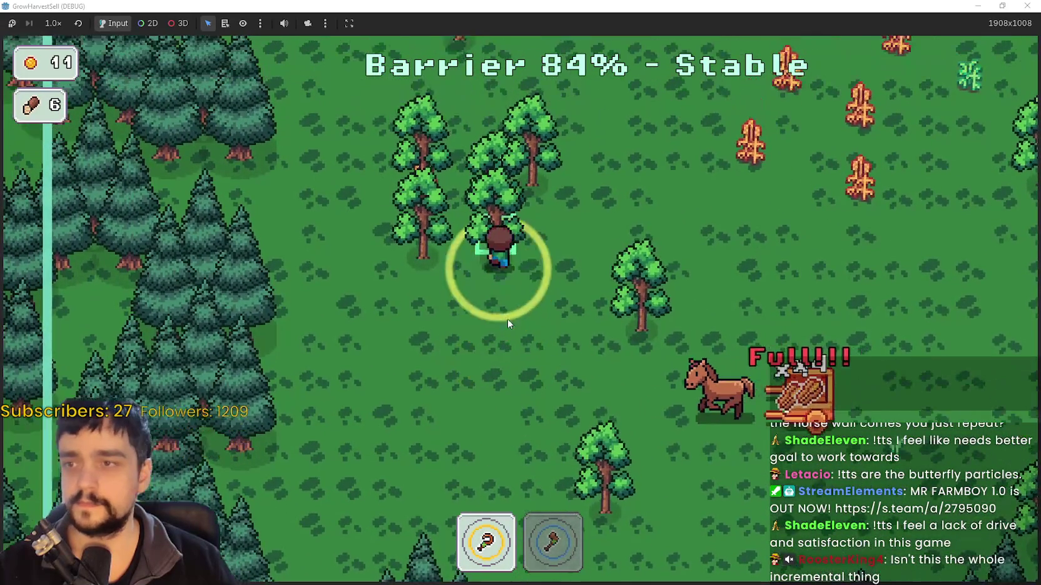
key(2)
key(a)
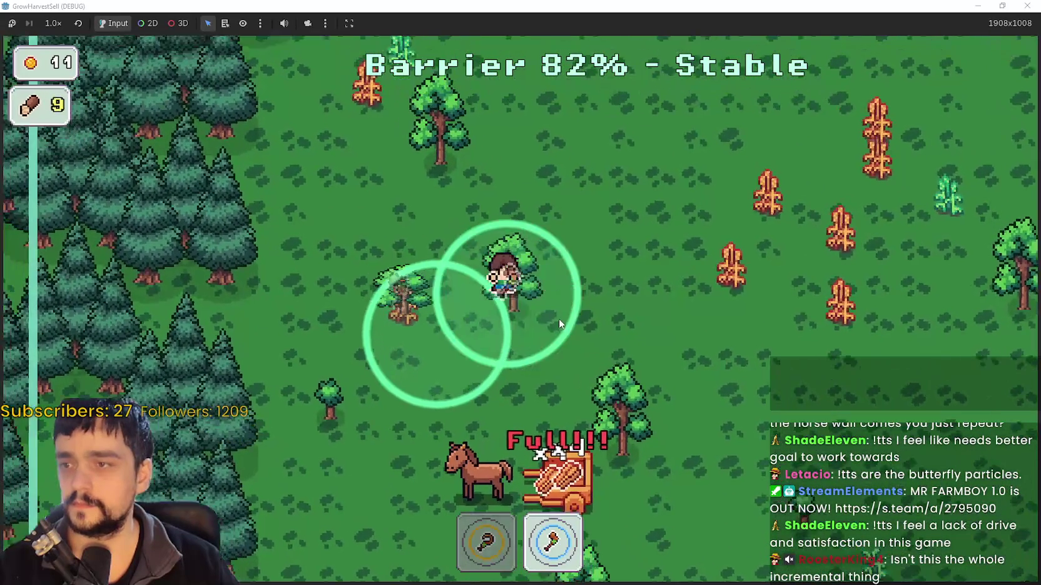
key(w)
key(d)
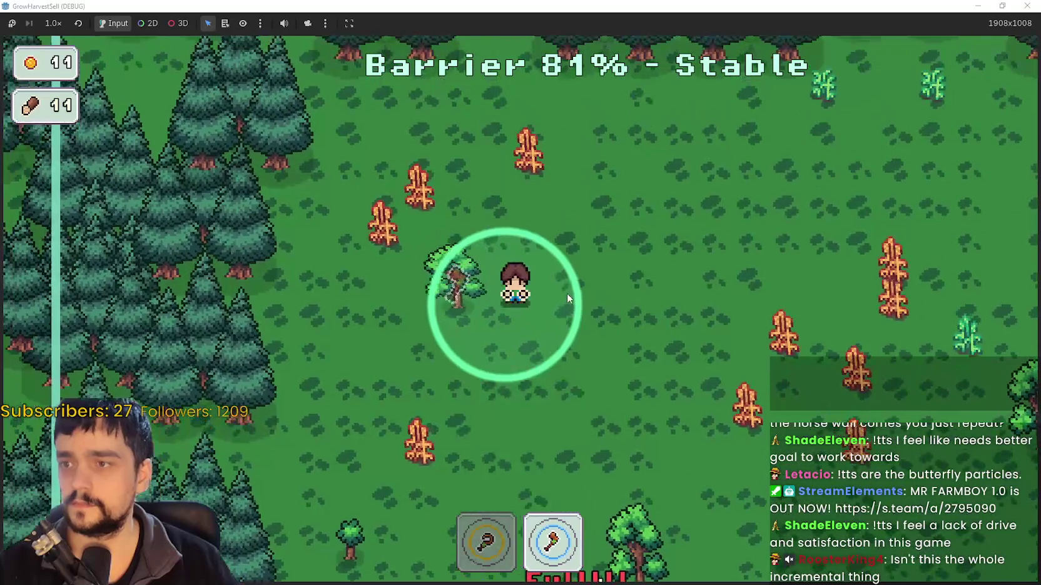
key(s)
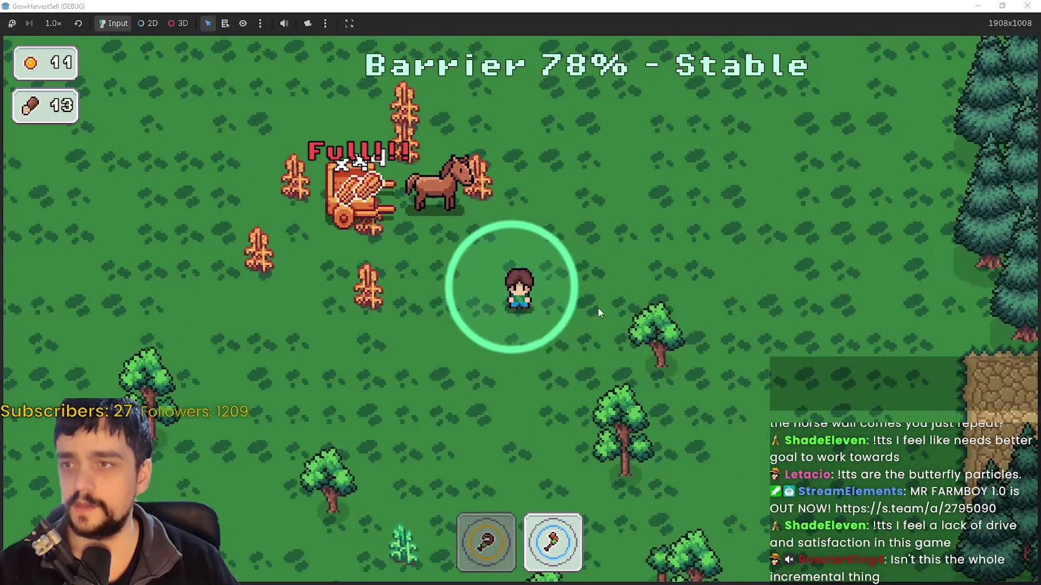
Chop the trees around the clearing, toggling 1 then 2 to re-equip the axe
key(d)
key(s)
key(a)
key(s)
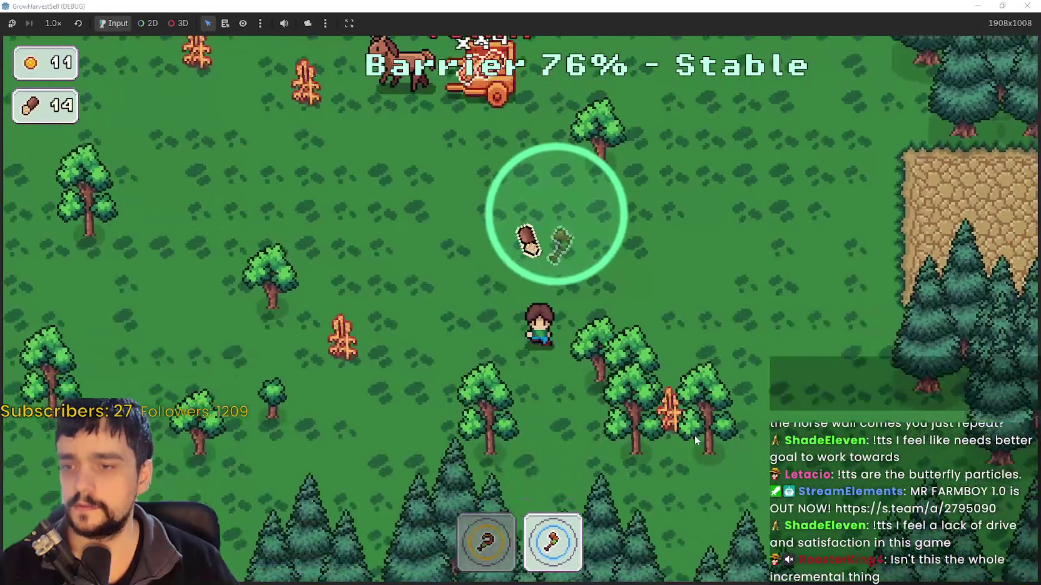
key(w)
key(d)
key(a)
key(a)
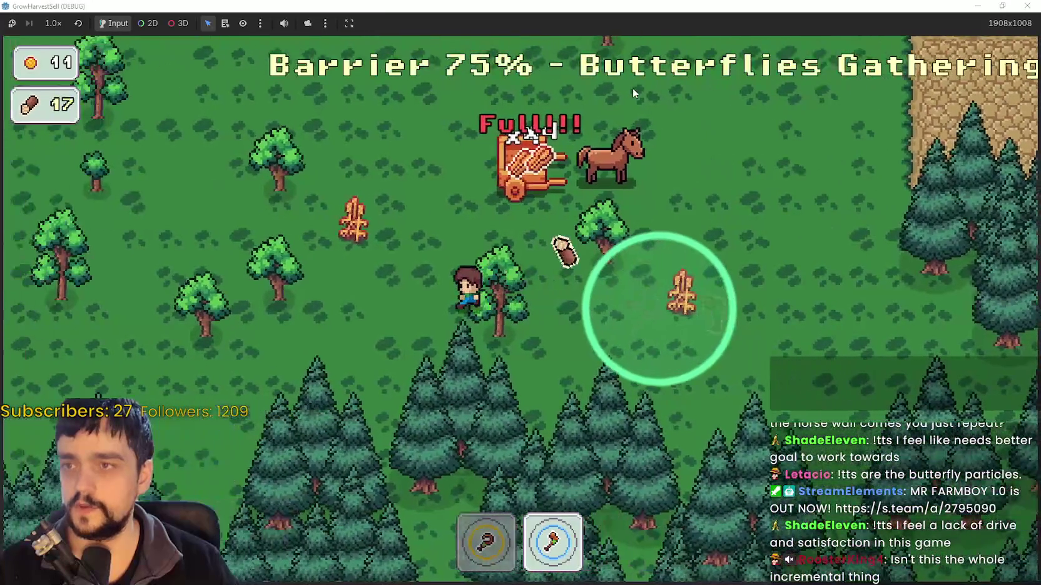
key(s)
key(d)
key(w)
key(a)
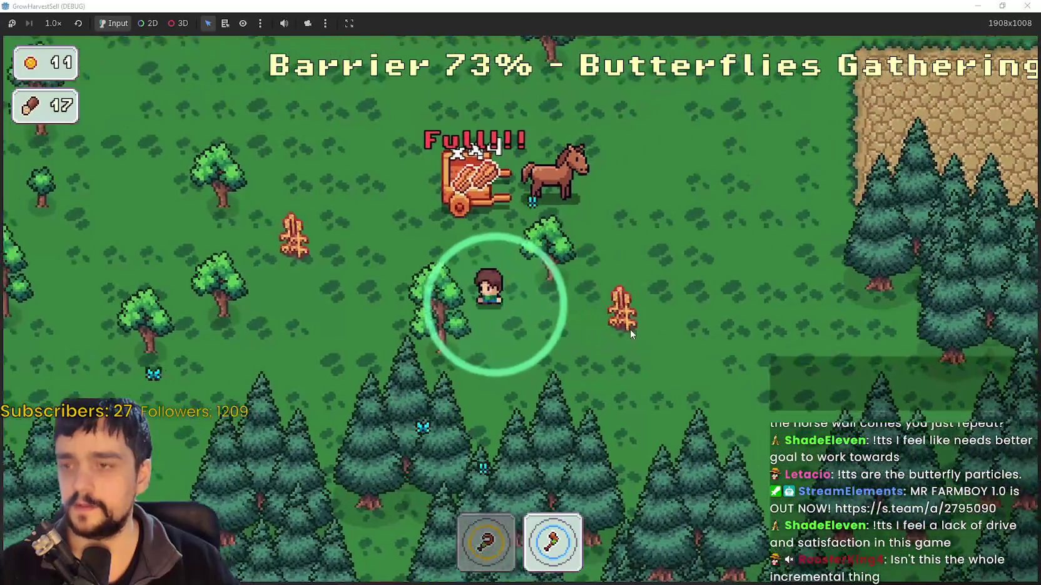
key(d)
key(1)
key(a)
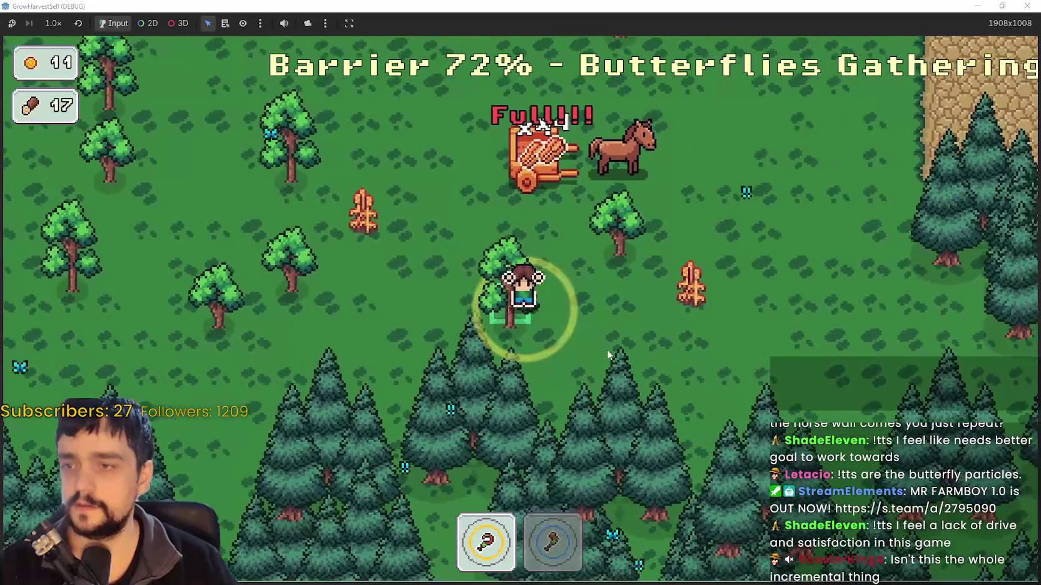
key(2)
Fell more trees near the pine forest edge and collect logs up to 29 wood
key(w)
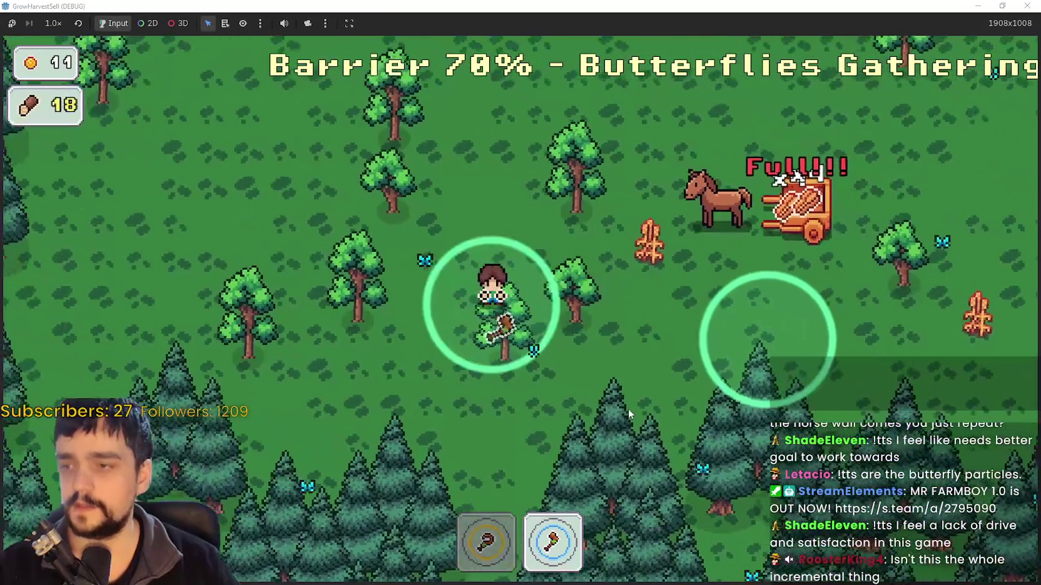
key(d)
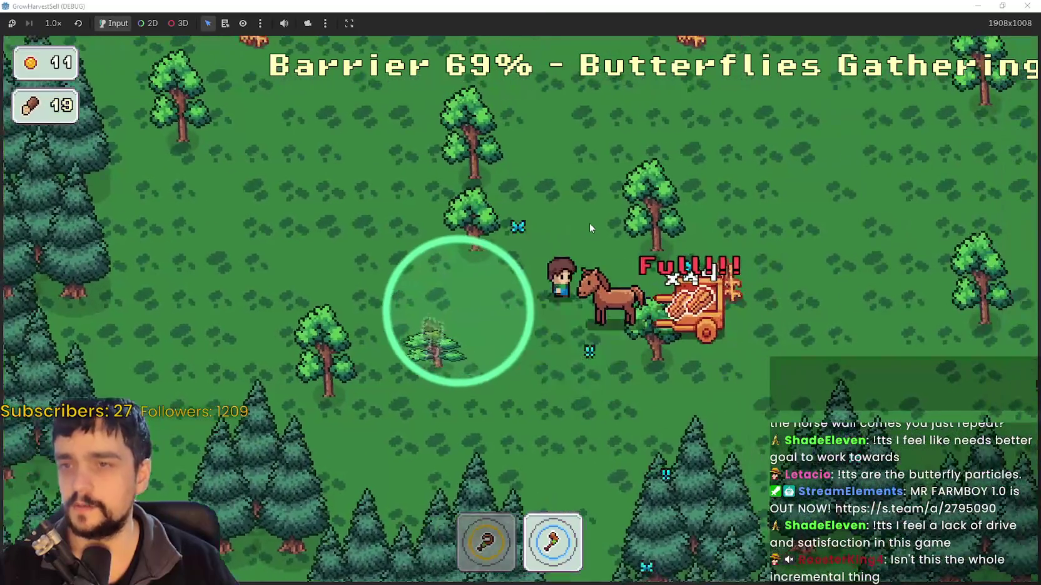
key(s)
key(a)
key(a)
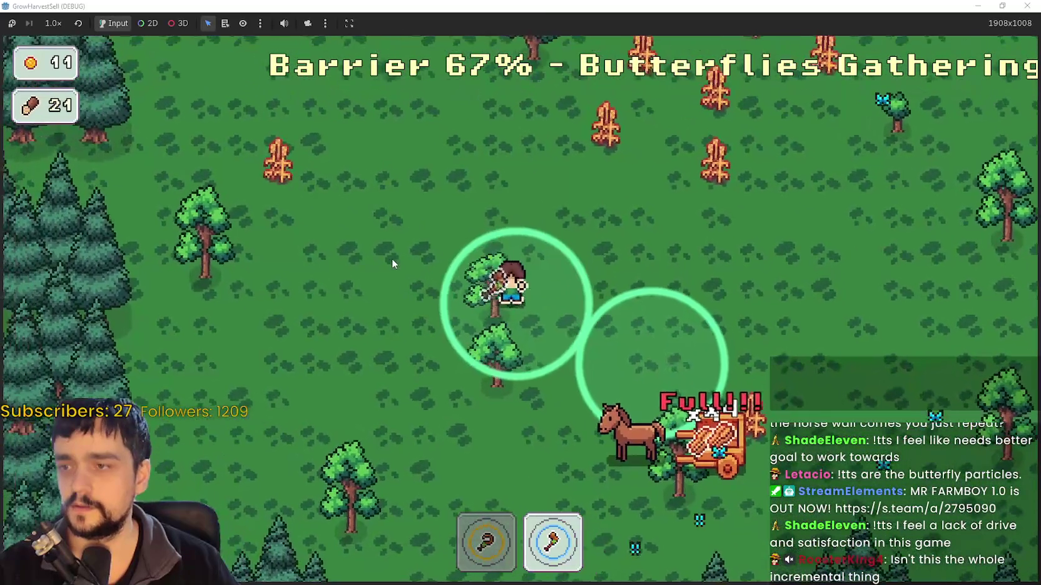
key(d)
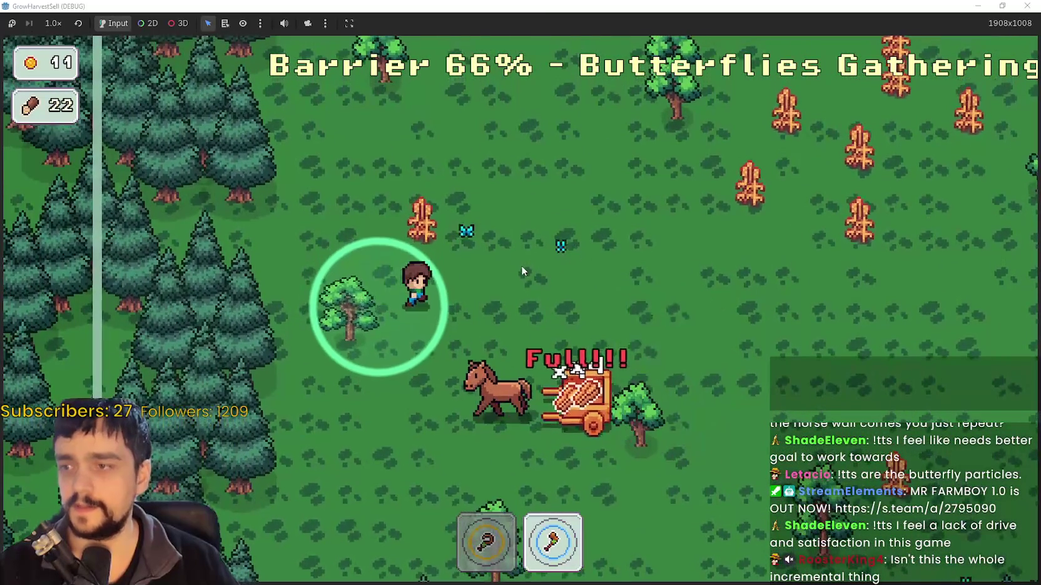
key(w)
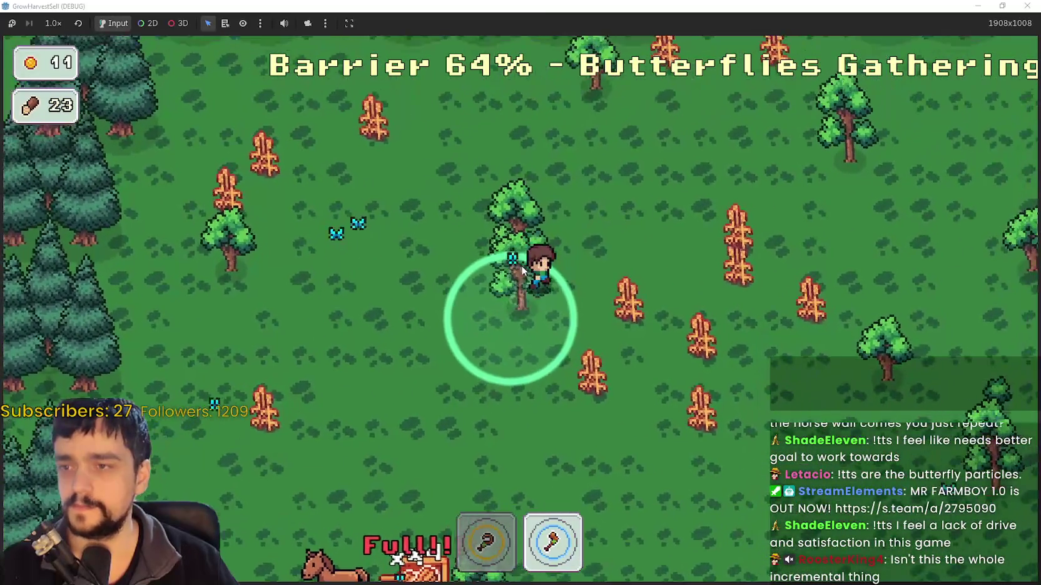
key(w)
key(d)
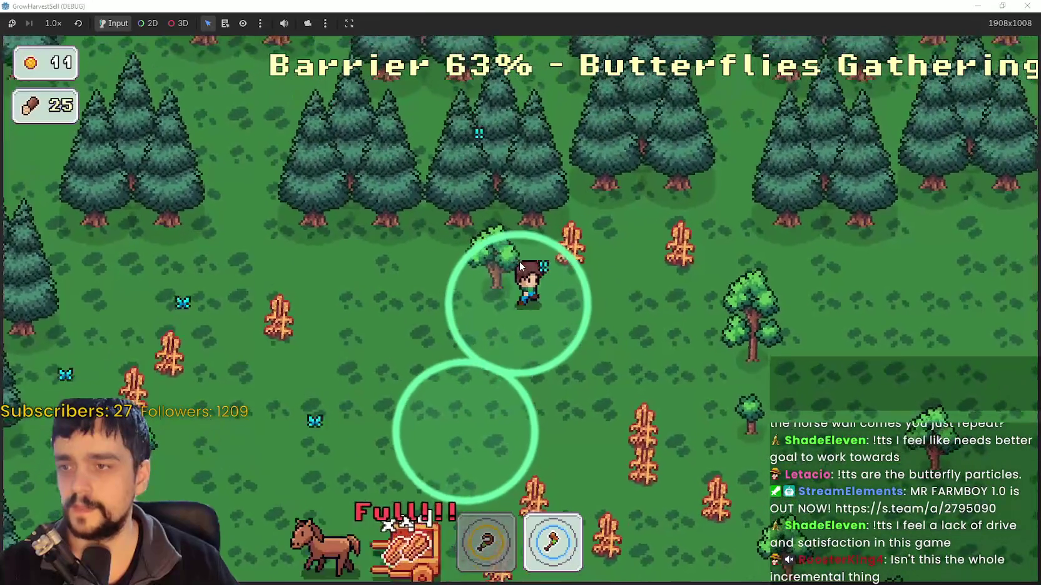
key(s)
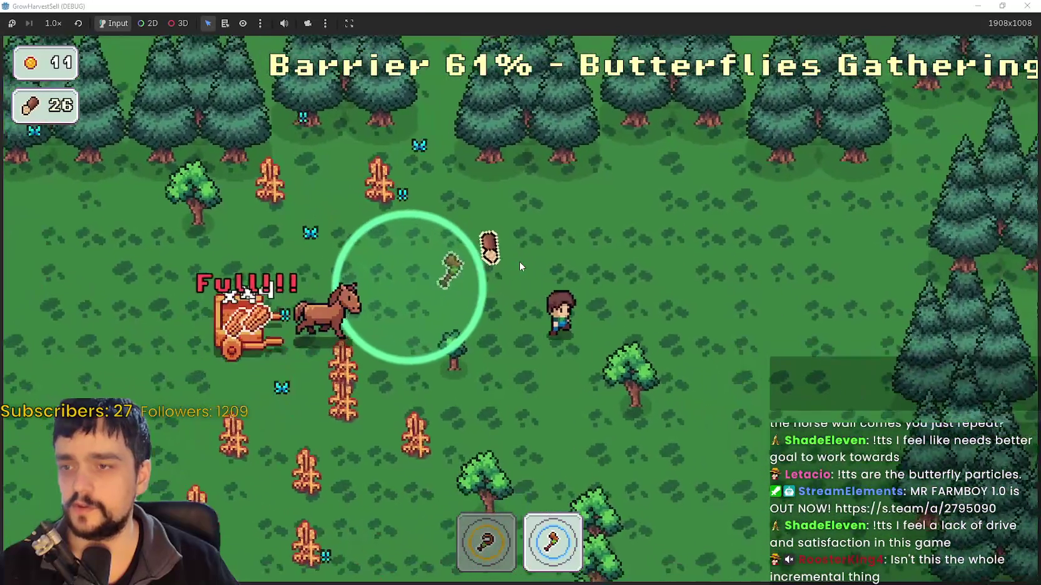
key(a)
key(d)
key(s)
key(a)
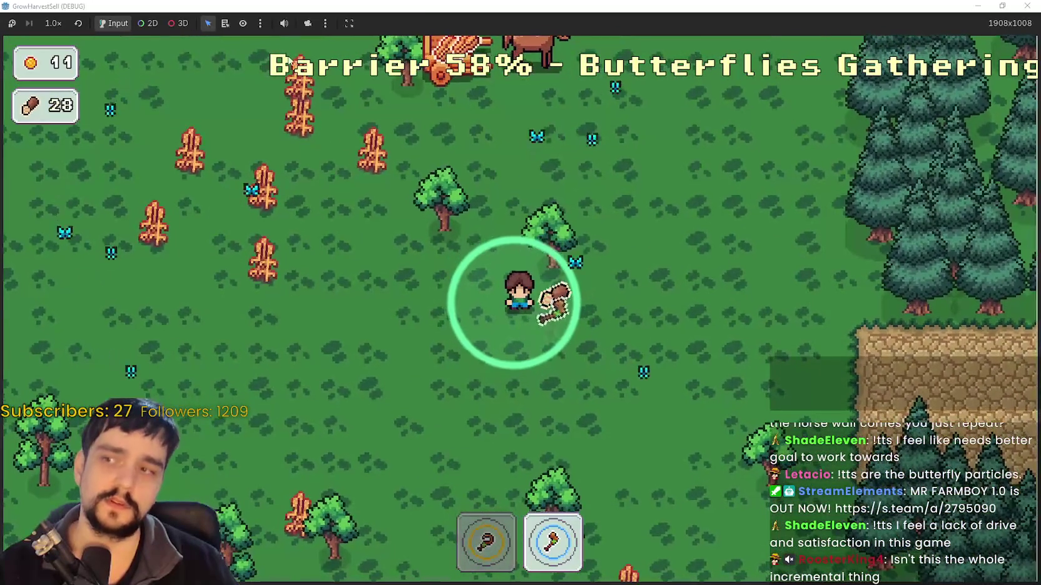
Chop trees across the clearing, then re-equip the axe with keys 1 and 2
key(d)
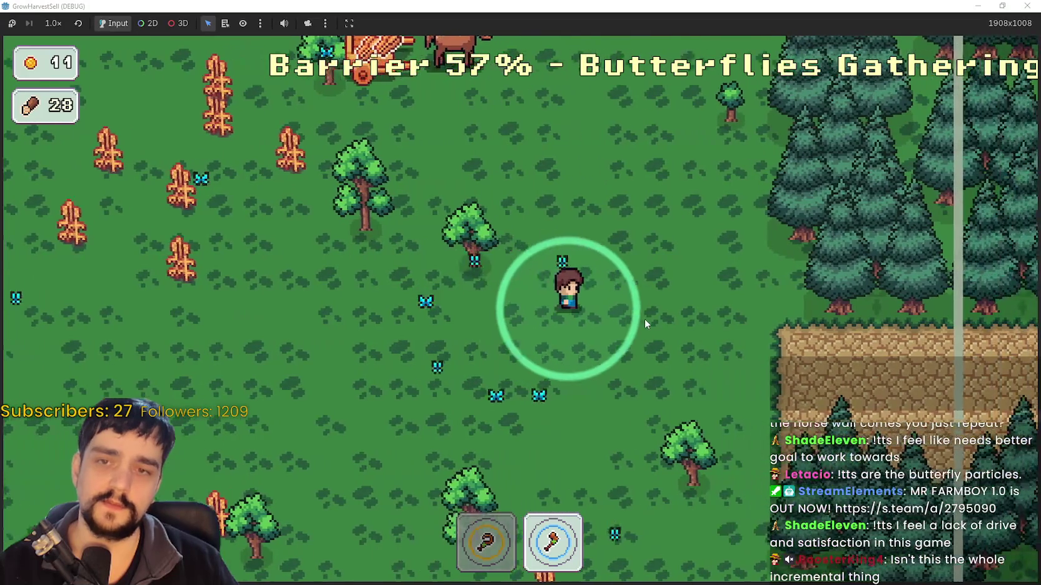
key(s)
key(w)
key(a)
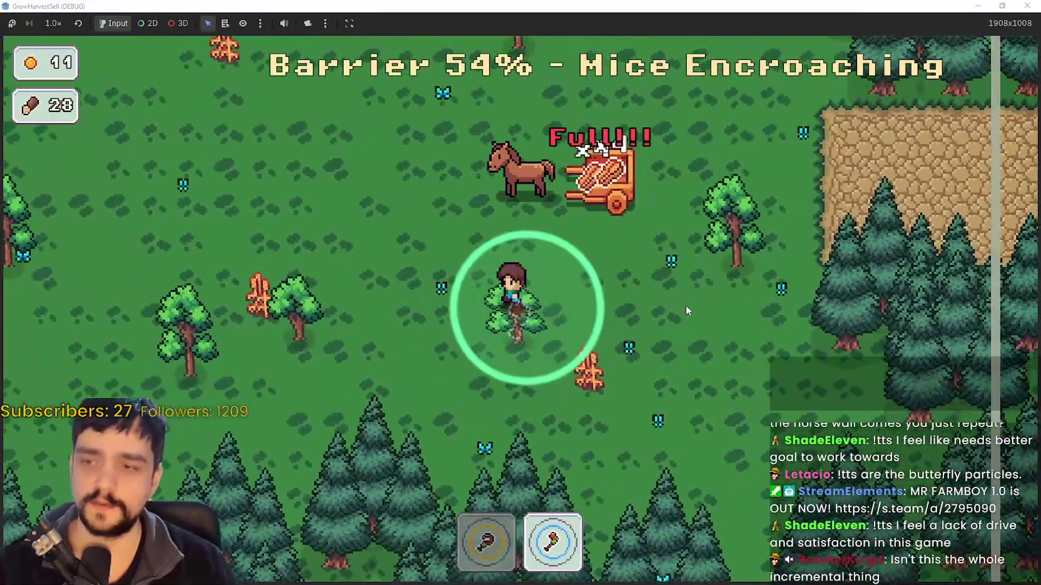
key(a)
key(w)
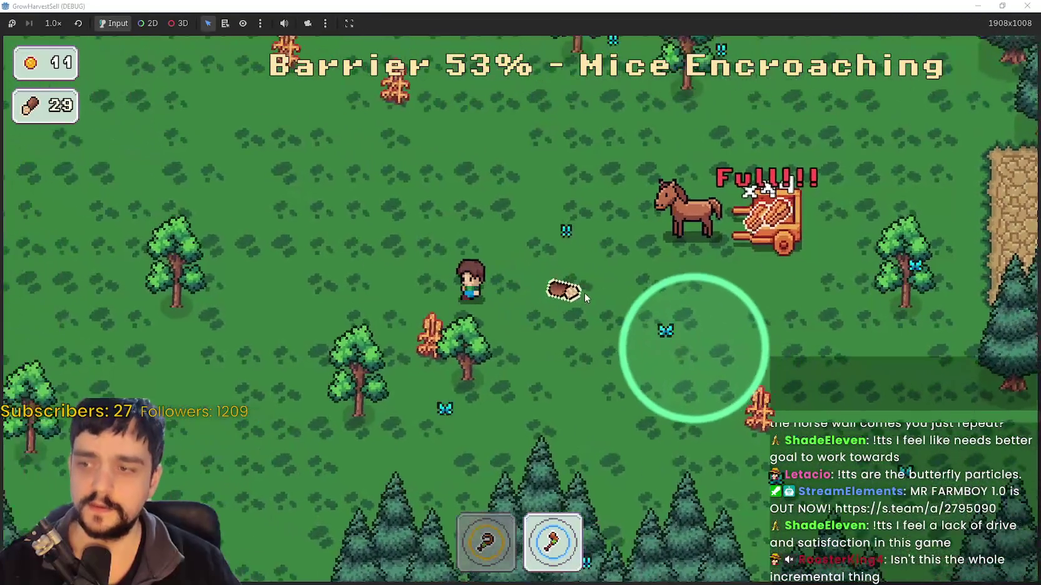
key(w)
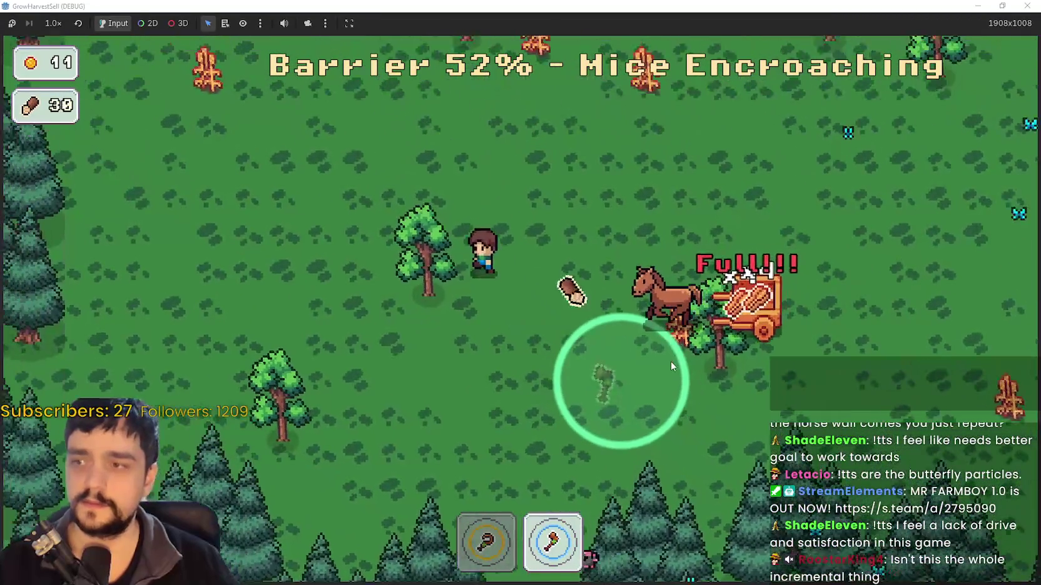
key(a)
key(s)
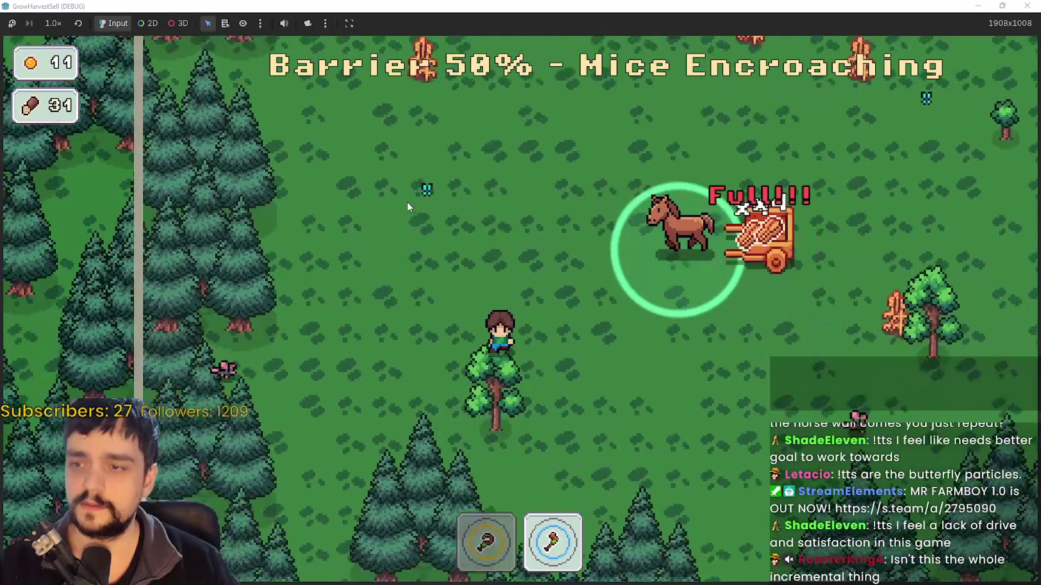
key(w)
key(w)
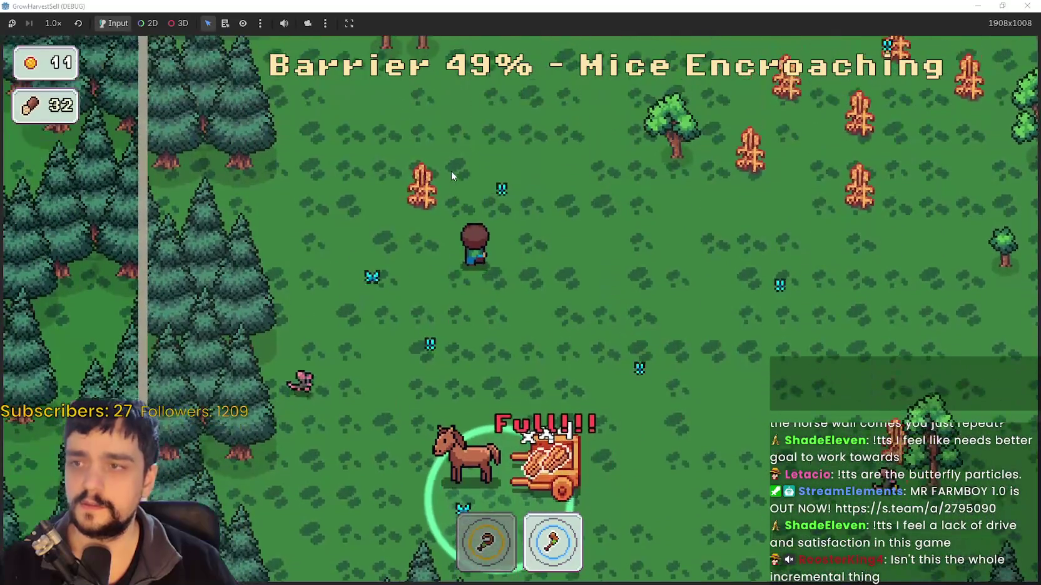
key(1)
key(w)
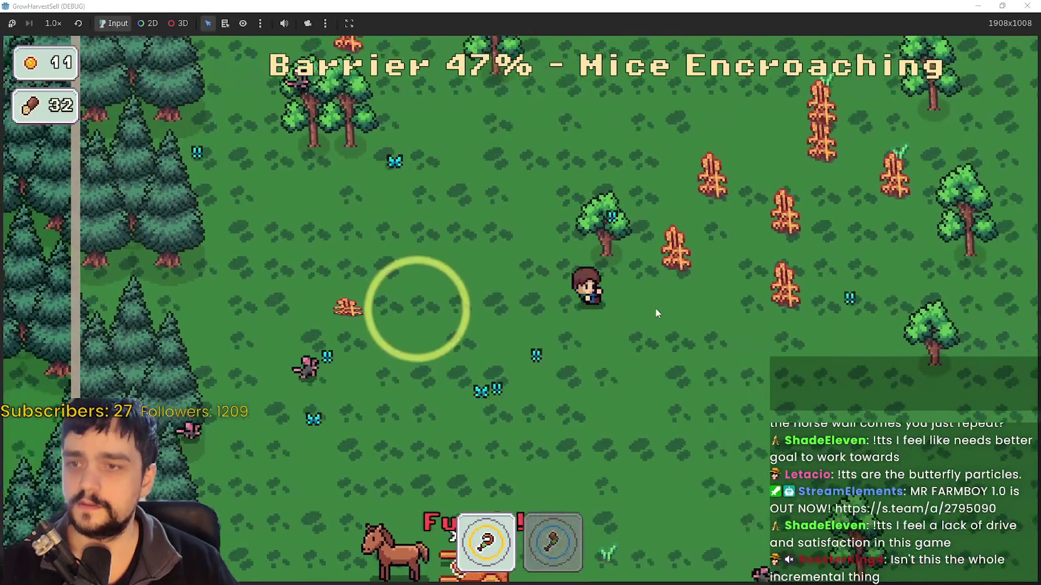
key(2)
Forage the tree line to the north, chopping trees and picking up wood until it reaches 39
key(a)
key(s)
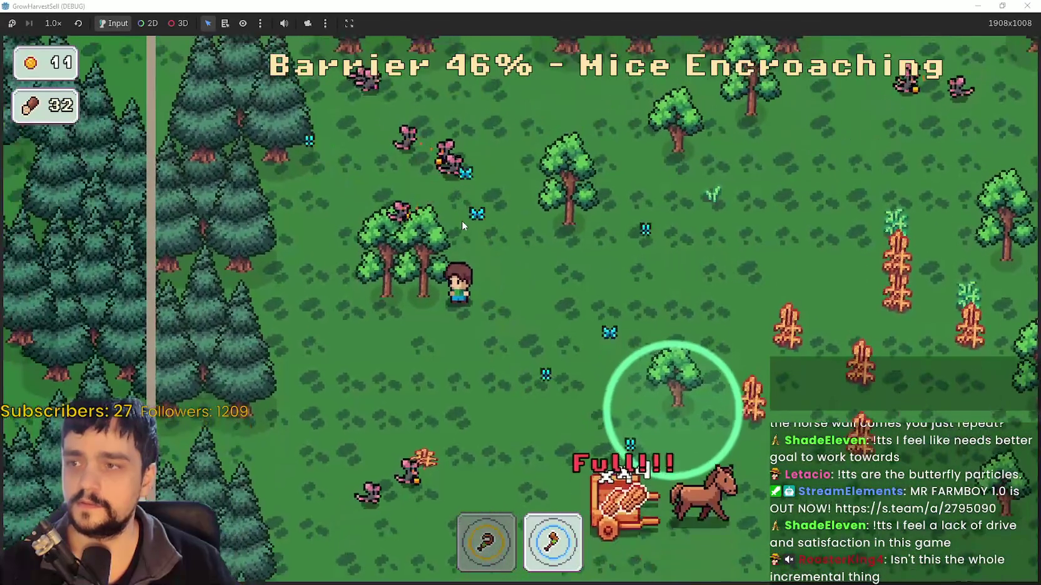
key(w)
key(d)
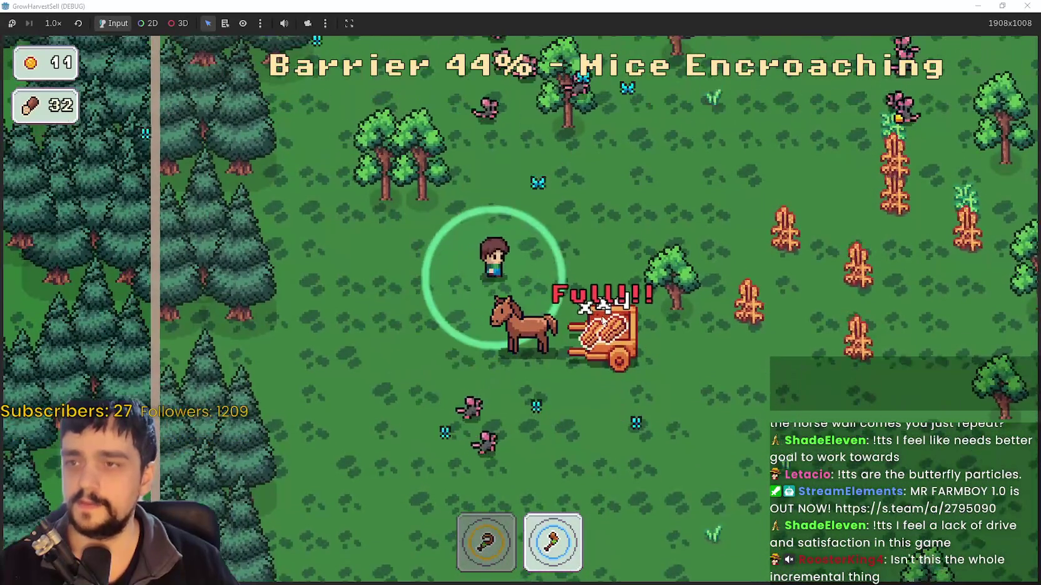
key(w)
key(d)
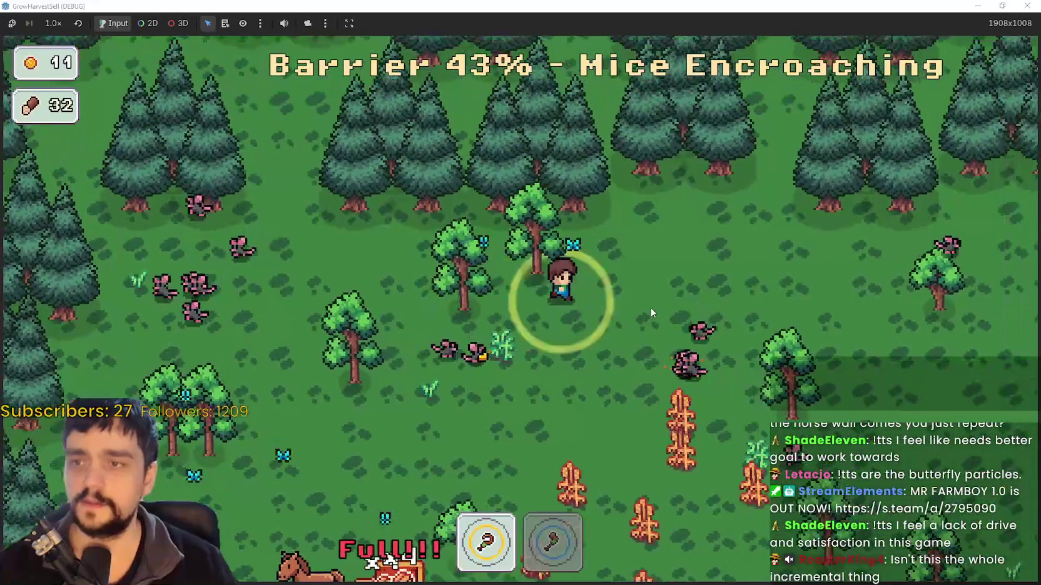
key(s)
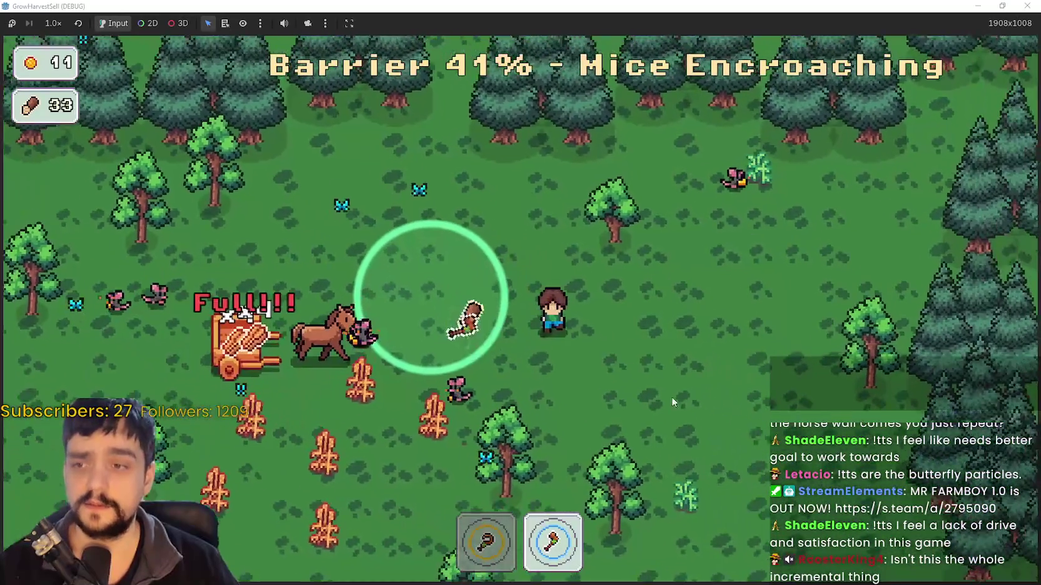
key(a)
key(s)
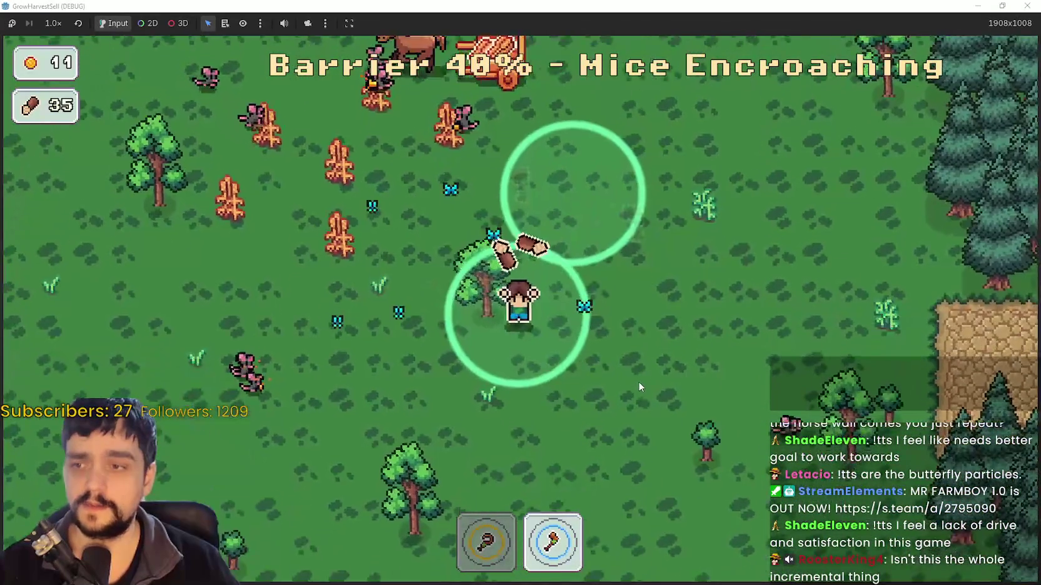
key(d)
key(w)
key(a)
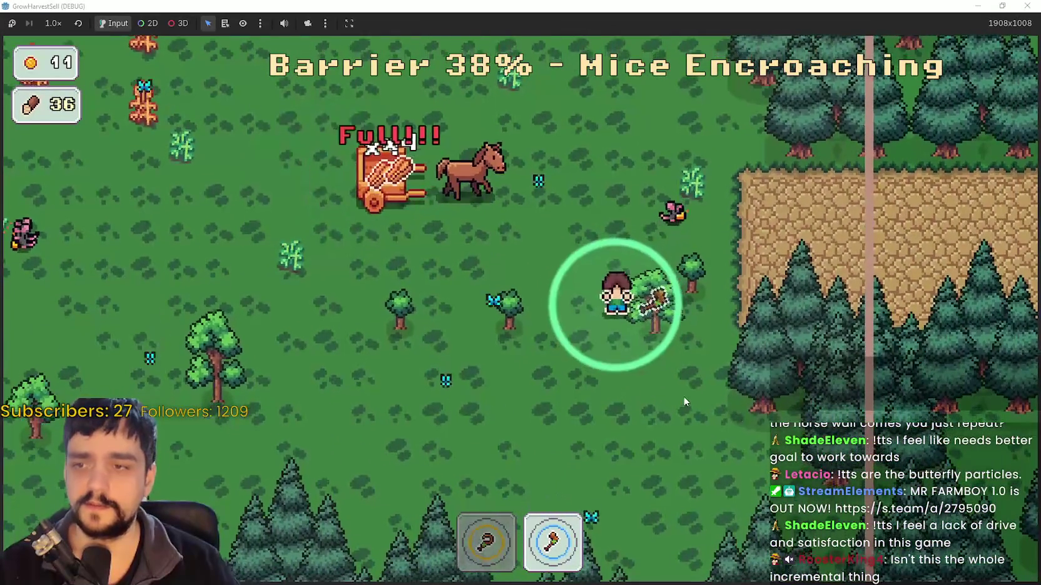
key(a)
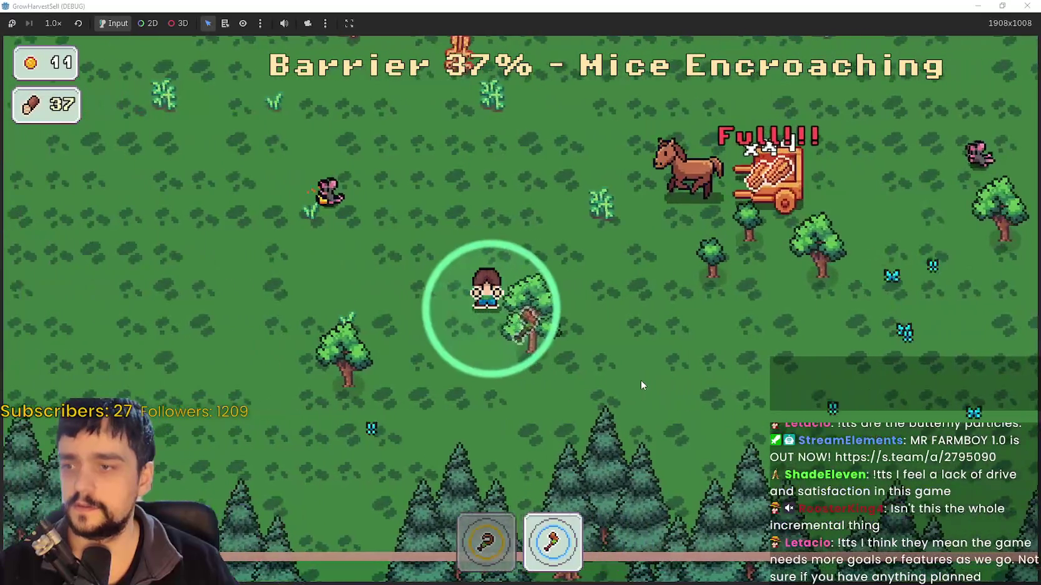
key(w)
key(w)
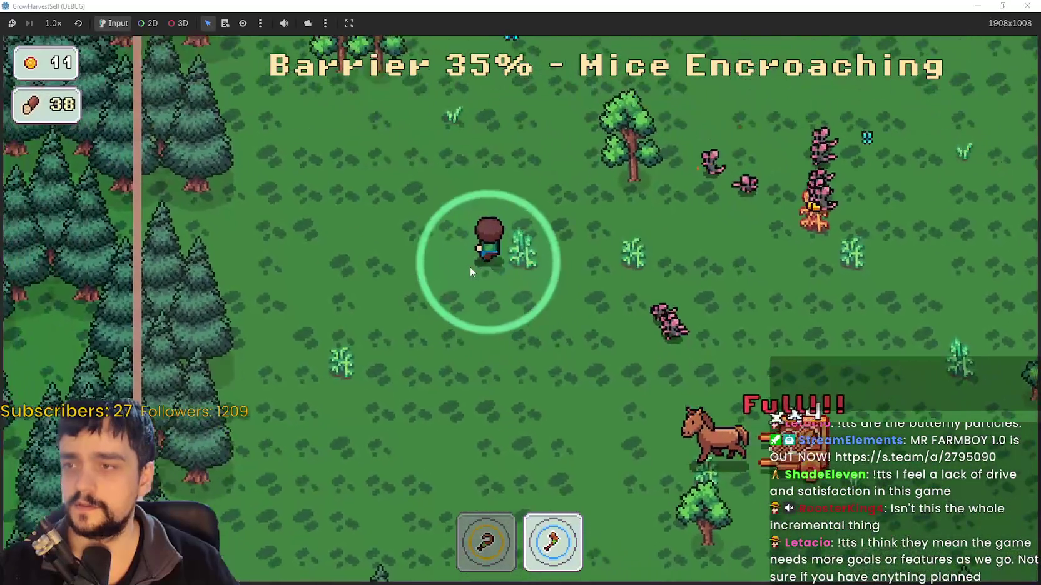
key(d)
key(a)
Sweep east and south-east toward the cobblestone clearing, collecting wood along the way
key(w)
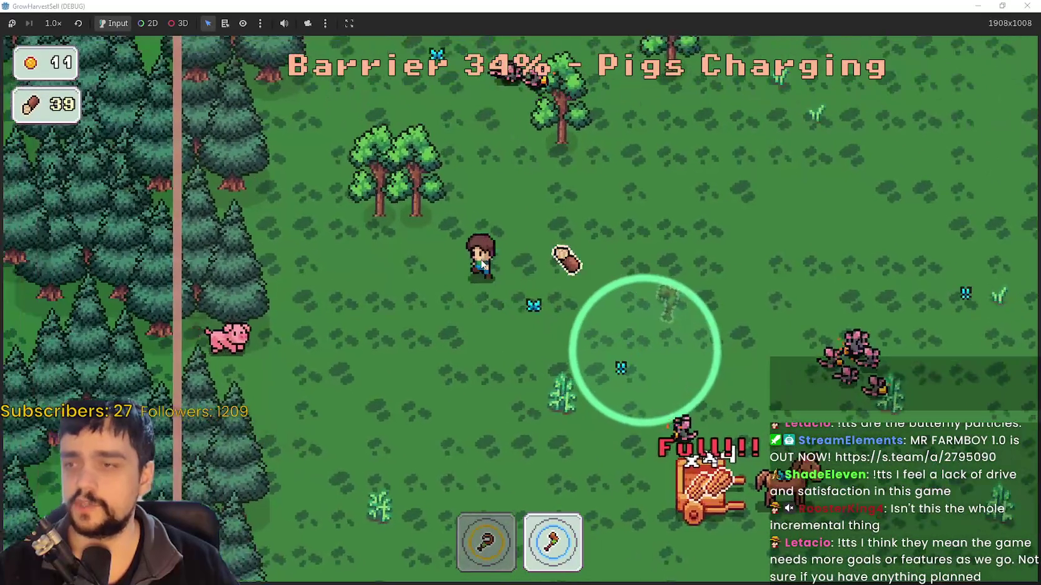
key(d)
key(w)
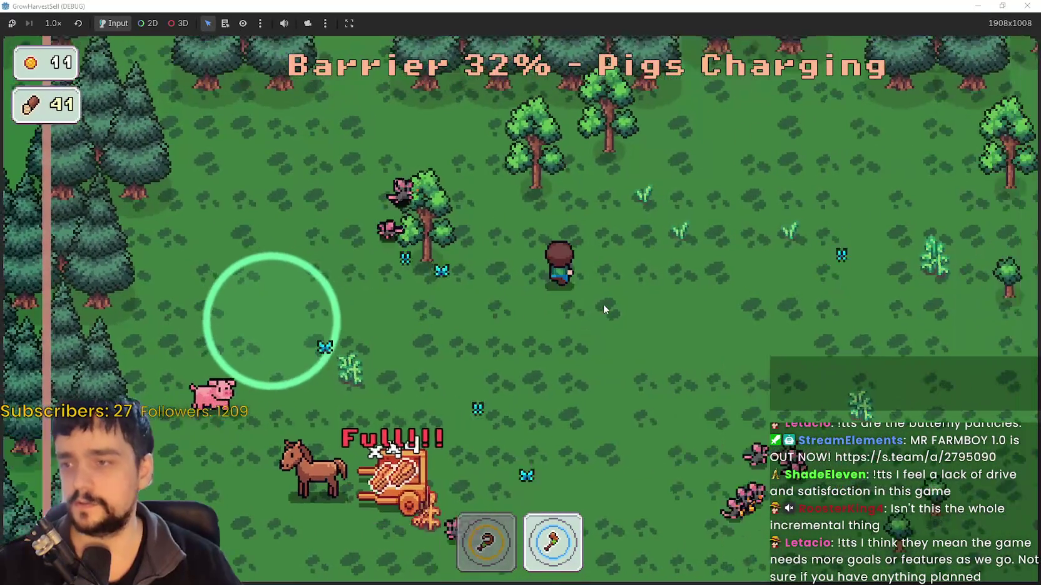
key(d)
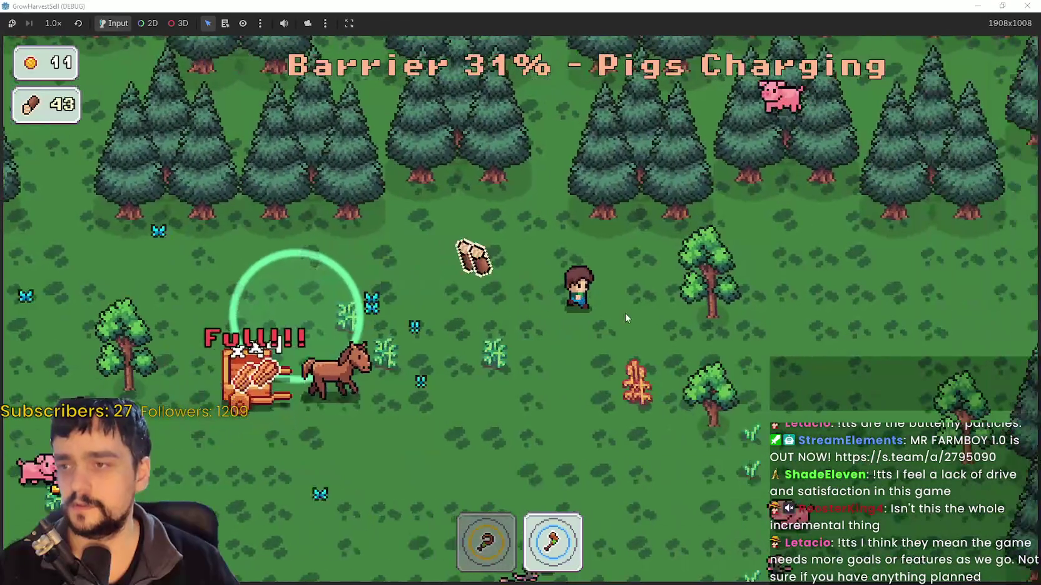
key(d)
key(s)
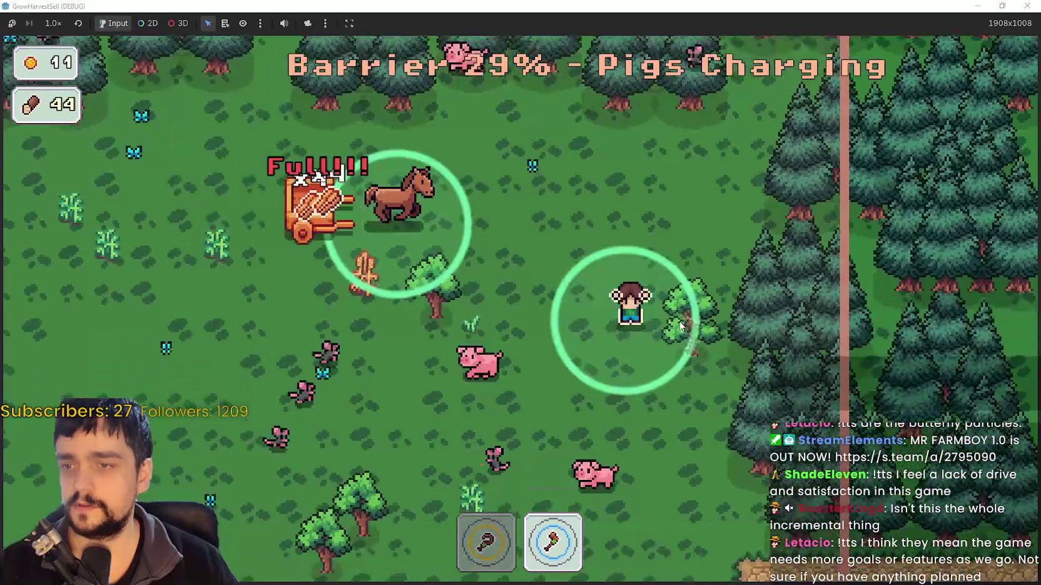
key(s)
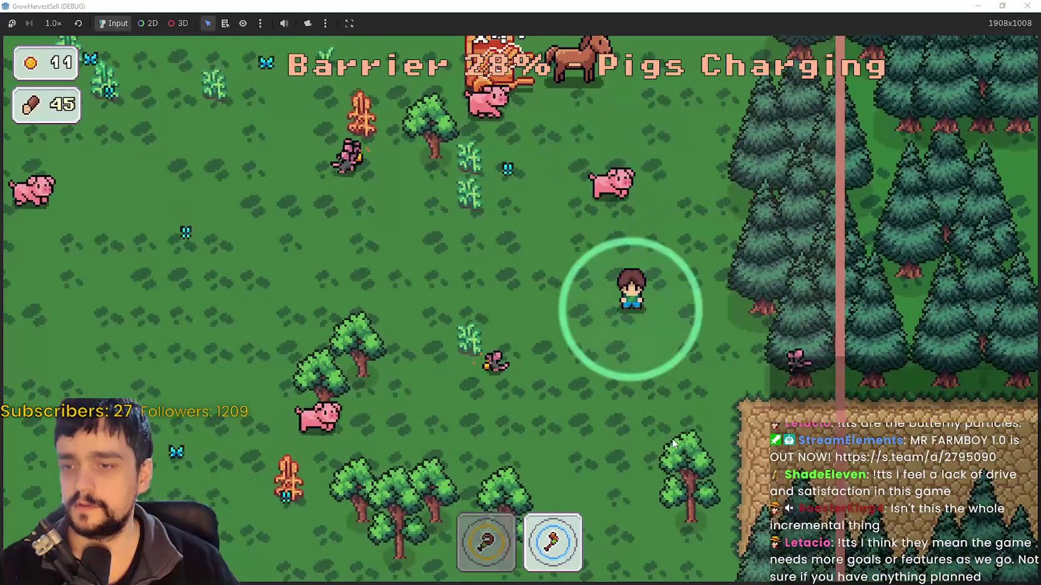
key(d)
key(a)
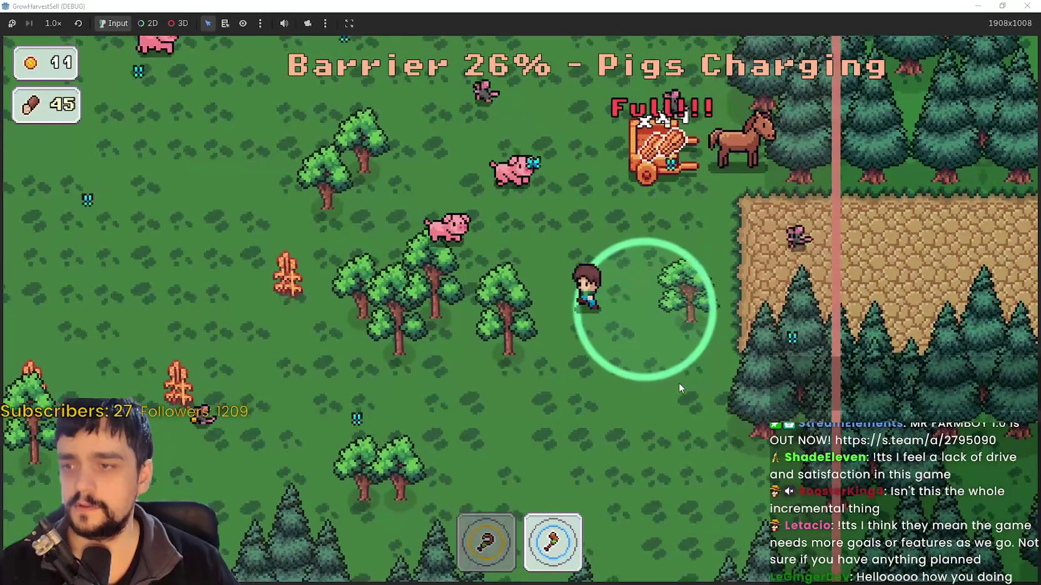
key(w)
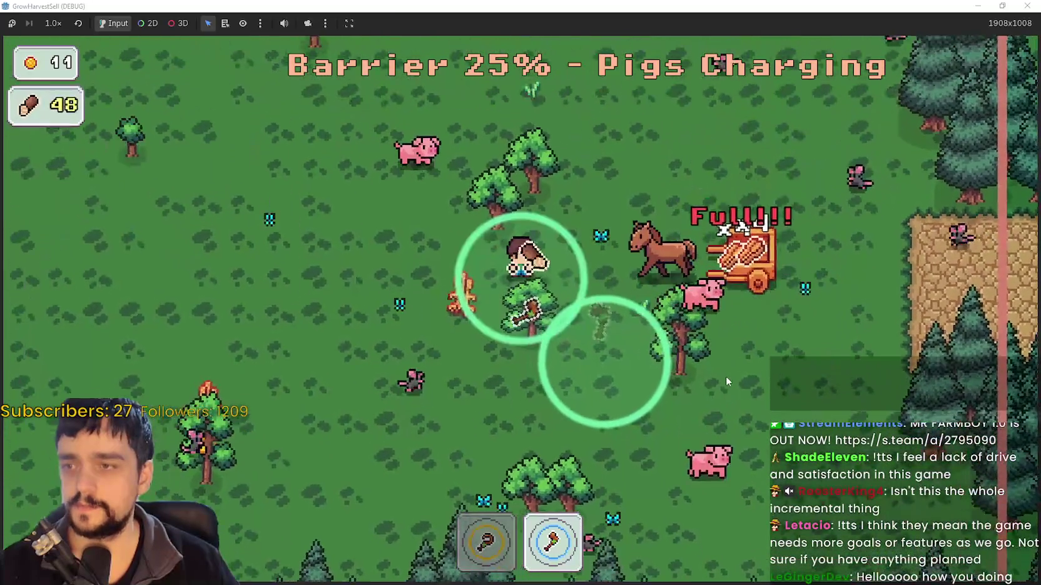
key(d)
key(w)
Forage west and south along the forest edge until wood hits 50 and the barrier 8%
key(a)
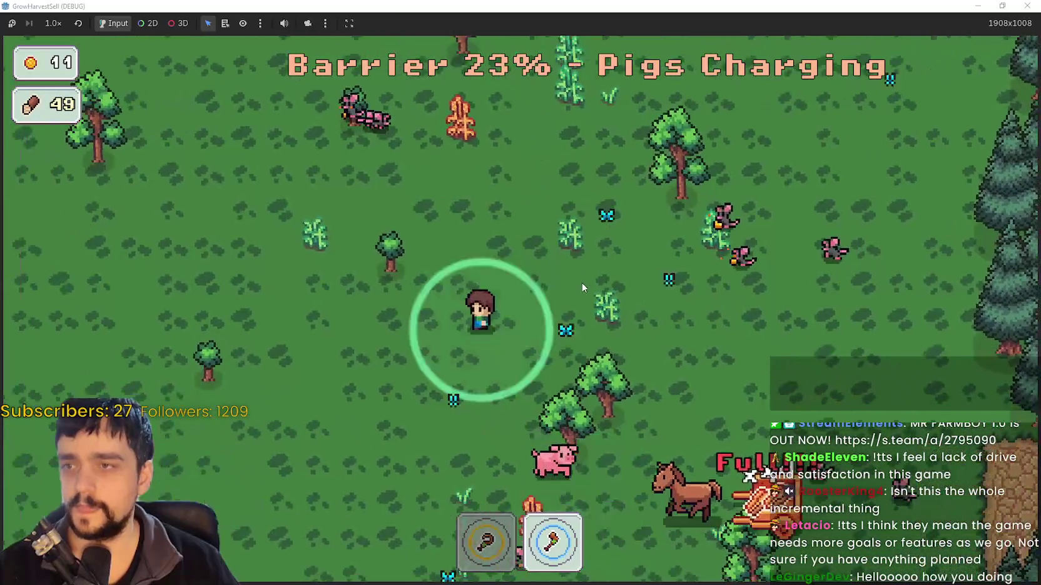
key(s)
key(a)
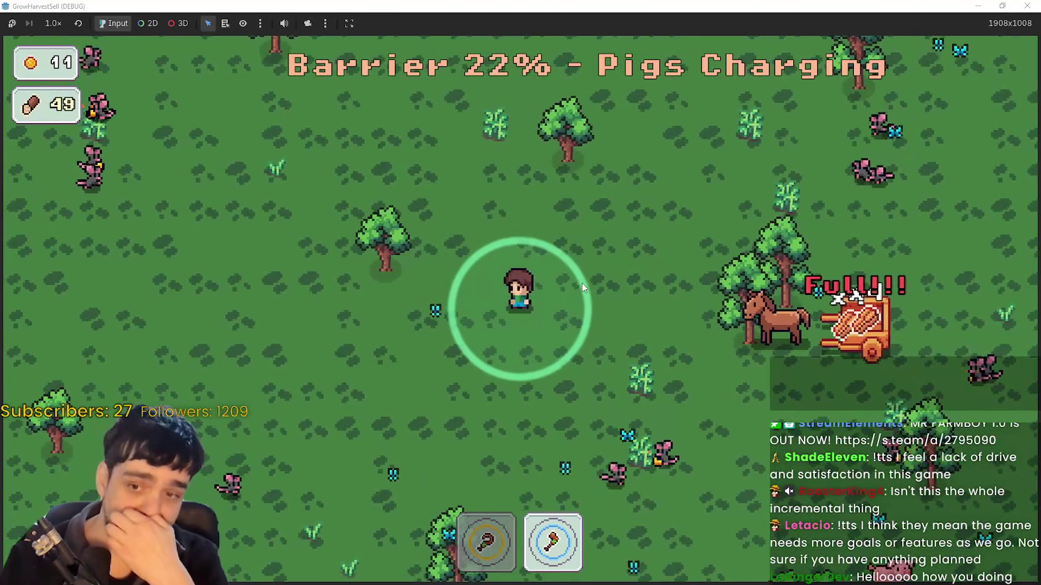
key(s)
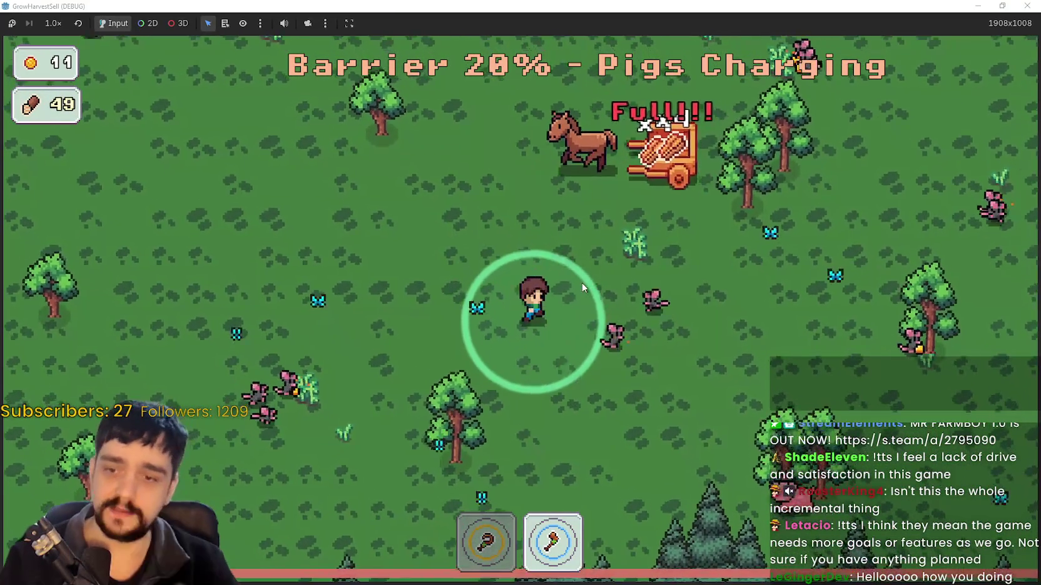
key(s)
key(d)
key(a)
key(s)
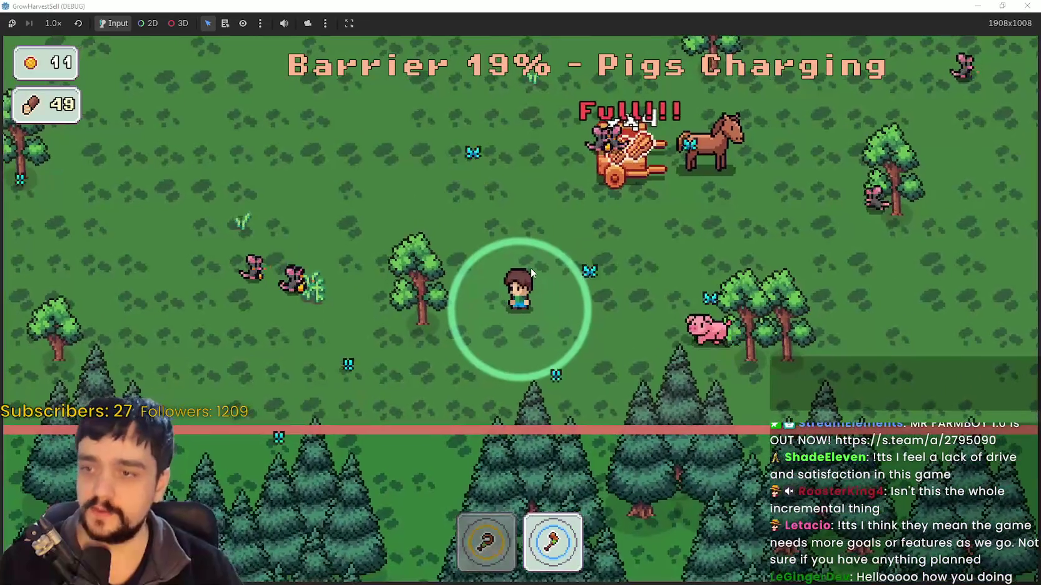
key(d)
key(w)
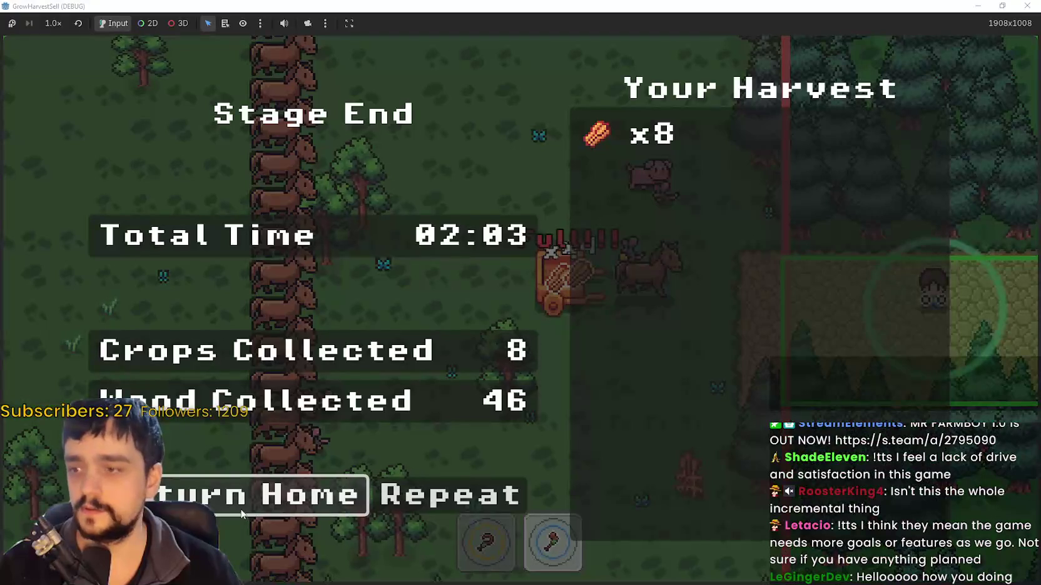
Choose Return Home on the Stage End summary so the wood sells, bringing coins to 106
click(241, 513)
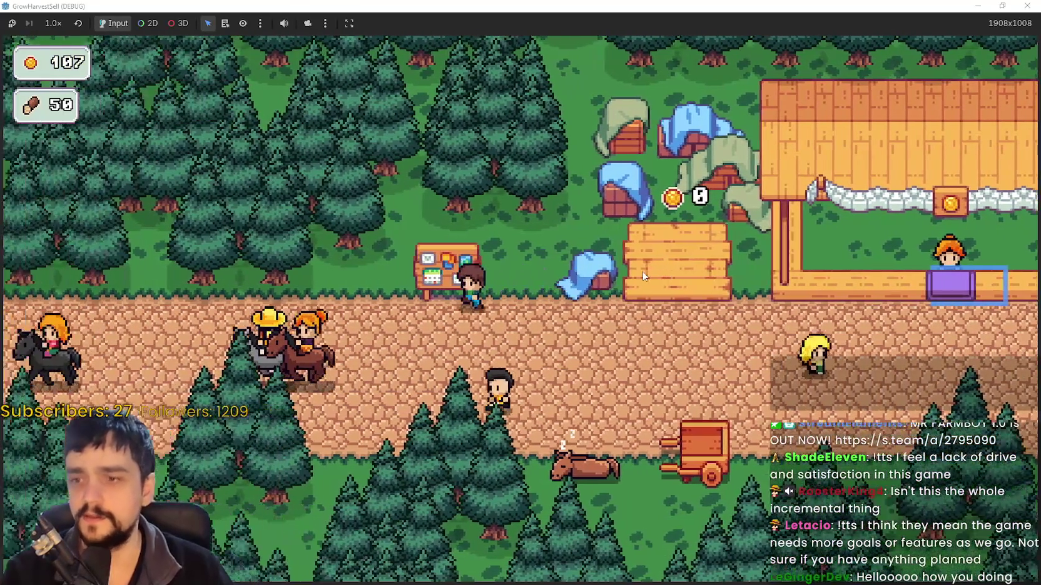
In the prestige skill tree, buy the Domain Expansion upgrade using the 50 wood
key(Tab)
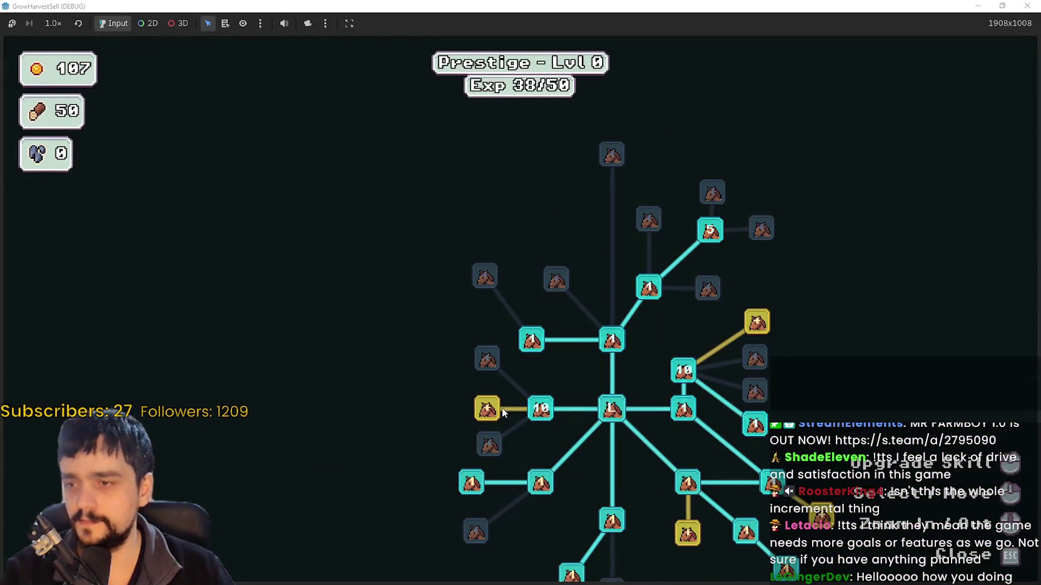
mouse_move(494, 412)
drag(493, 413, 322, 217)
mouse_move(409, 352)
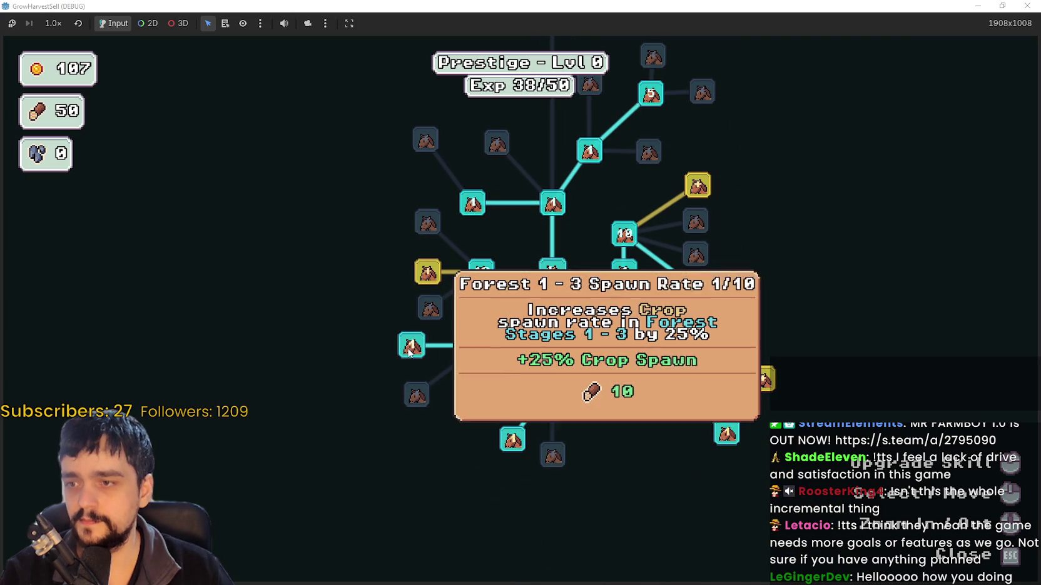
click(428, 273)
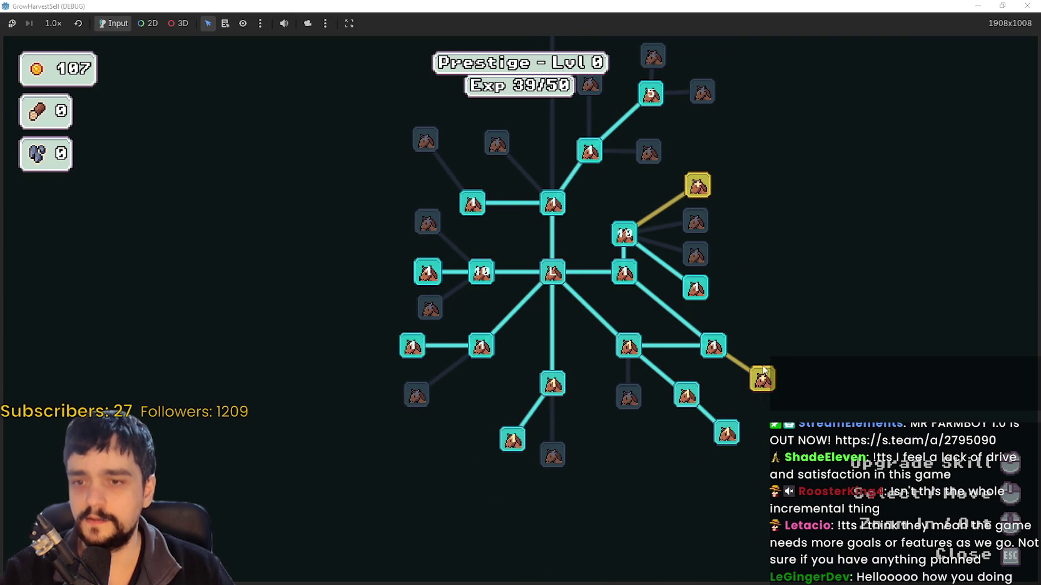
Upgrade Wood Increase to rank 6/10, leaving 7 coins
drag(528, 319, 565, 444)
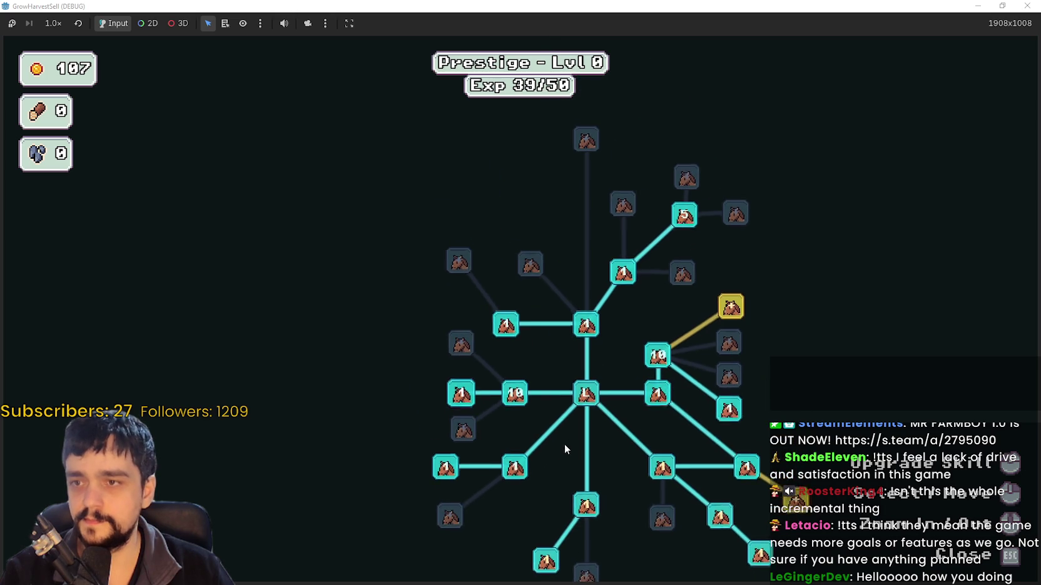
mouse_move(624, 281)
scroll(614, 323, down, 3)
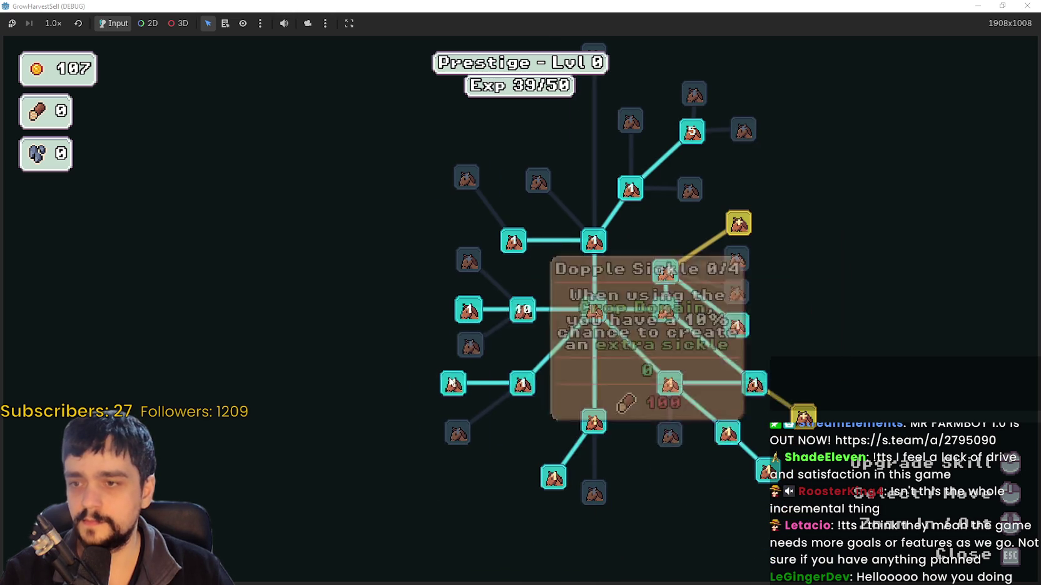
click(553, 478)
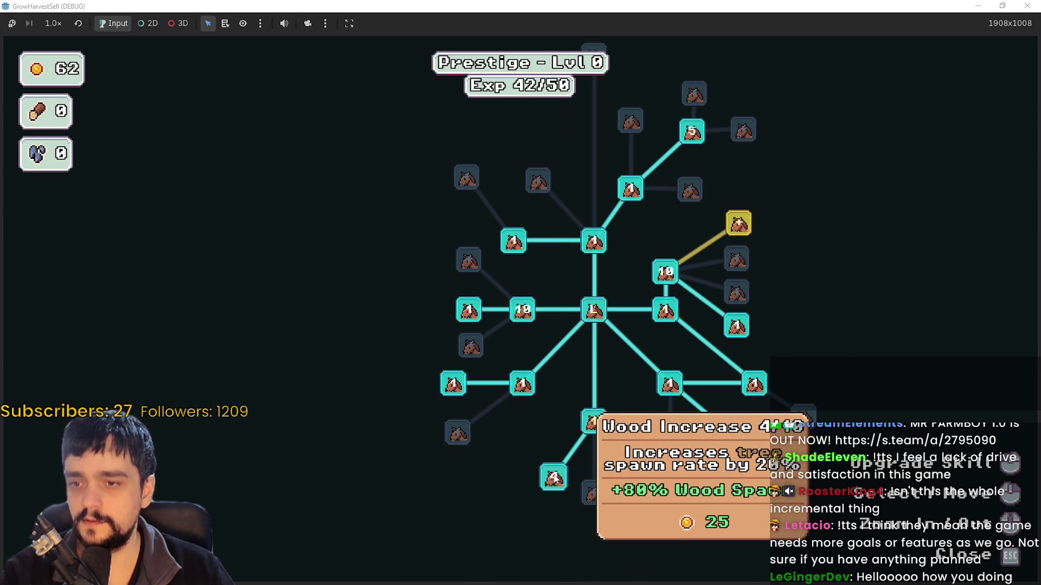
click(553, 478)
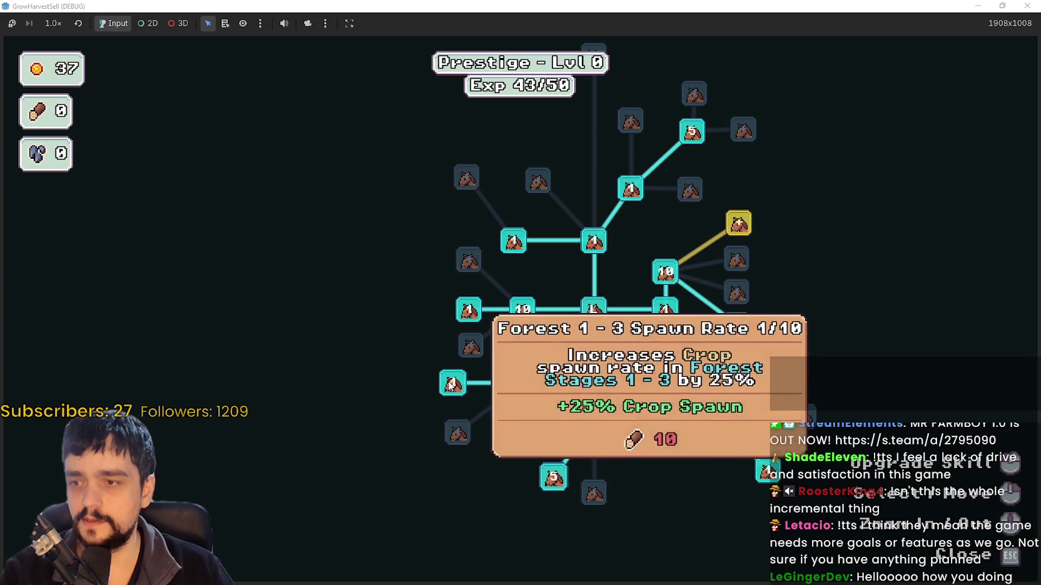
click(555, 479)
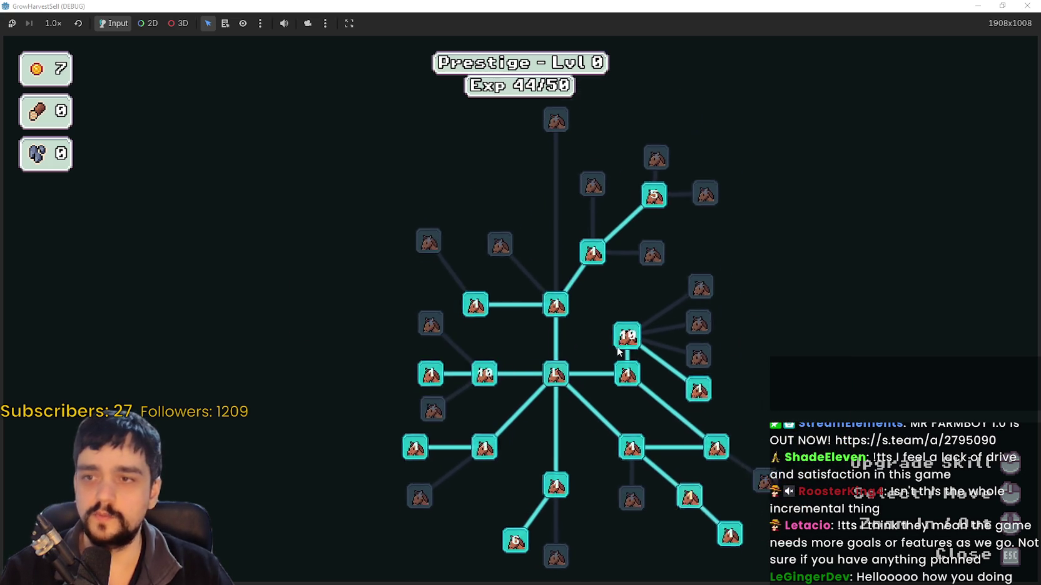
Leave the skill tree, go to the cart, and travel to forest stage 1
key(Escape)
key(Right)
key(e)
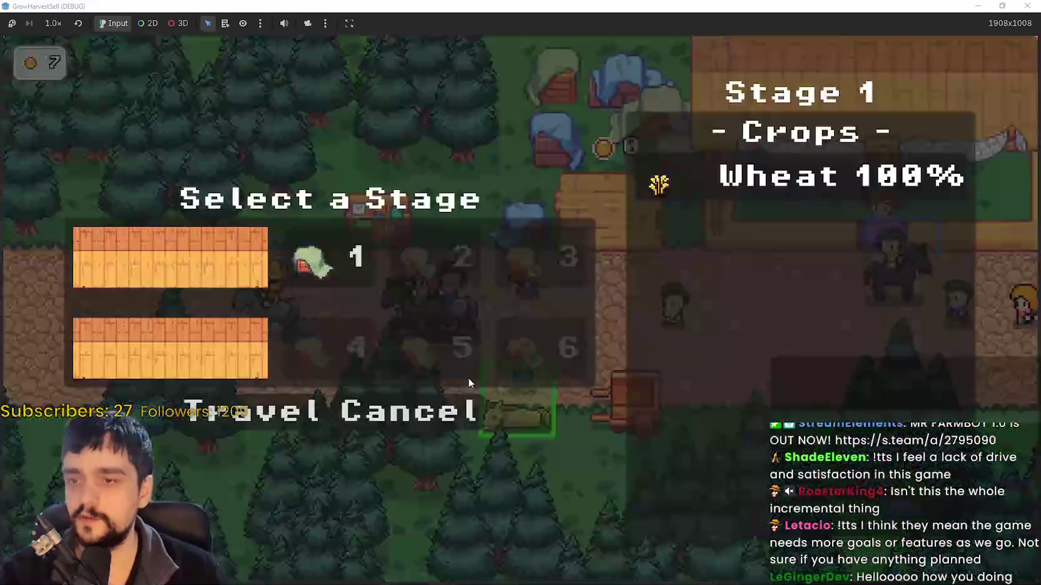
key(Return)
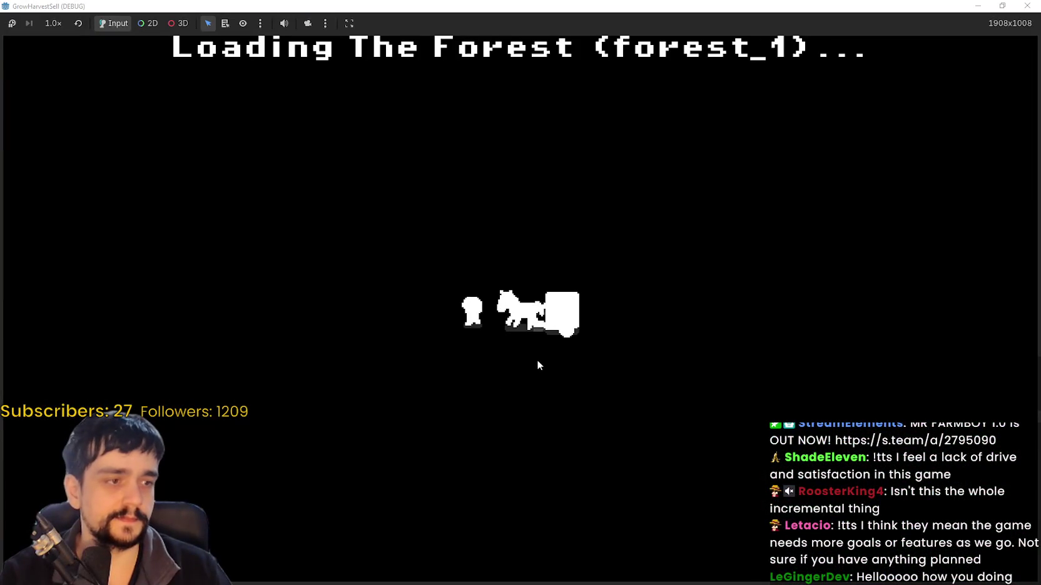
Walk past the horse and cart and down into the forest
key(Right)
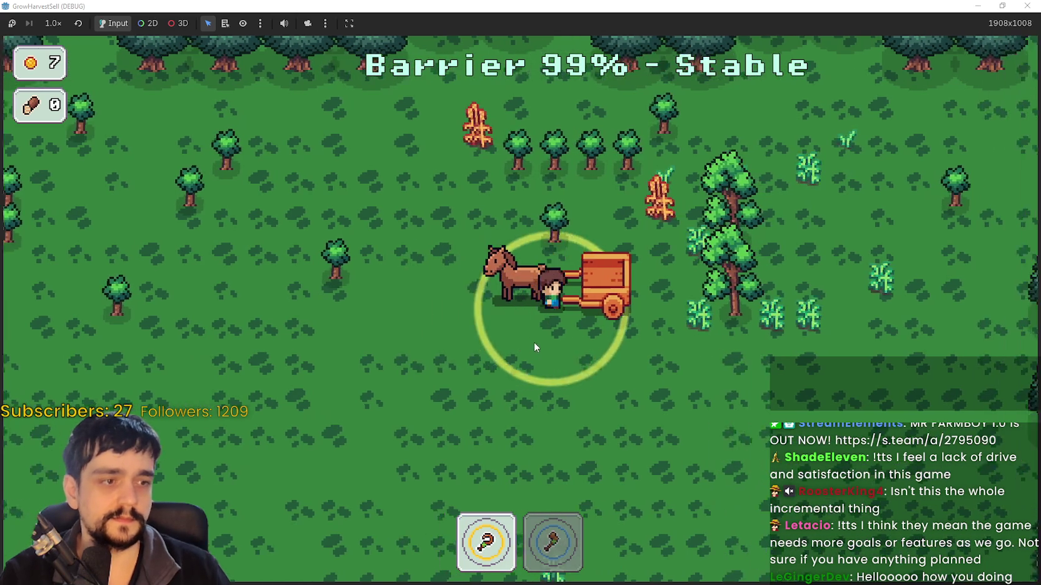
key(Down)
key(Left)
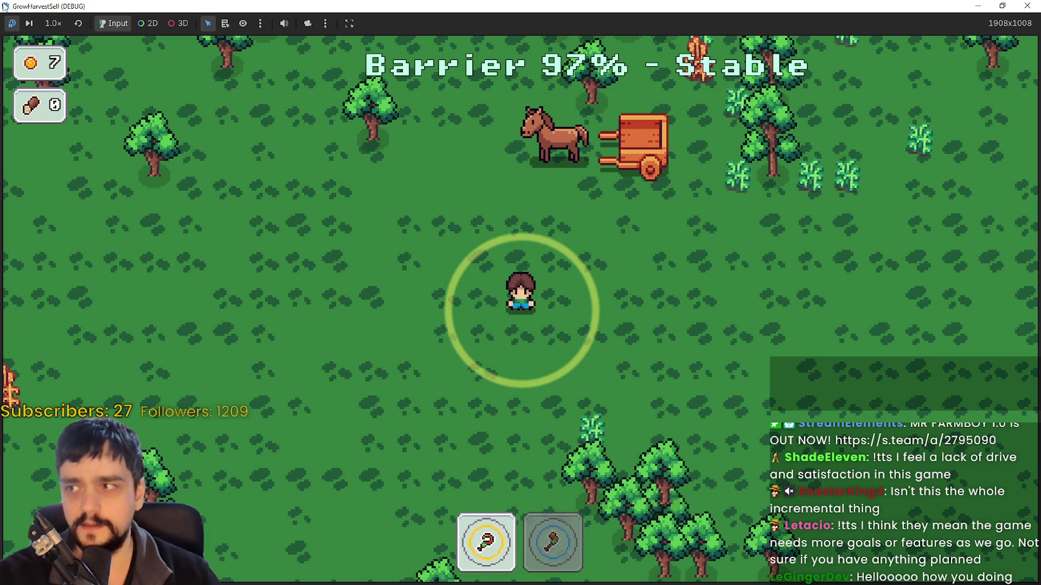
key(s+d)
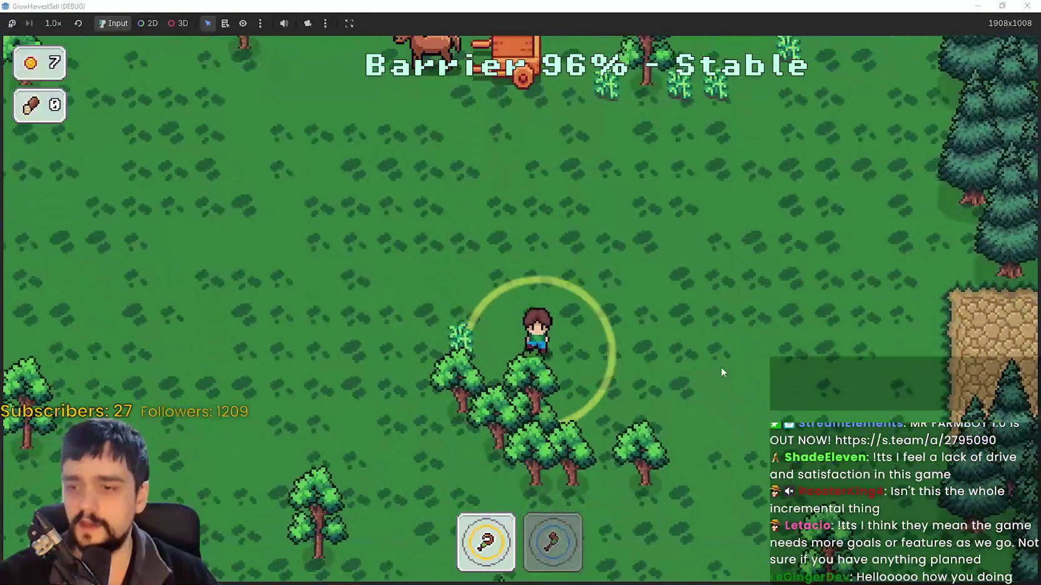
key(s+a)
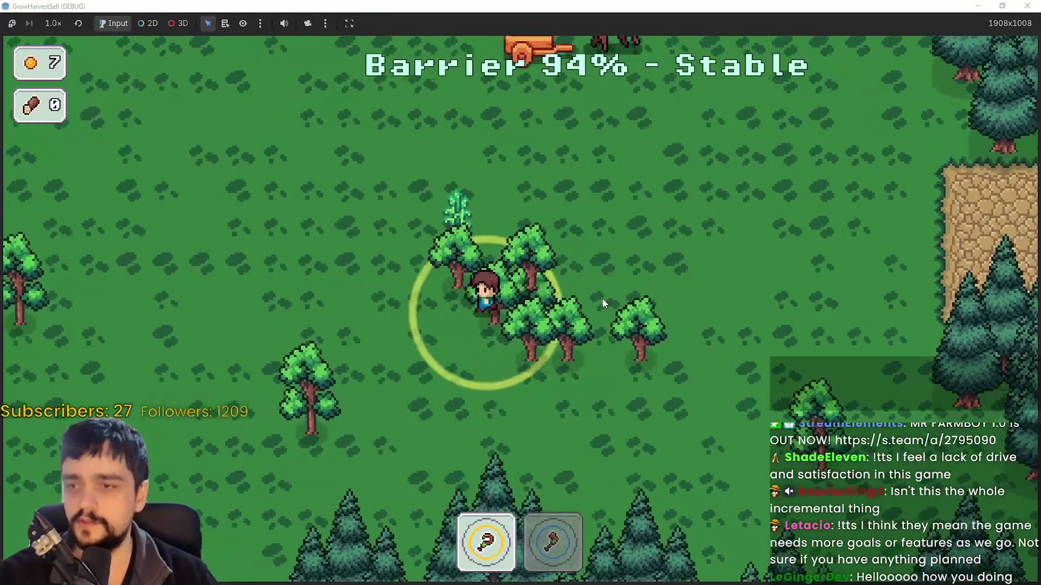
With the axe (slot 2), chop nearby trees and collect the dropped logs
key(2)
key(w)
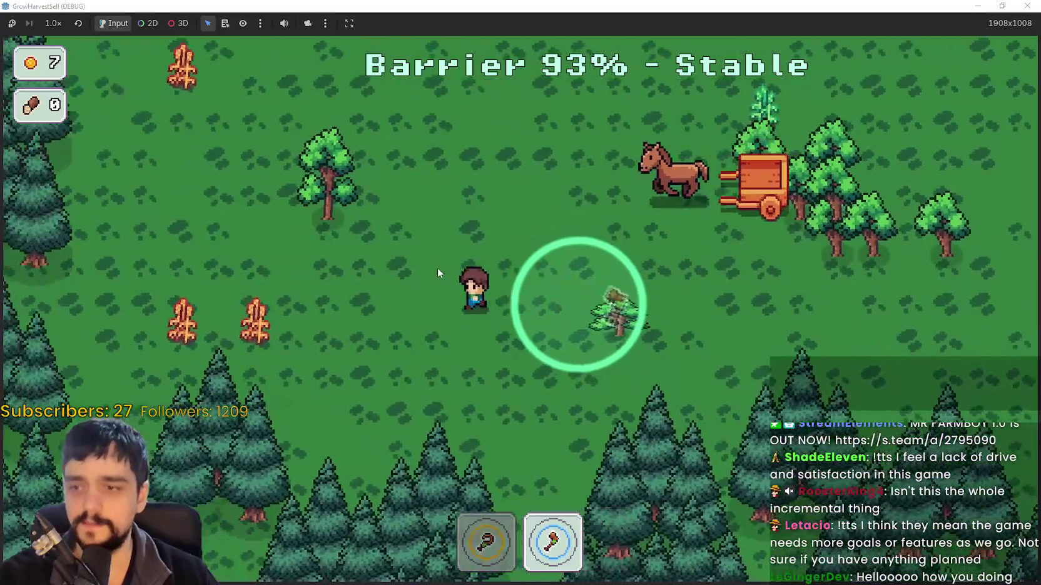
key(w+a)
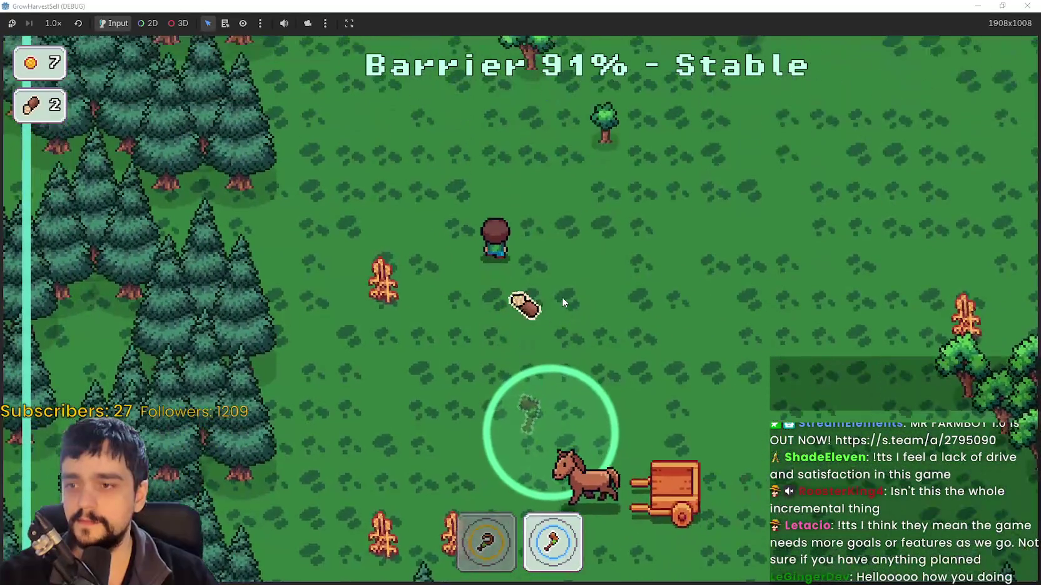
key(w)
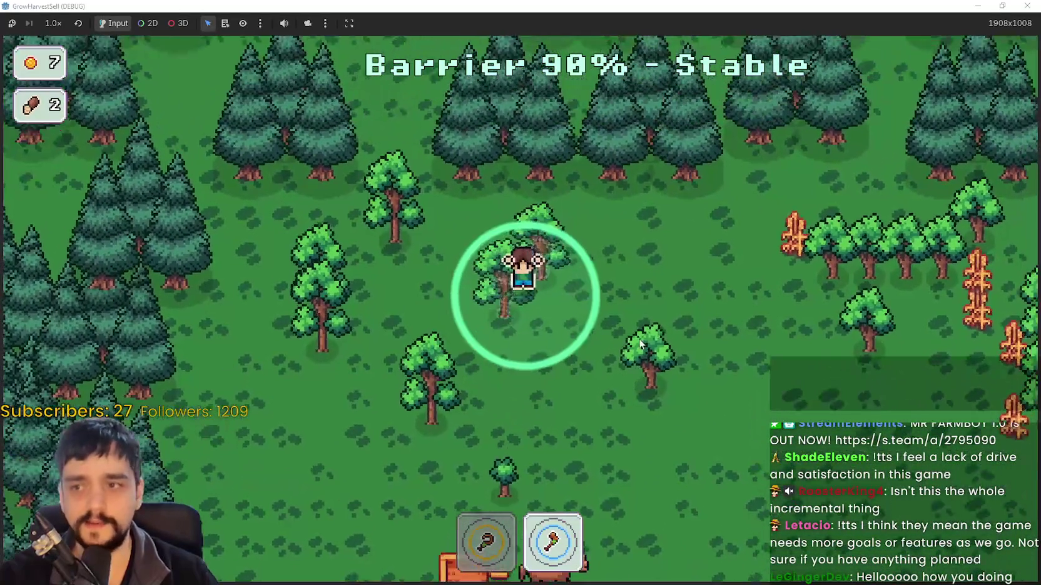
key(w+a)
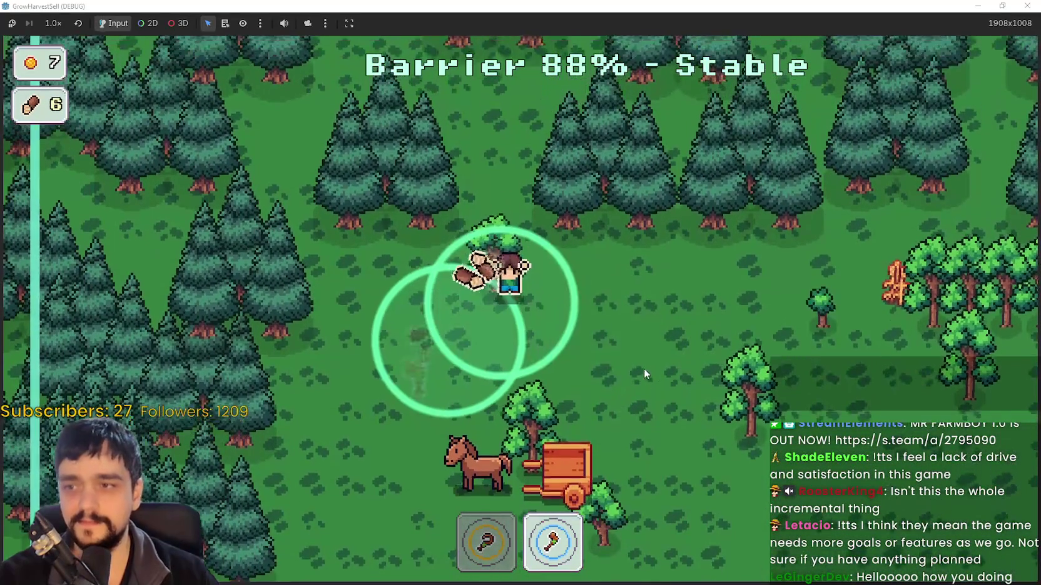
key(d+s)
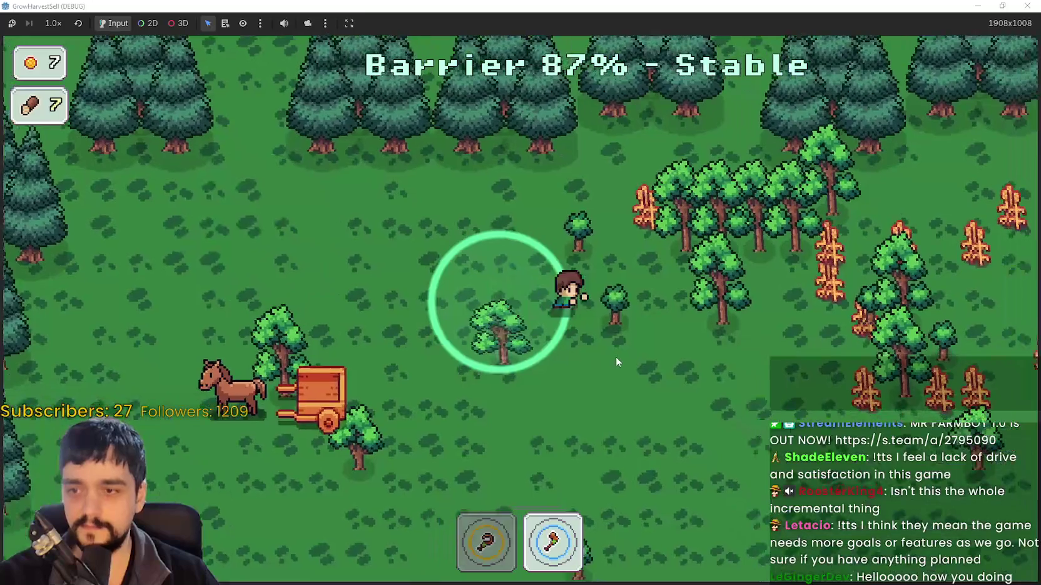
key(w+a)
key(s)
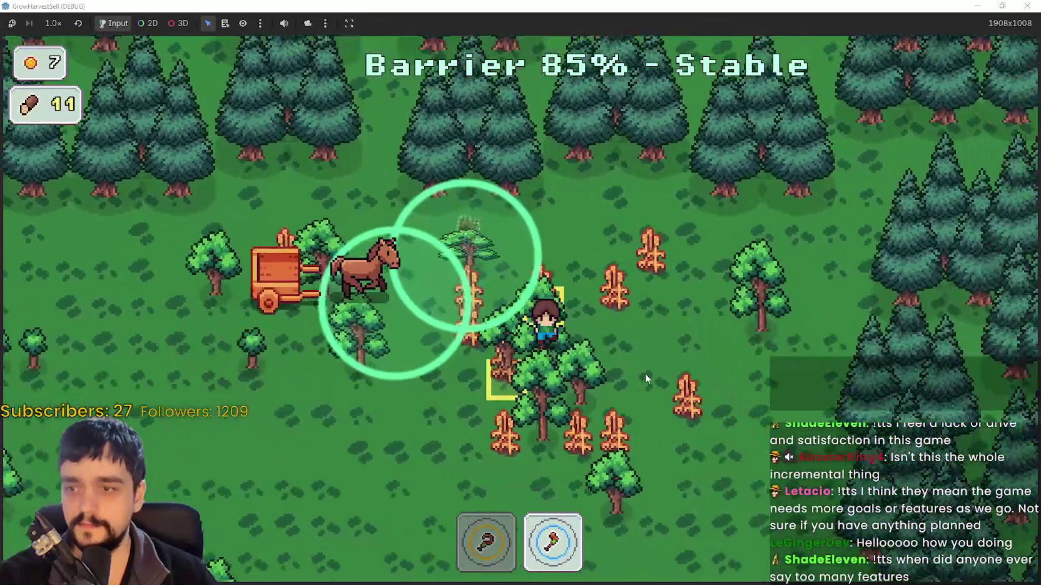
Harvest nearby crops with the sickle (slot 1) until the cart is full, then take the axe to chop for wood 15
key(s+a)
key(w+a)
key(1)
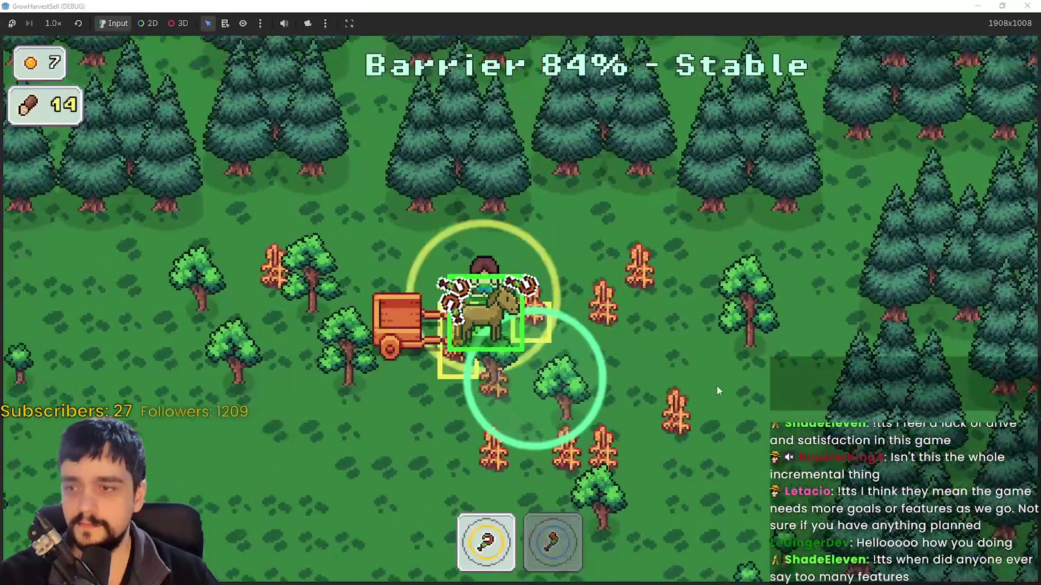
key(d)
key(w+d)
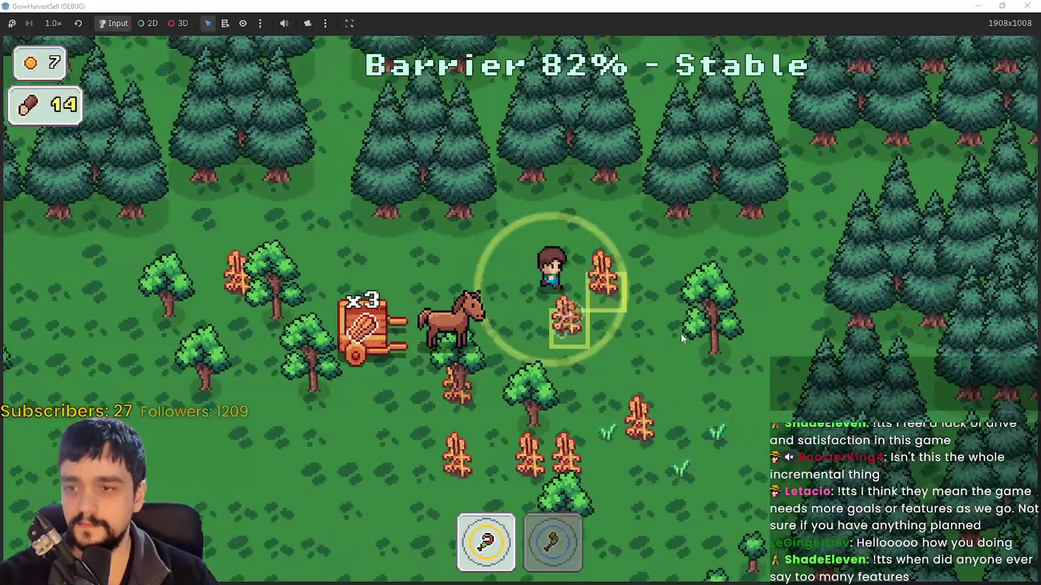
key(s)
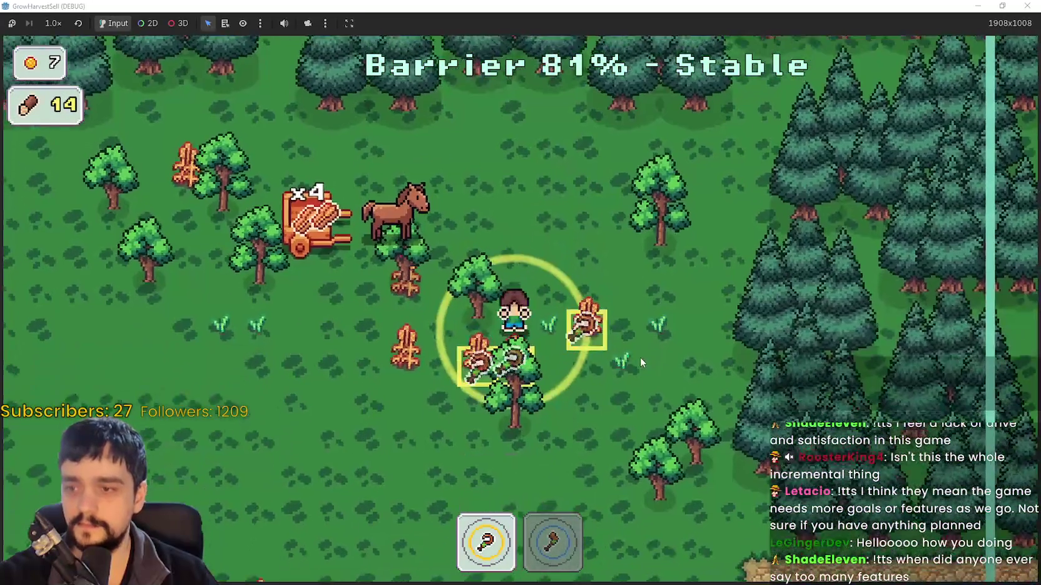
key(a)
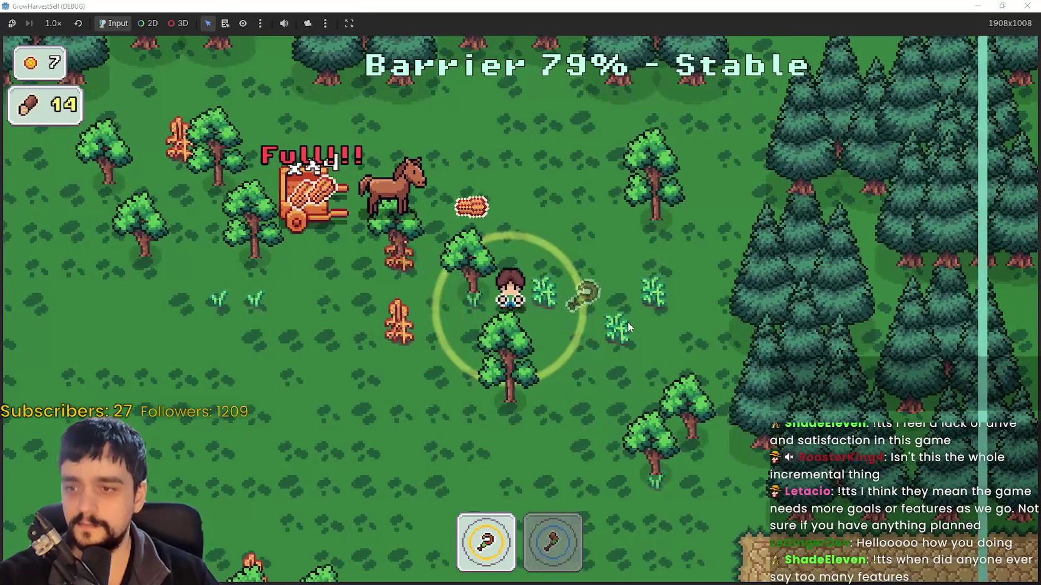
key(a)
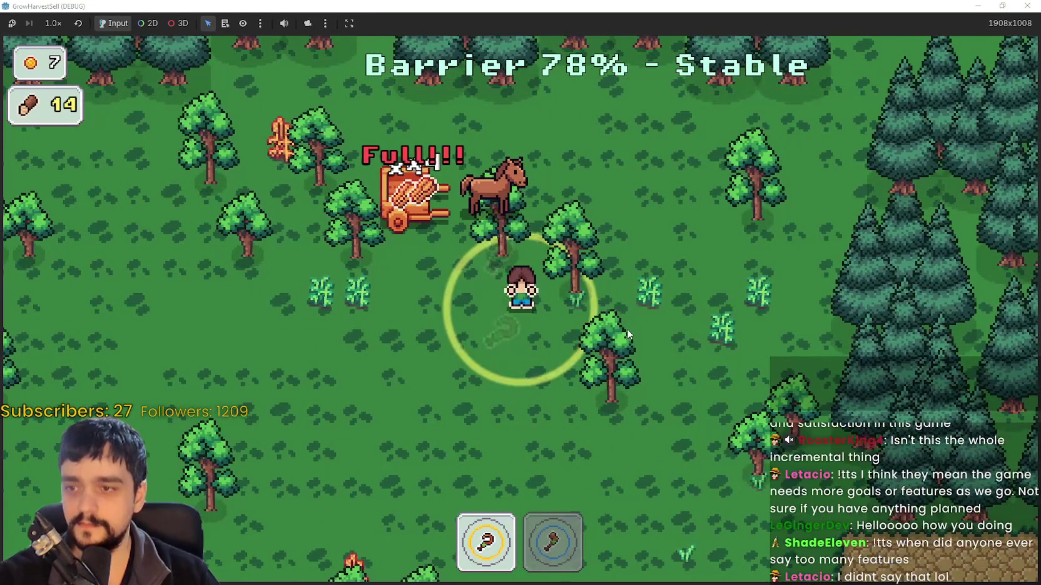
key(s+a)
key(a)
key(w)
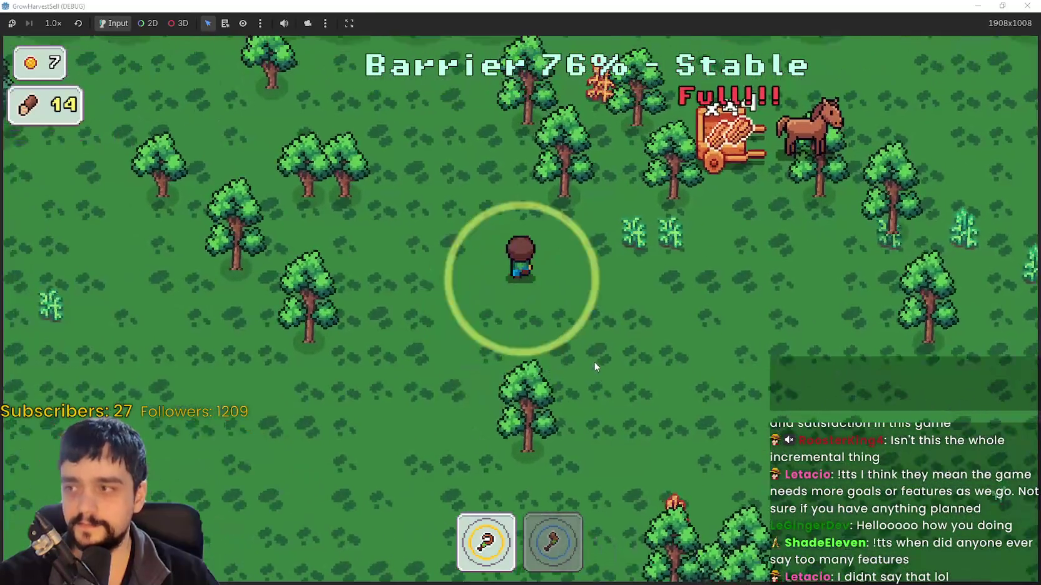
key(2)
key(s+a)
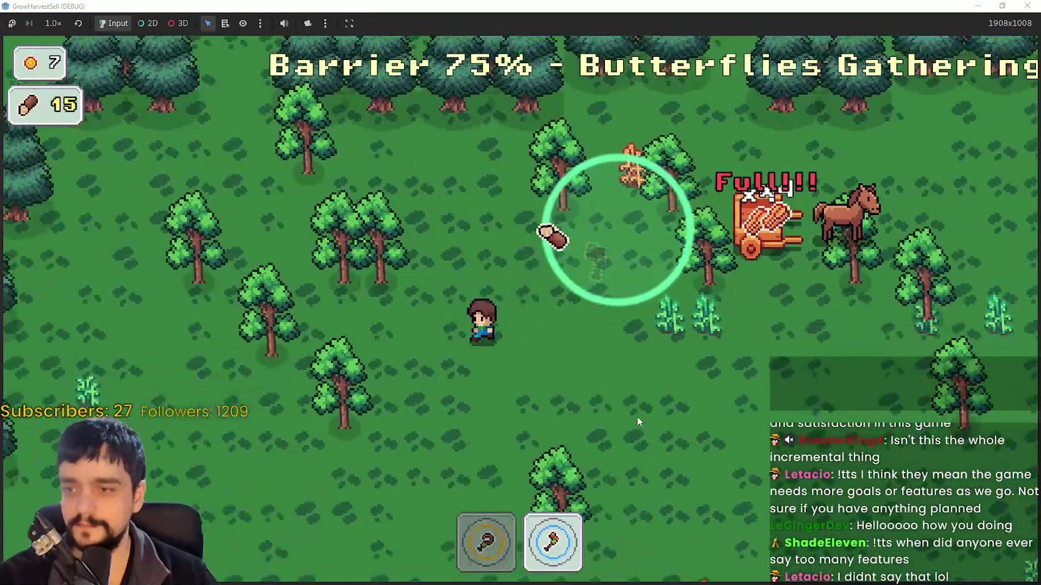
Chop the trees to the left and right and gather the floating logs
key(a)
key(s+a)
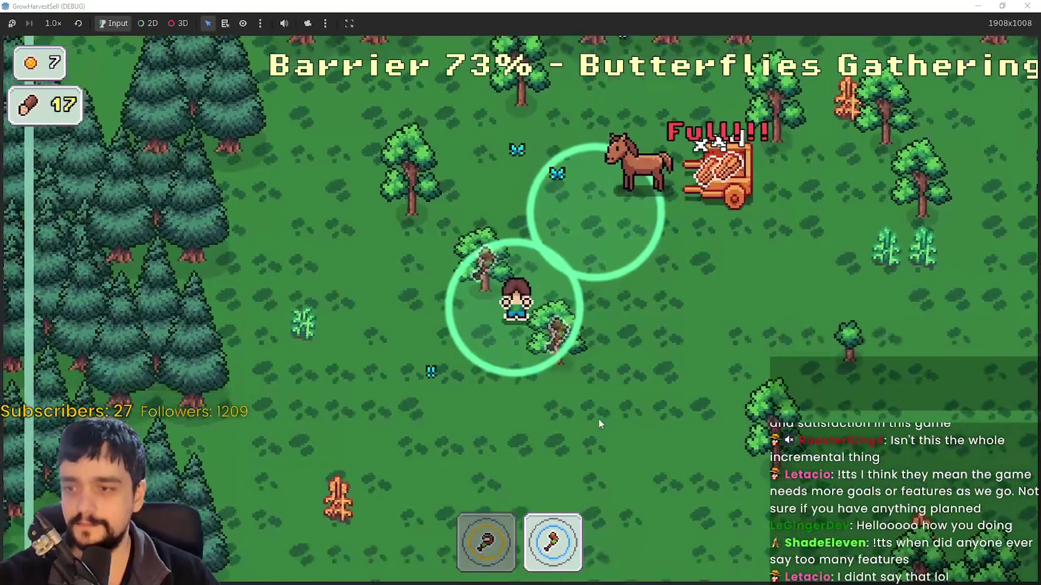
key(w+d)
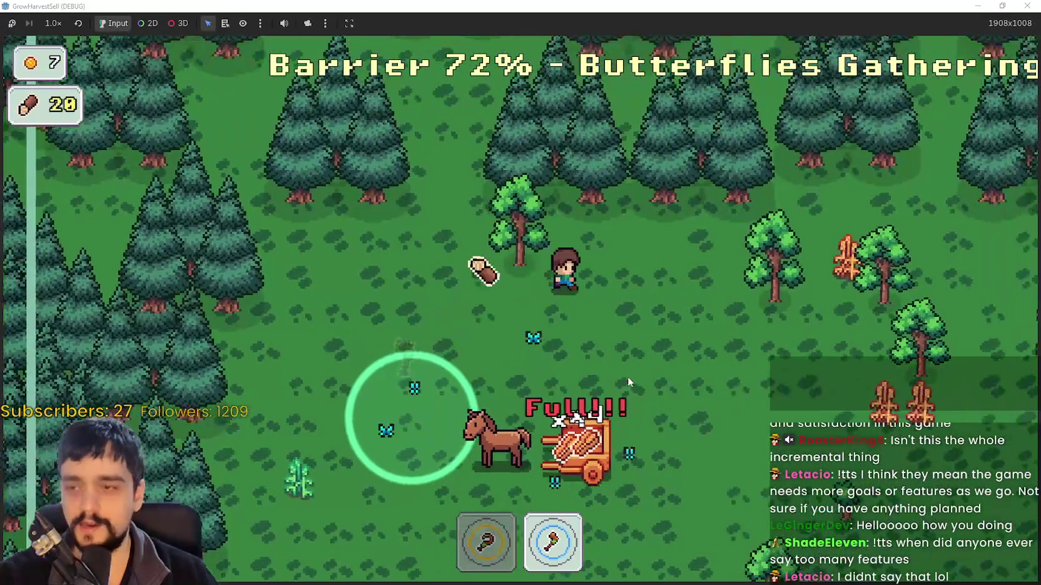
key(d)
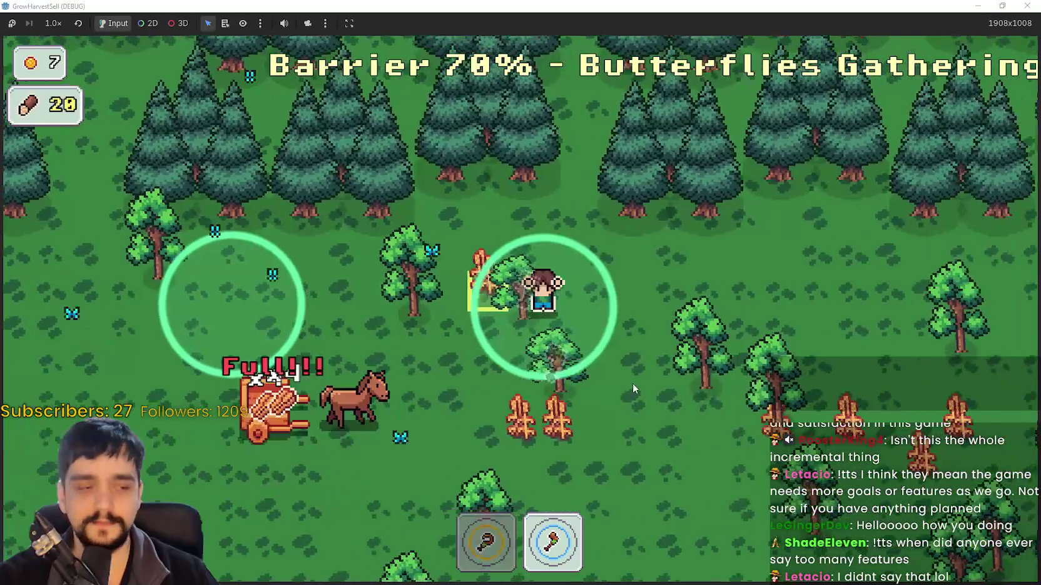
key(w+a)
key(d)
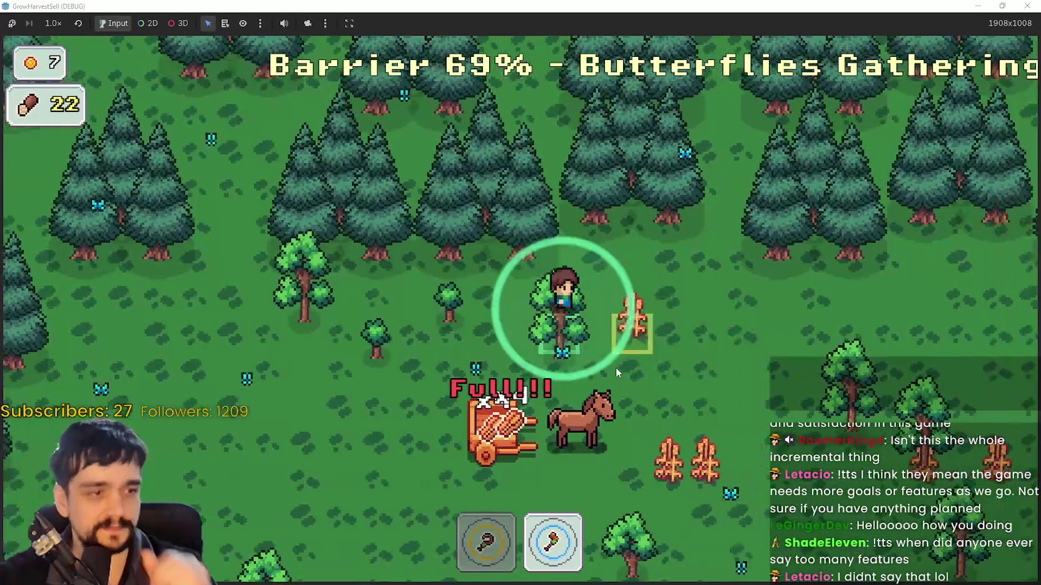
Chop down through the lower tree row, bringing the wood count to 35
key(s+d)
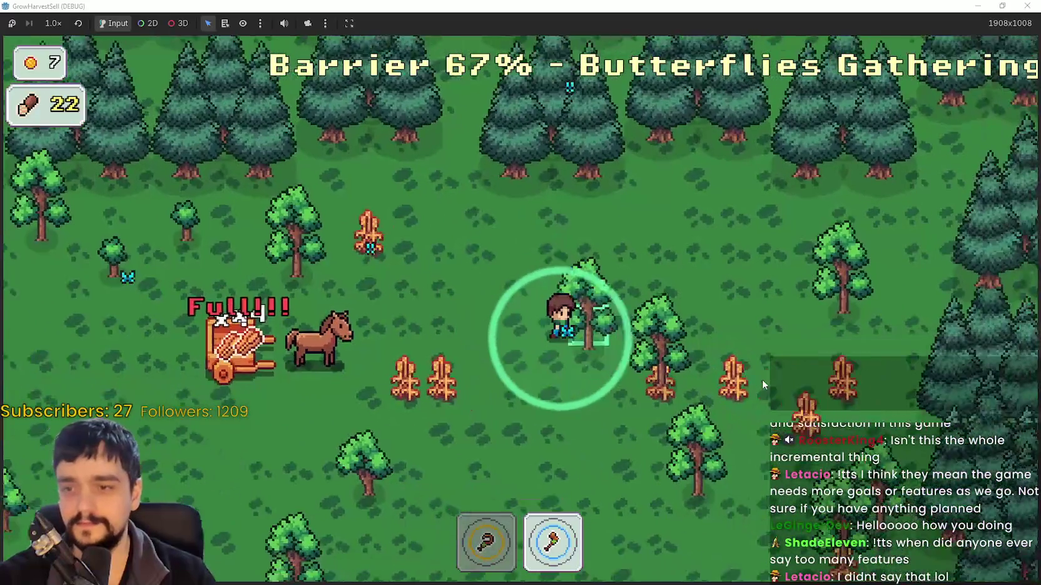
key(s)
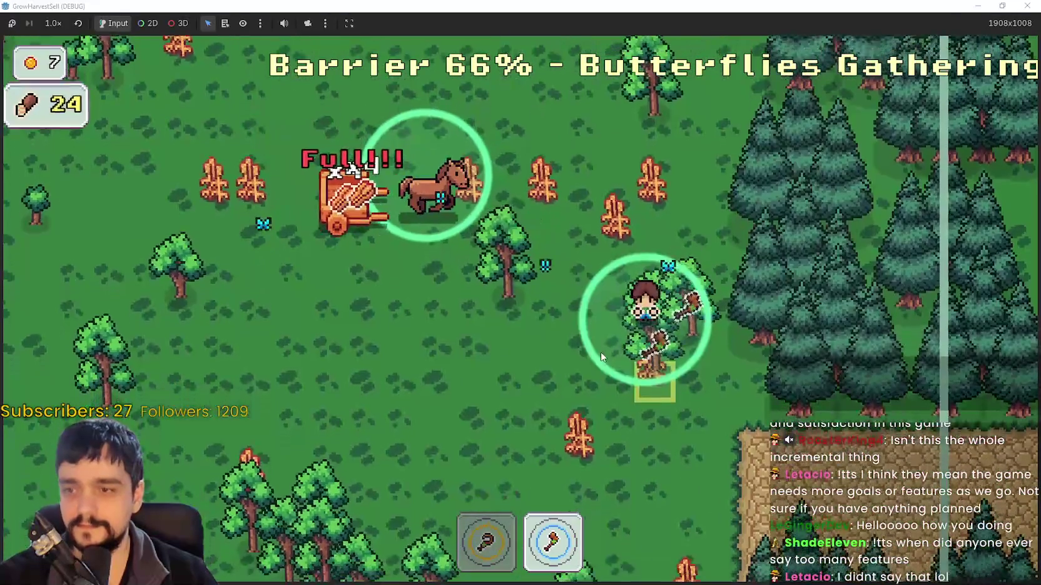
key(s+a)
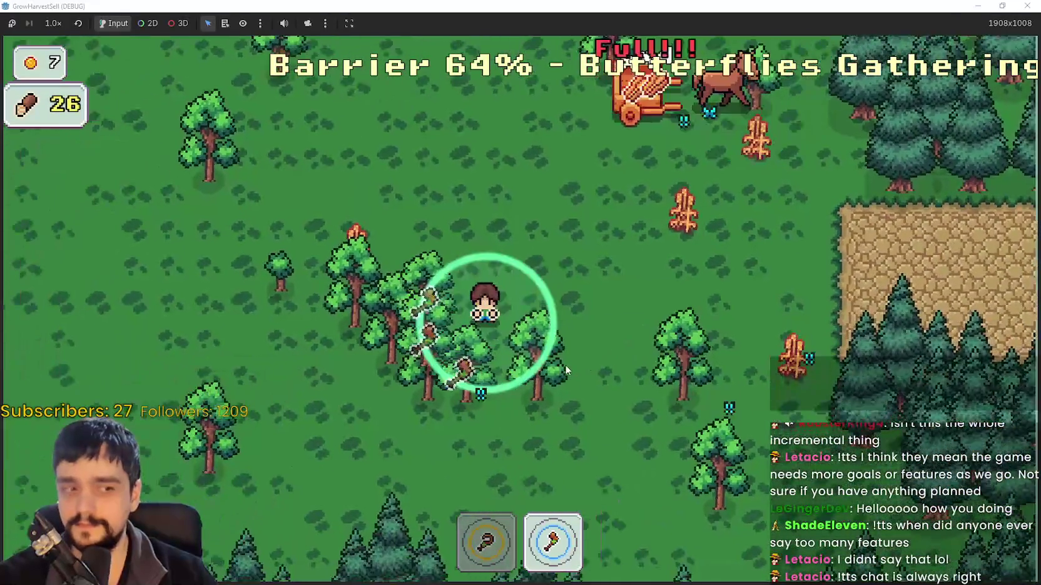
key(s+a)
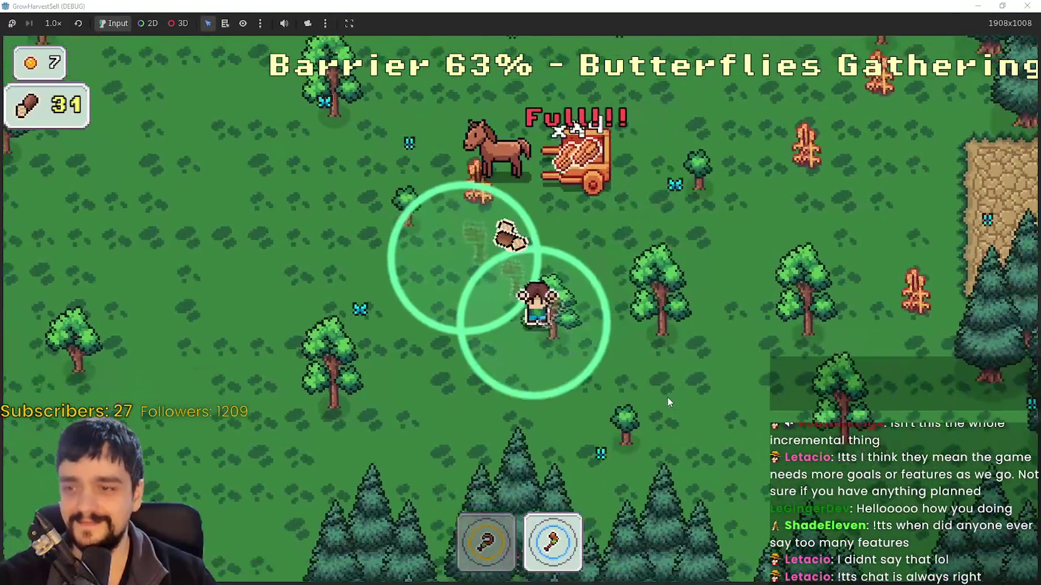
key(d)
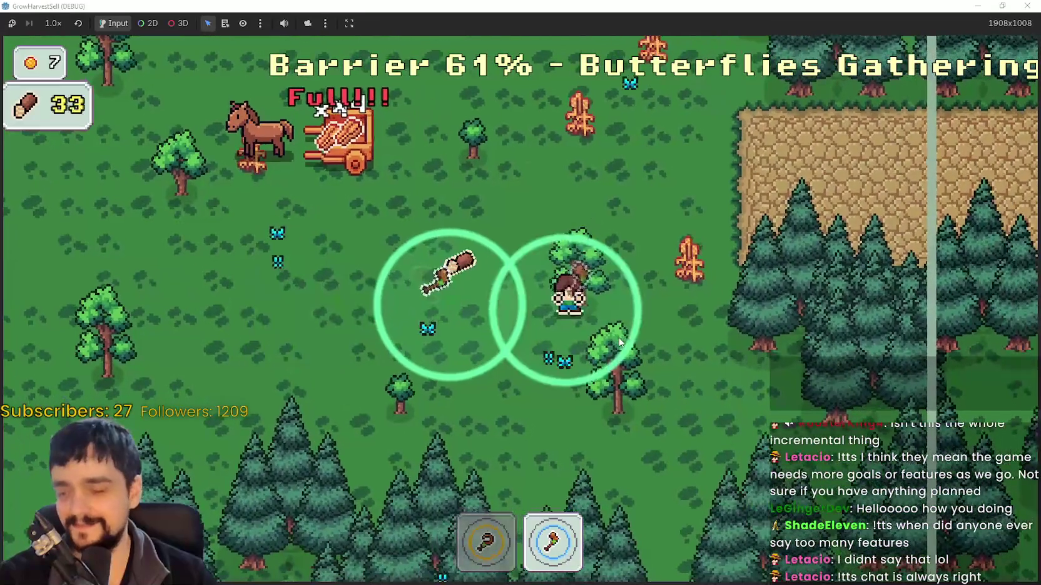
key(a)
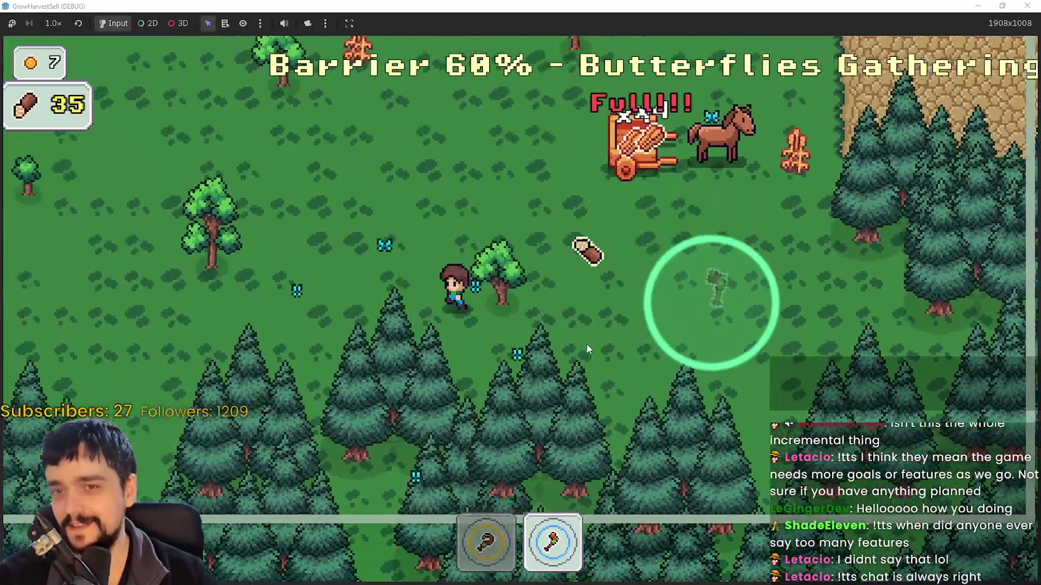
key(w+a)
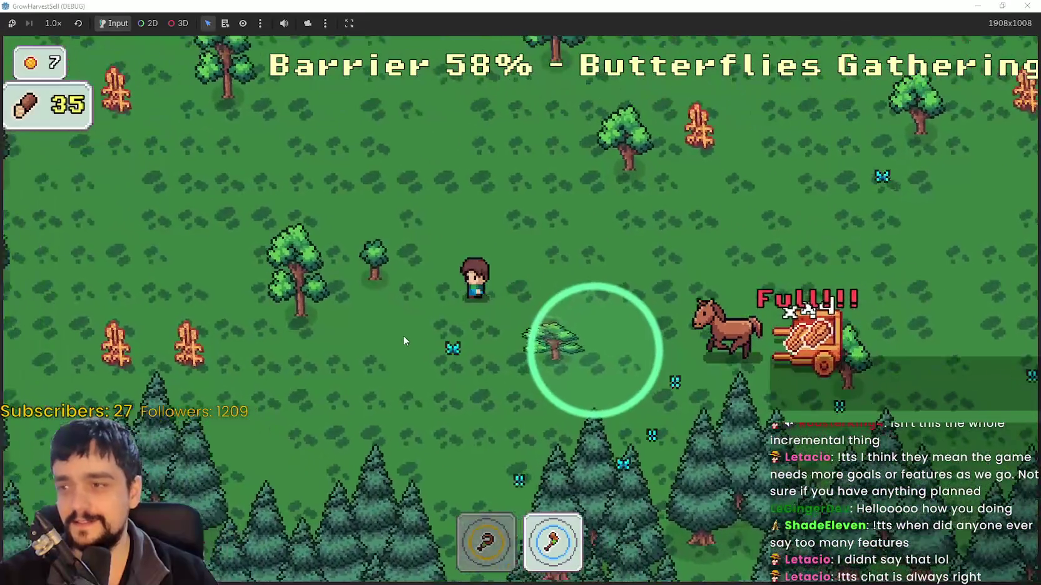